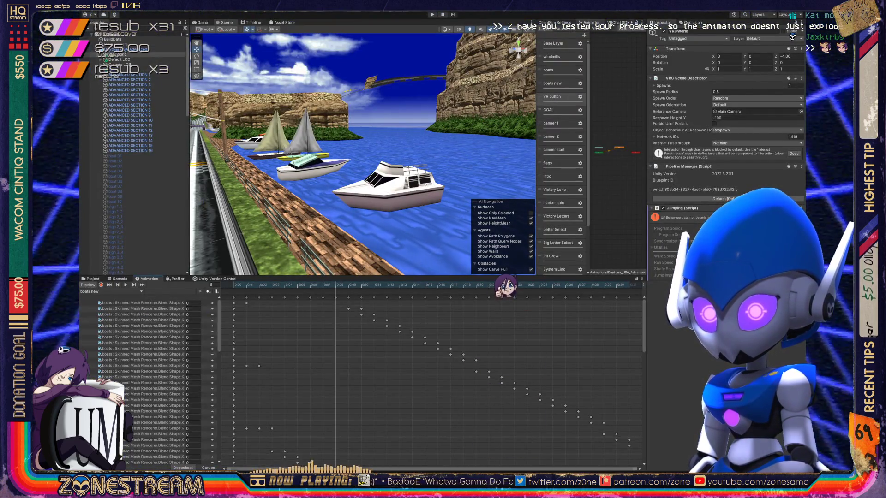
# Step: Play back the boats clip in Unity's Animation window, then switch to Blender
pyautogui.press('space')
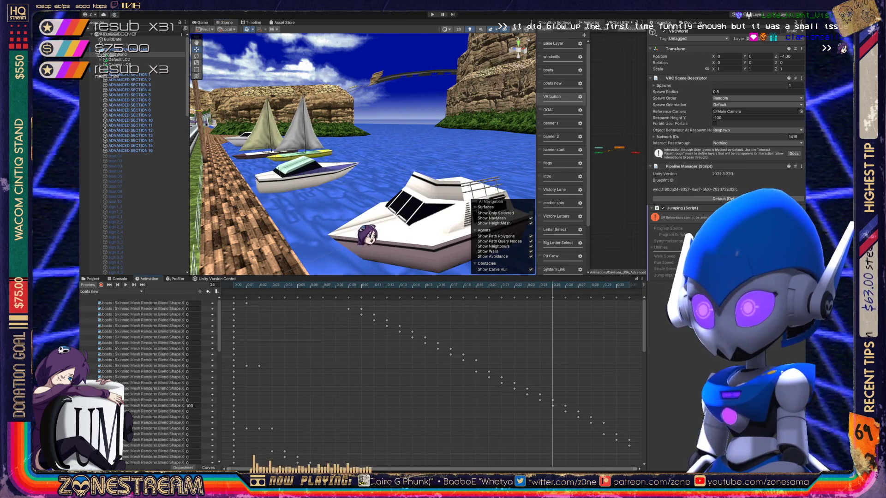
pyautogui.hotkey('alt', 'Tab')
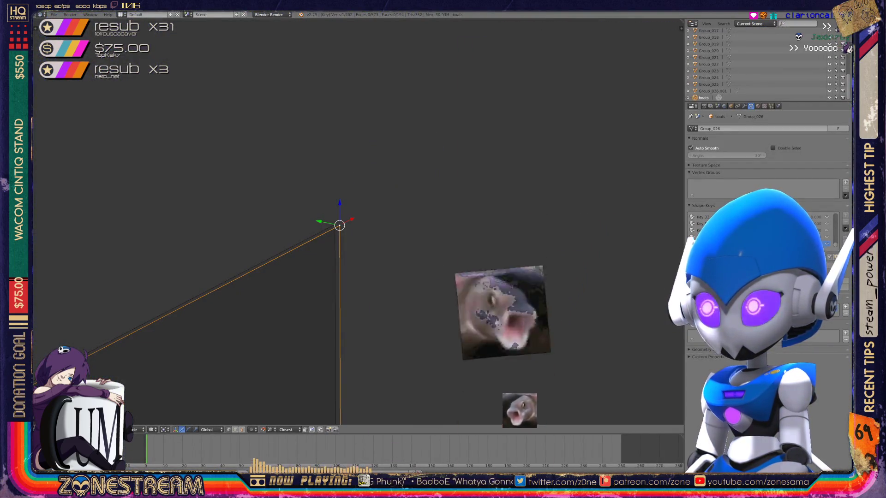
# Step: Re-enter Edit Mode on the boat mesh and zoom in on one hull
pyautogui.press('Tab')
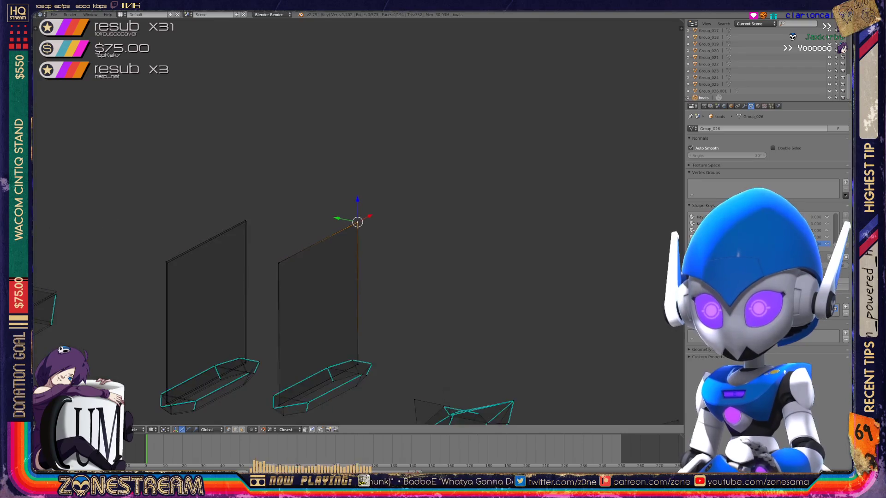
pyautogui.press('Tab')
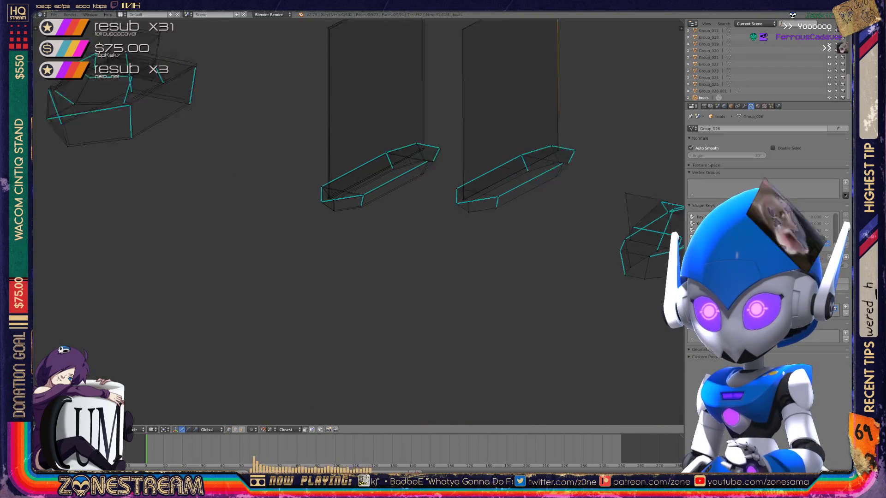
pyautogui.press('KP_Decimal')
pyautogui.keyDown('ctrl'); pyautogui.moveTo(358, 267); pyautogui.dragTo(477, 209, button='middle'); pyautogui.keyUp('ctrl')
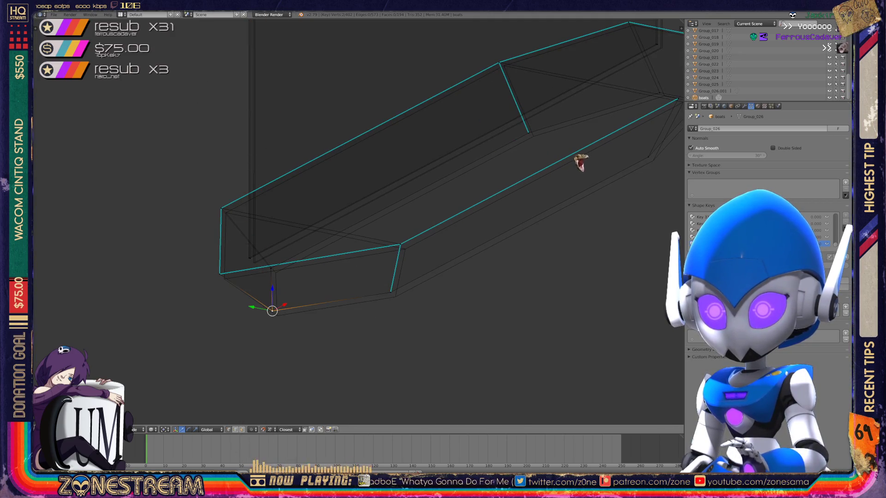
# Step: Nudge the bottom hull vertex and its neighbours slightly down-right
pyautogui.moveTo(272, 310); pyautogui.dragTo(277, 315)
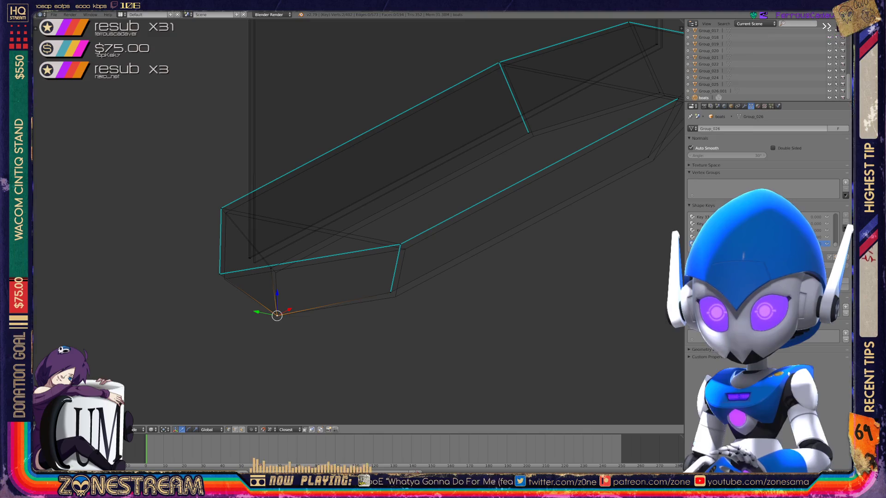
pyautogui.moveTo(220, 274); pyautogui.dragTo(224, 279)
pyautogui.moveTo(221, 209); pyautogui.dragTo(227, 211)
pyautogui.scroll(3, 227, 211)
pyautogui.moveTo(227, 211); pyautogui.dragTo(207, 194, button='middle')
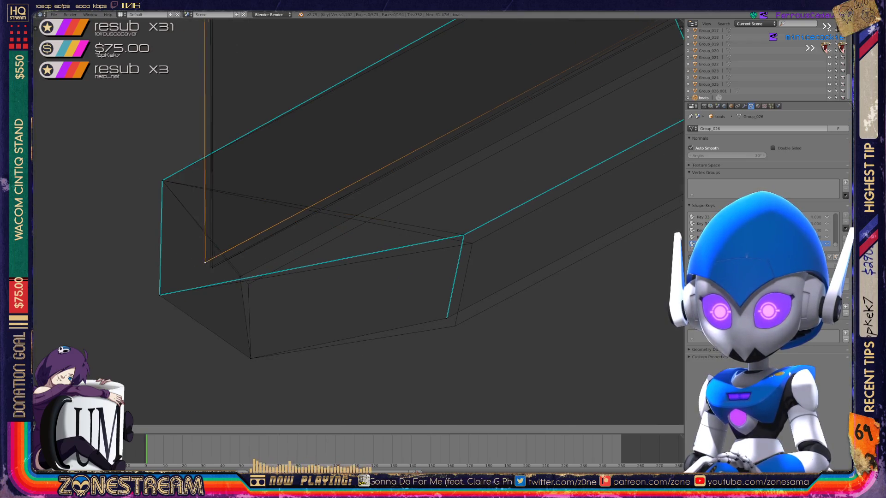
pyautogui.rightClick(240, 277)
pyautogui.moveTo(240, 276); pyautogui.dragTo(249, 285)
# Step: Move the next hull corner vertex and a lower hull vertex slightly down-right
pyautogui.rightClick(447, 317)
pyautogui.moveTo(446, 318); pyautogui.dragTo(455, 325)
pyautogui.rightClick(464, 235)
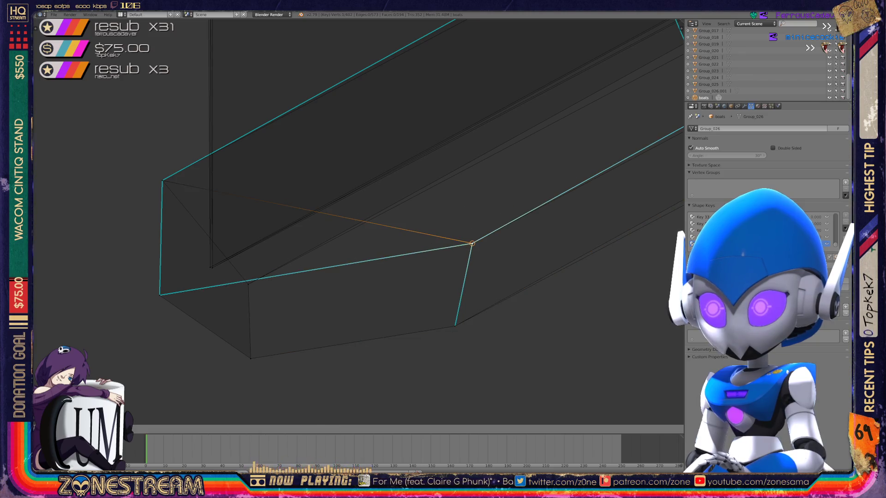
pyautogui.scroll(-3, 366, 232)
pyautogui.moveTo(358, 222); pyautogui.dragTo(300, 206, button='middle')
pyautogui.rightClick(197, 250)
pyautogui.moveTo(197, 251); pyautogui.dragTo(208, 258, button='right')
# Step: Pull the front corner vertex up to the rim and push the right rim corner outward
pyautogui.moveTo(137, 105); pyautogui.dragTo(146, 111, button='right')
pyautogui.rightClick(446, 300)
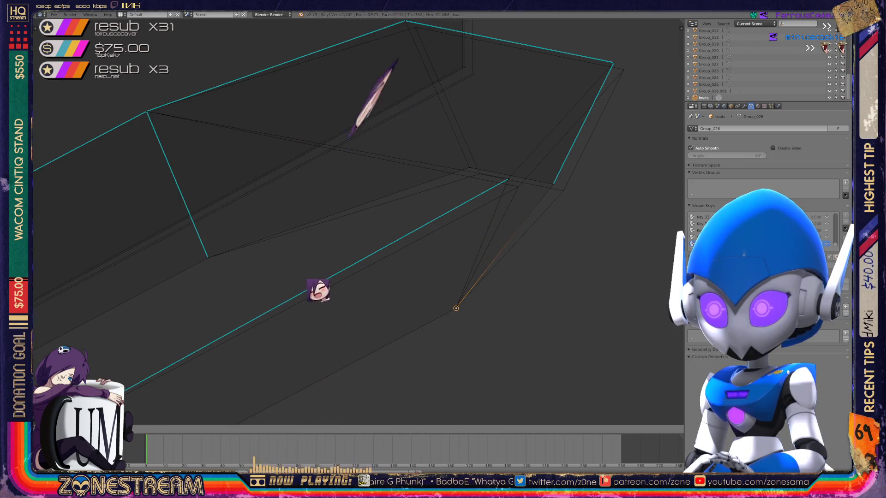
pyautogui.moveTo(445, 301); pyautogui.dragTo(509, 180, button='right')
pyautogui.rightClick(518, 186)
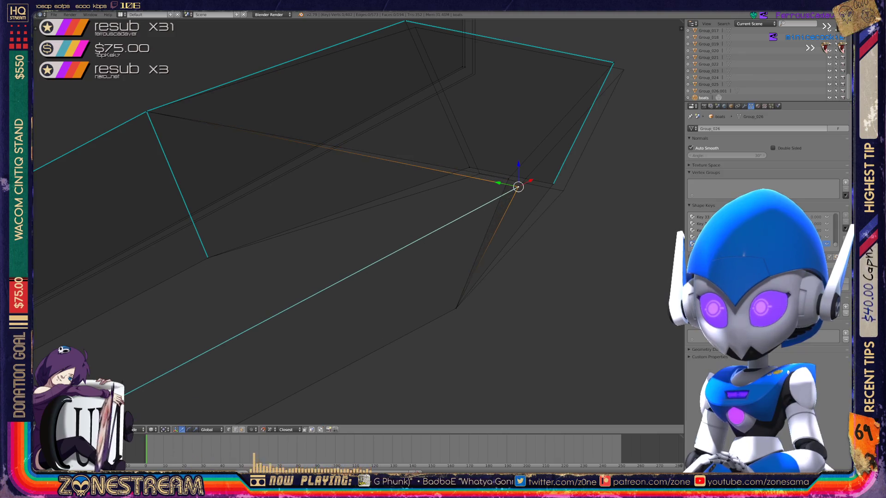
pyautogui.rightClick(518, 187)
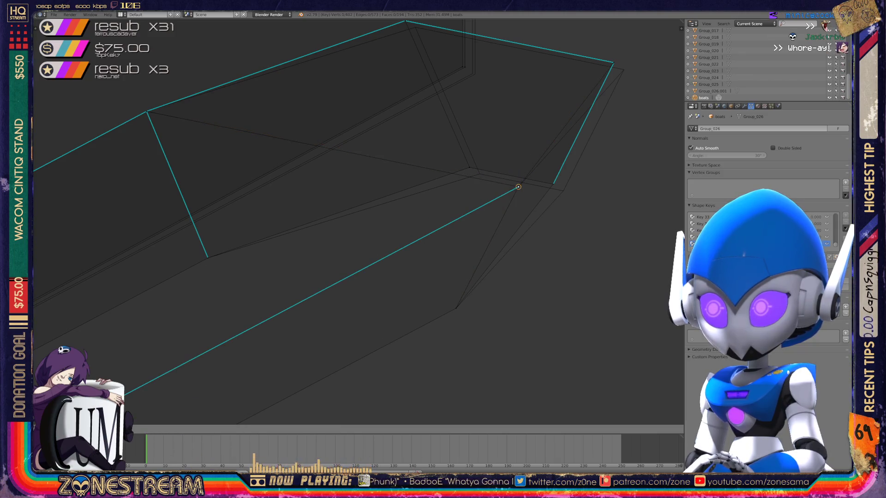
pyautogui.moveTo(553, 184); pyautogui.dragTo(563, 189, button='right')
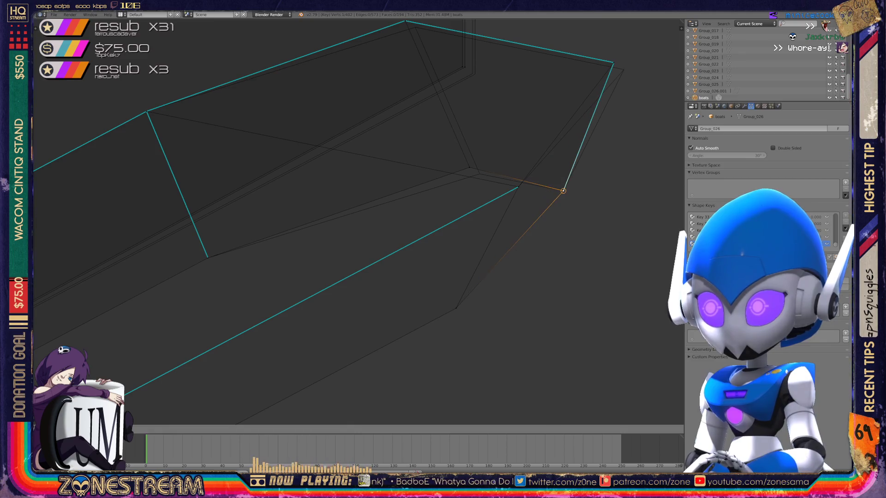
pyautogui.rightClick(469, 167)
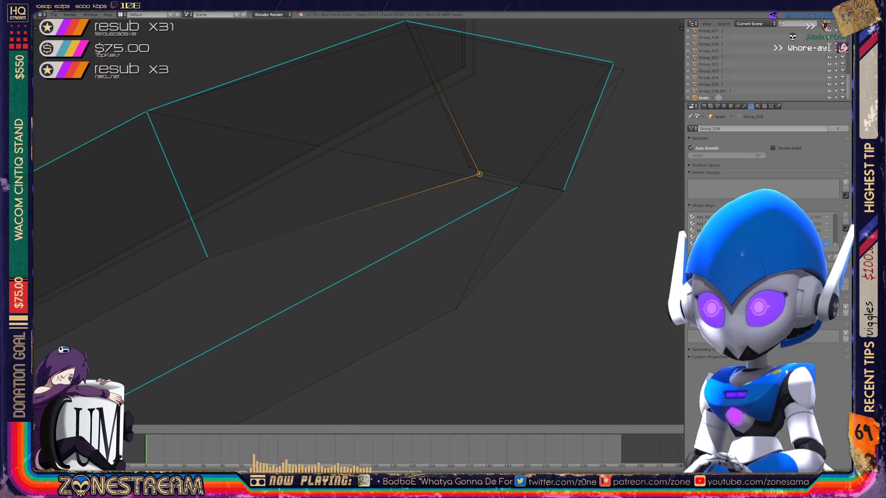
pyautogui.keyDown('shift'); pyautogui.moveTo(469, 167); pyautogui.dragTo(448, 232, button='middle'); pyautogui.keyUp('shift')
pyautogui.moveTo(448, 232); pyautogui.dragTo(457, 239, button='right')
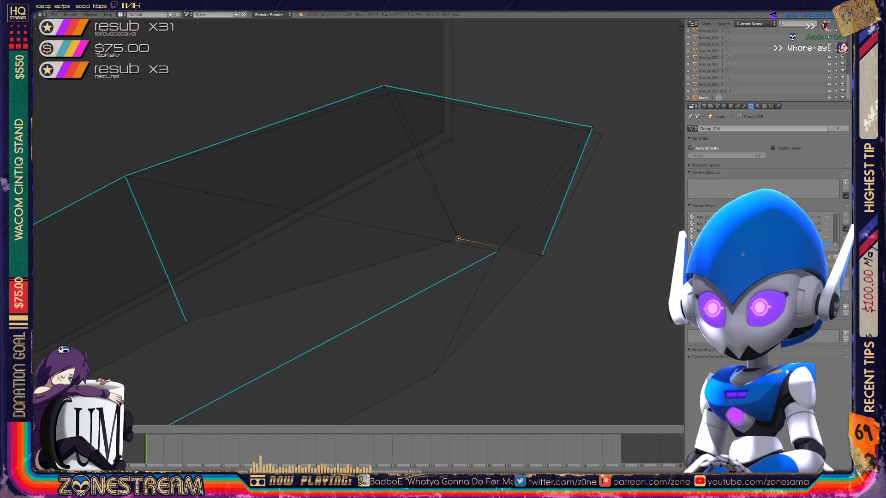
# Step: Shift the top rim corner, inner corner and right rim corner vertices outward
pyautogui.rightClick(383, 85)
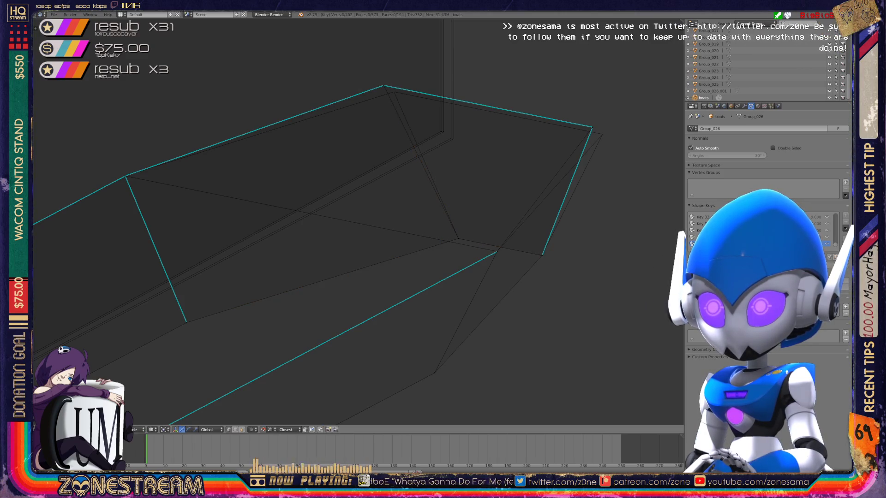
pyautogui.moveTo(383, 86); pyautogui.dragTo(393, 92, button='right')
pyautogui.rightClick(442, 131)
pyautogui.moveTo(442, 131); pyautogui.dragTo(449, 138, button='right')
pyautogui.rightClick(592, 127)
pyautogui.moveTo(592, 127); pyautogui.dragTo(602, 134, button='right')
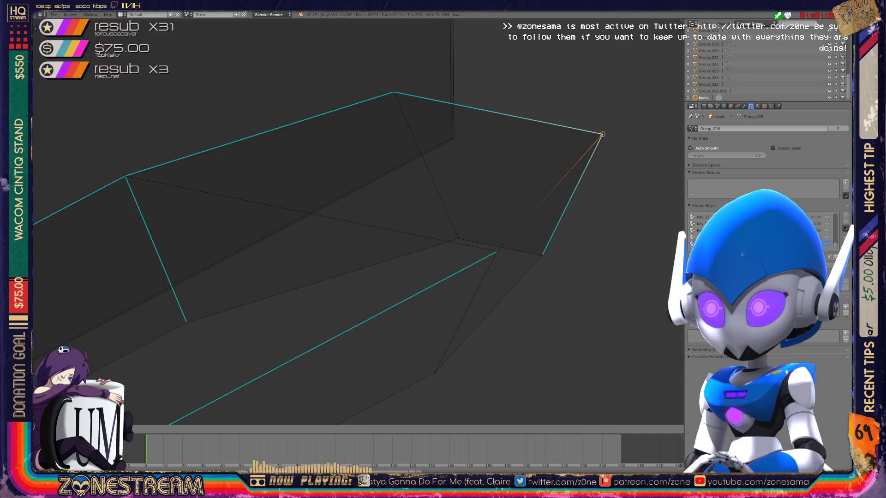
pyautogui.scroll(-6, 602, 134)
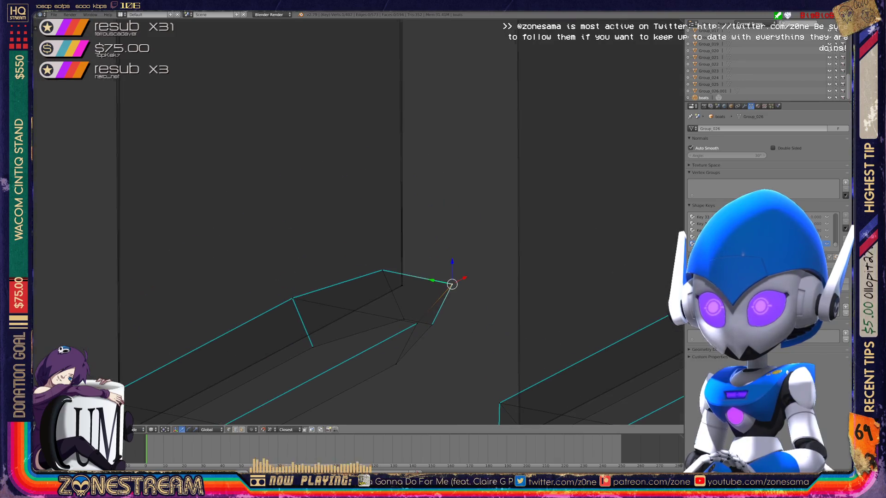
pyautogui.moveTo(602, 134); pyautogui.dragTo(521, 150, button='middle')
# Step: Grab the upright panel's edge and move its top slightly right
pyautogui.rightClick(401, 139)
pyautogui.press('g')
pyautogui.click(416, 134)
pyautogui.scroll(-3, 415, 134)
pyautogui.keyDown('shift'); pyautogui.moveTo(415, 134); pyautogui.dragTo(645, 29, button='middle'); pyautogui.keyUp('shift')
pyautogui.moveTo(415, 231)
pyautogui.mouseDown(button='middle')
pyautogui.moveTo(475, 226)
pyautogui.moveTo(452, 229)
pyautogui.mouseUp(button='middle')
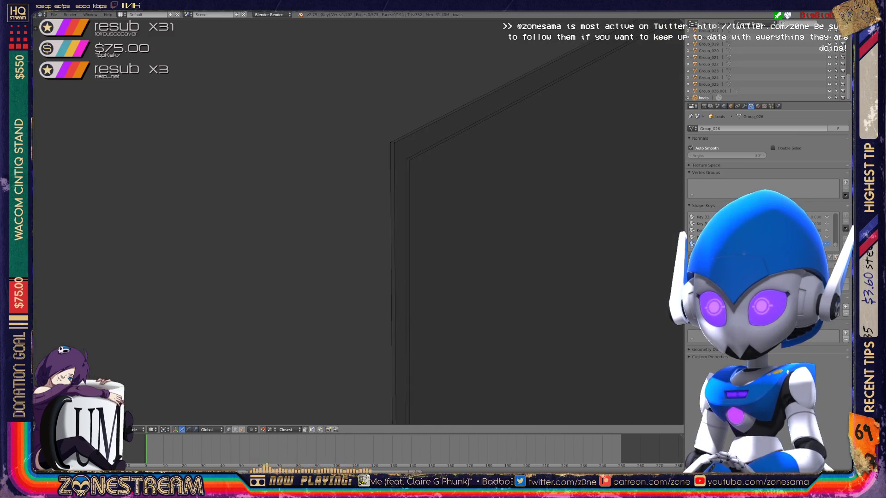
# Step: Reposition the panel's left edge so its top vertex sits further right
pyautogui.rightClick(392, 276)
pyautogui.press('g')
pyautogui.click(409, 158)
pyautogui.press('g')
pyautogui.click(406, 159)
# Step: Return to Object Mode, then enter Edit Mode on the seat-back boat hull
pyautogui.press('Tab')
pyautogui.scroll(-6, 359, 221)
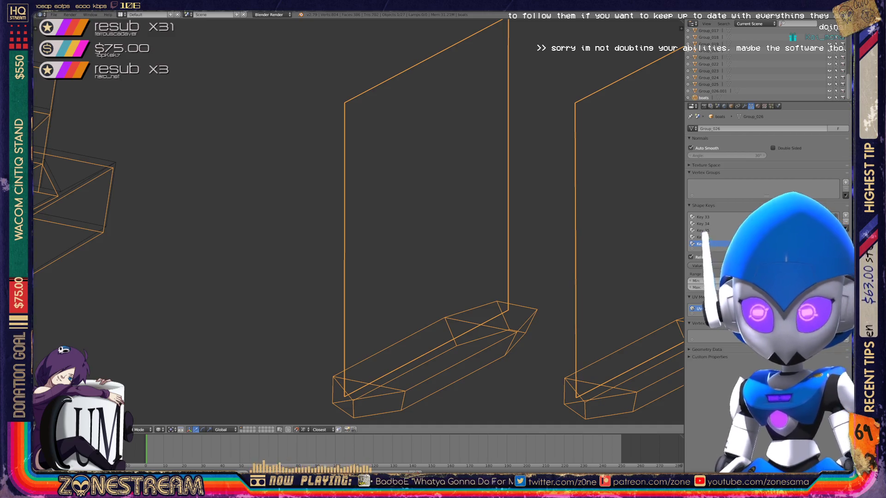
pyautogui.scroll(-4, 358, 221)
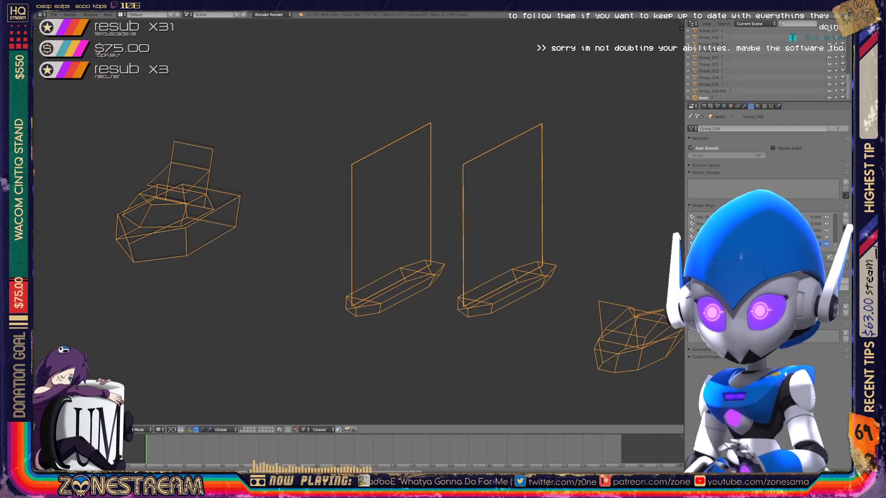
pyautogui.scroll(5, 358, 221)
pyautogui.press('Tab')
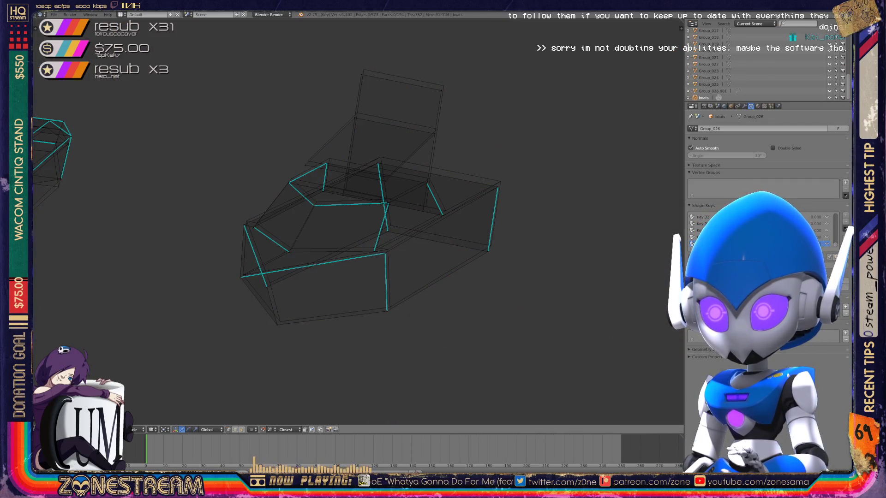
# Step: Select a hull corner vertex and grab it slightly up-right in small moves
pyautogui.scroll(3, 357, 222)
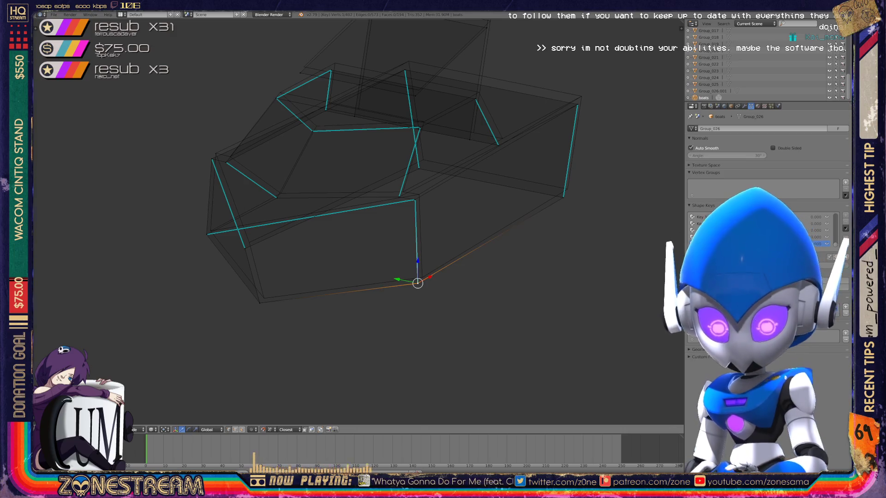
pyautogui.keyDown('alt'); pyautogui.rightClick(351, 289); pyautogui.keyUp('alt')
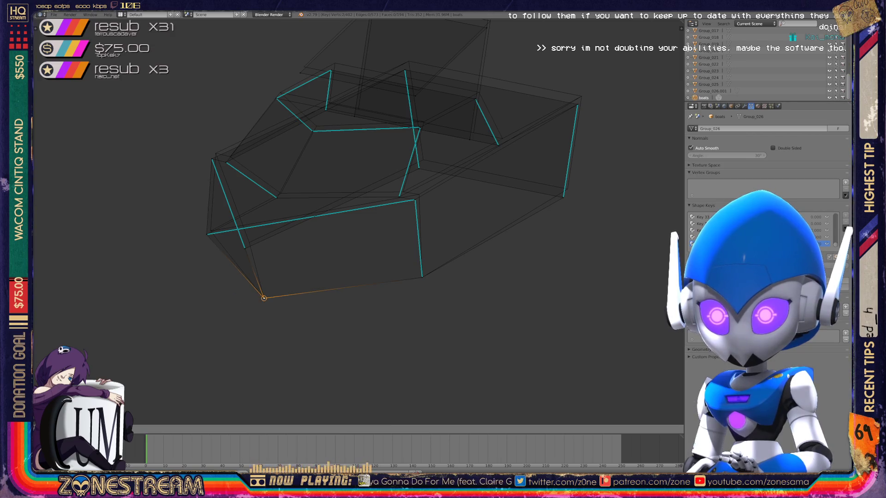
pyautogui.keyDown('shift'); pyautogui.moveTo(323, 231); pyautogui.dragTo(426, 201, button='middle'); pyautogui.keyUp('shift')
pyautogui.moveTo(415, 230); pyautogui.dragTo(387, 277, button='middle')
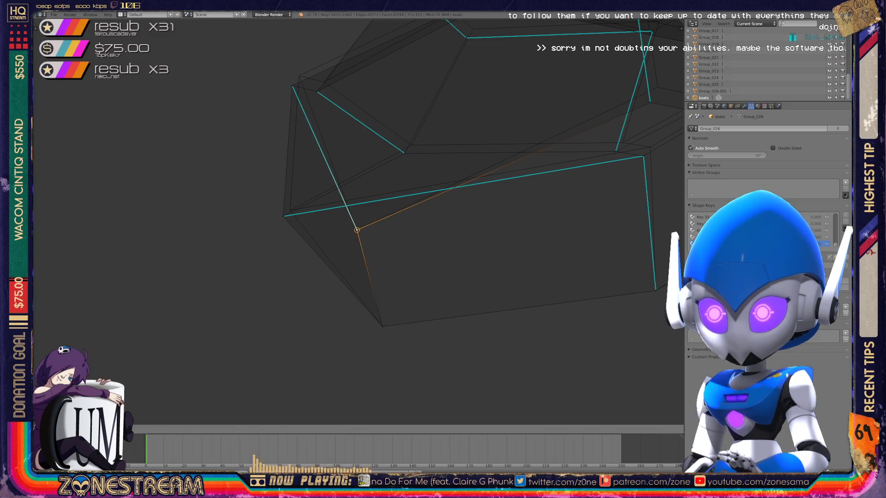
pyautogui.rightClick(283, 216)
pyautogui.press('g')
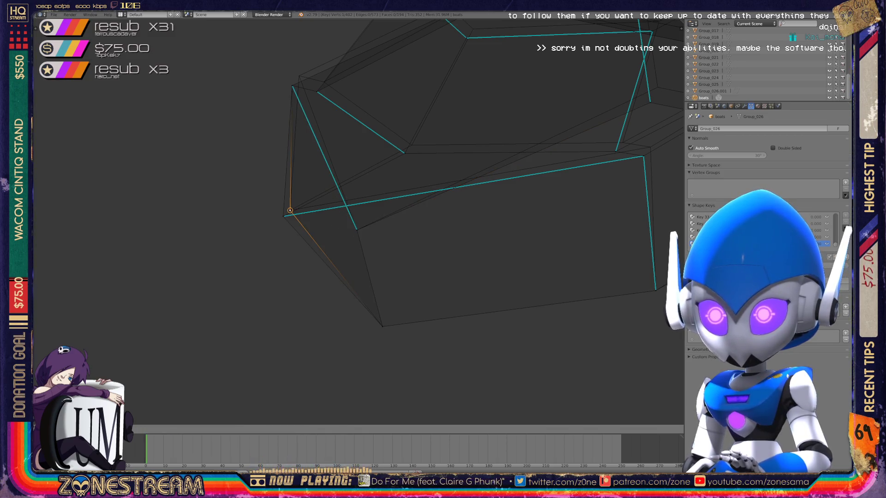
pyautogui.click(283, 215)
pyautogui.press('g')
pyautogui.click(290, 210)
pyautogui.press('g')
pyautogui.click(289, 210)
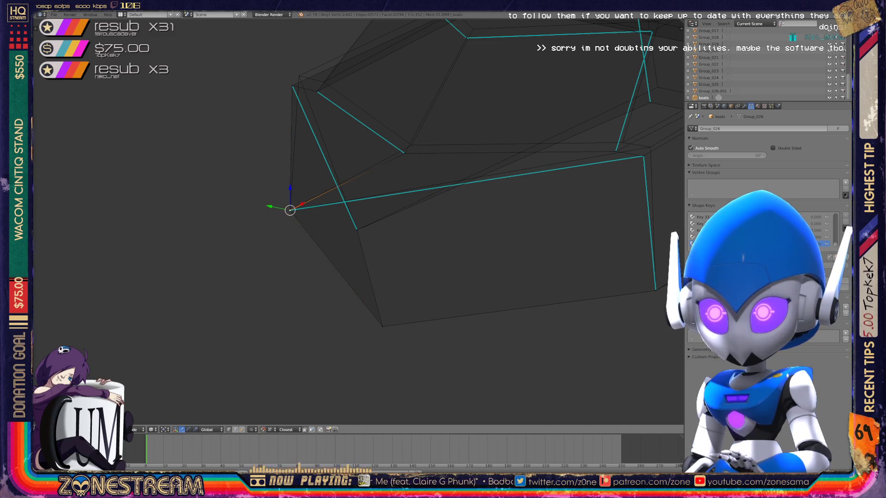
# Step: Snap the hull's upper-left vertex onto the mesh corner, then nudge it up-right
pyautogui.keyDown('shift'); pyautogui.moveTo(290, 211); pyautogui.dragTo(220, 266, button='middle'); pyautogui.keyUp('shift')
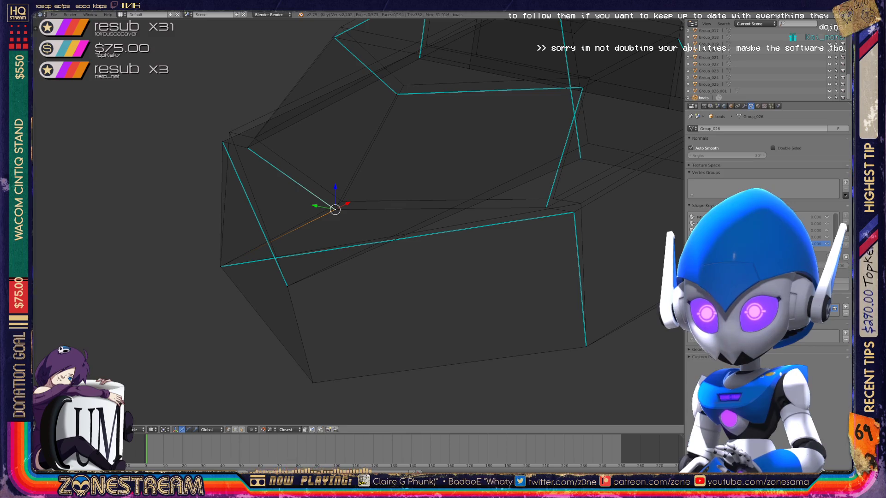
pyautogui.press('g')
pyautogui.click(340, 200)
pyautogui.keyDown('shift'); pyautogui.moveTo(340, 200); pyautogui.dragTo(391, 225, button='middle'); pyautogui.keyUp('shift')
pyautogui.rightClick(297, 171)
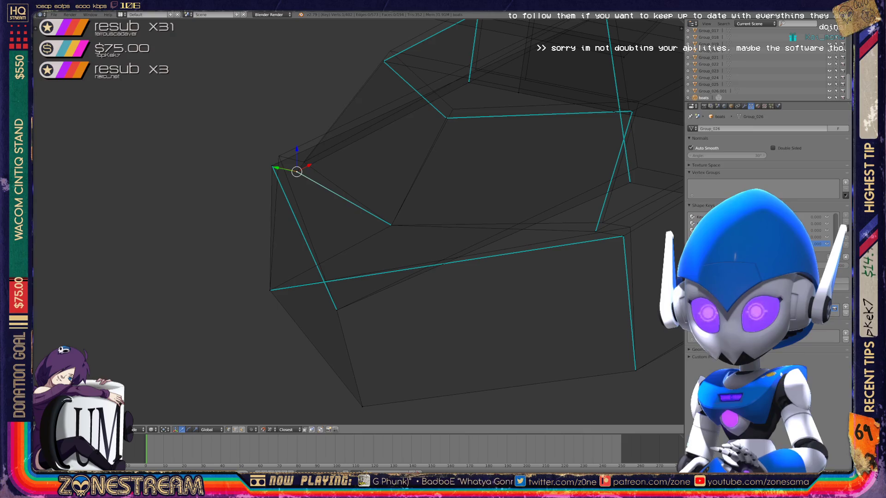
pyautogui.press('g')
pyautogui.click(272, 165)
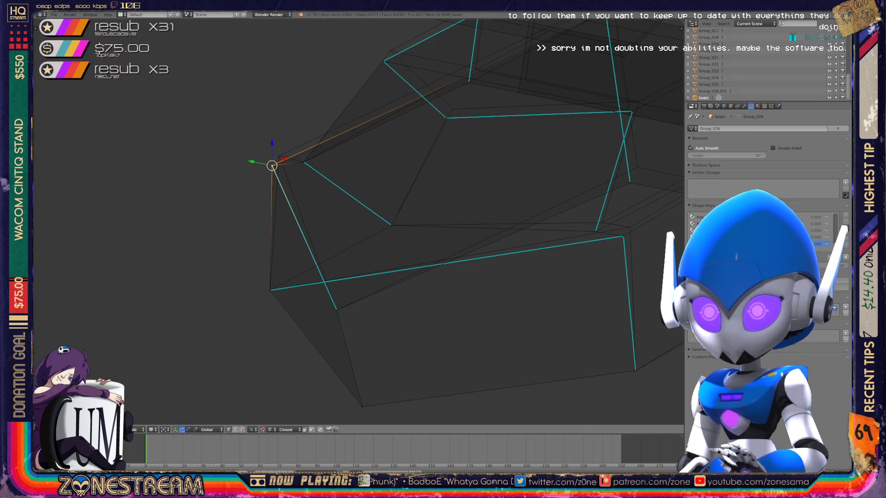
pyautogui.press('w')
pyautogui.press('Escape')
pyautogui.press('g')
pyautogui.click(279, 156)
pyautogui.moveTo(279, 156); pyautogui.dragTo(184, 152, button='middle')
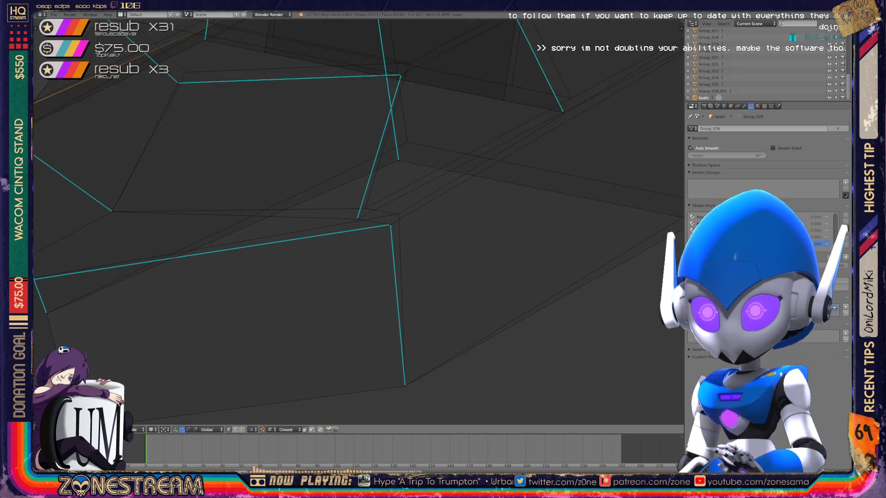
# Step: Move the neighbouring corner vertices up and to the right
pyautogui.press('g')
pyautogui.click(365, 208)
pyautogui.rightClick(390, 225)
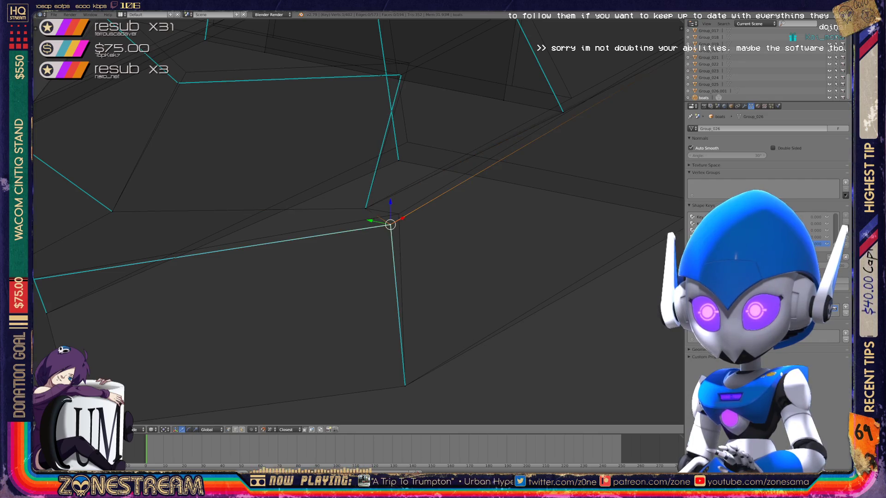
pyautogui.press('g')
pyautogui.click(399, 214)
pyautogui.moveTo(323, 207)
pyautogui.mouseDown(button='middle')
pyautogui.moveTo(351, 268)
pyautogui.moveTo(341, 323)
pyautogui.mouseUp(button='middle')
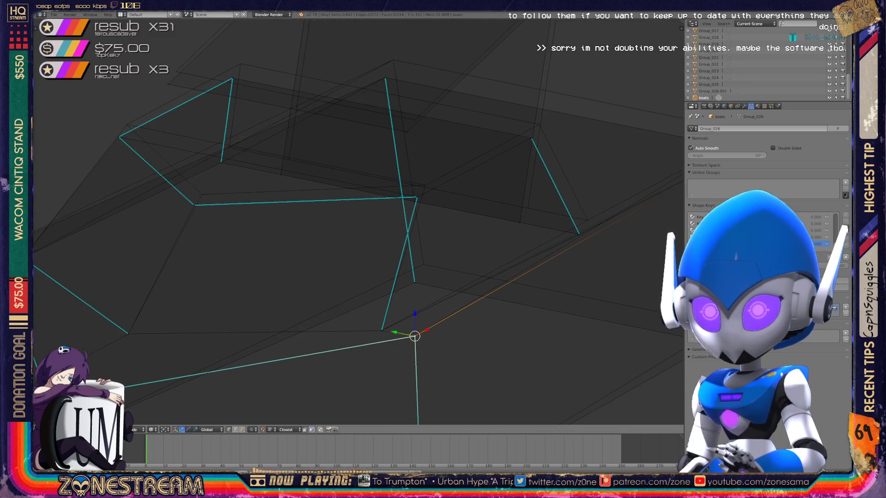
pyautogui.rightClick(194, 205)
pyautogui.moveTo(194, 205)
pyautogui.mouseDown(button='right')
pyautogui.moveTo(202, 194)
pyautogui.moveTo(417, 197)
pyautogui.mouseUp(button='right')
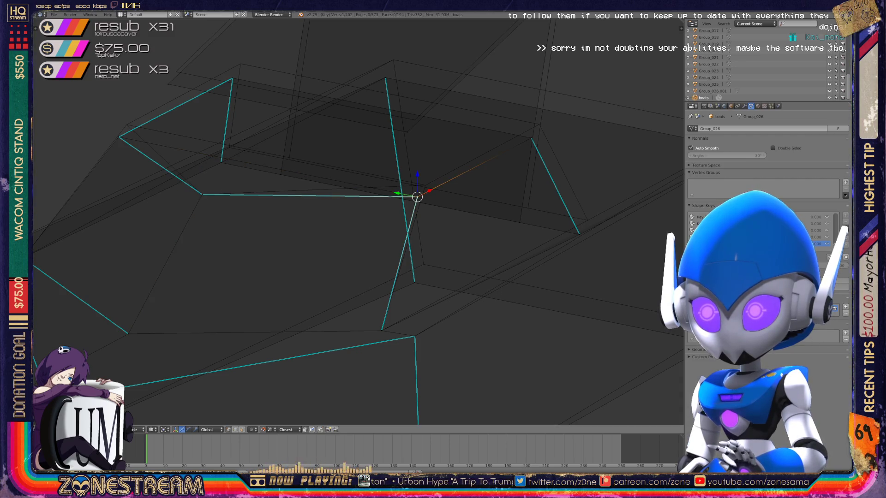
pyautogui.moveTo(417, 197)
pyautogui.mouseDown(button='middle')
pyautogui.moveTo(461, 152)
pyautogui.moveTo(488, 229)
pyautogui.moveTo(318, 234)
pyautogui.mouseUp(button='middle')
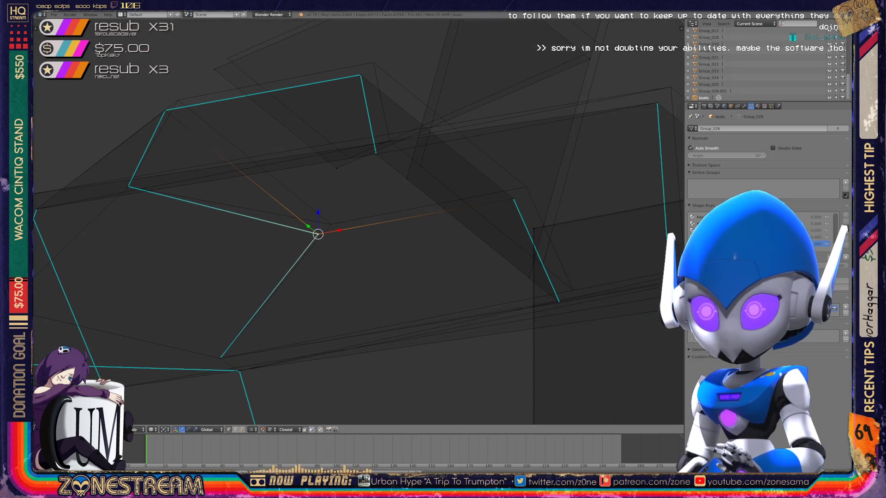
pyautogui.moveTo(318, 233); pyautogui.dragTo(330, 224, button='right')
# Step: Nudge vertices further along the hull up and to the right
pyautogui.rightClick(165, 110)
pyautogui.moveTo(165, 110); pyautogui.dragTo(178, 101, button='right')
pyautogui.keyDown('shift'); pyautogui.moveTo(178, 101); pyautogui.dragTo(94, 144, button='middle'); pyautogui.keyUp('shift')
pyautogui.press('a')
pyautogui.moveTo(276, 118); pyautogui.dragTo(288, 106, button='right')
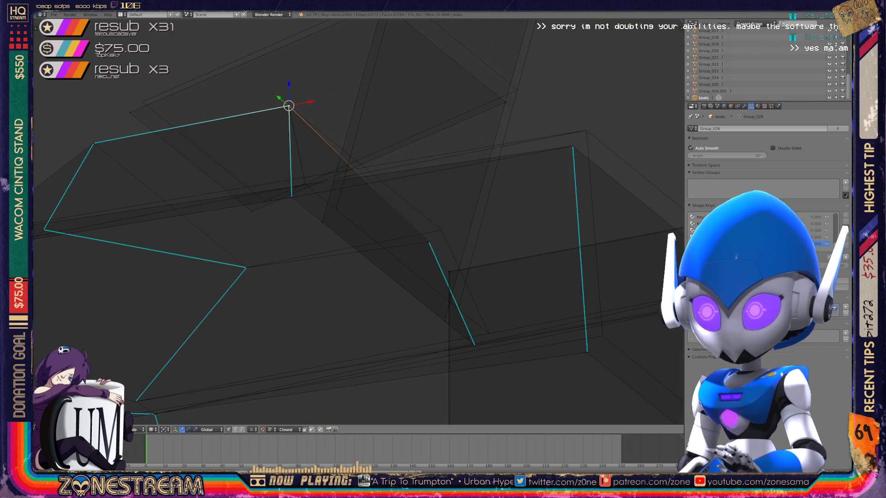
pyautogui.moveTo(428, 241); pyautogui.dragTo(440, 230, button='right')
pyautogui.keyDown('shift'); pyautogui.moveTo(441, 230); pyautogui.dragTo(386, 133, button='middle'); pyautogui.keyUp('shift')
# Step: Shift the next corner vertex and an upper vertex up and to the right
pyautogui.rightClick(419, 248)
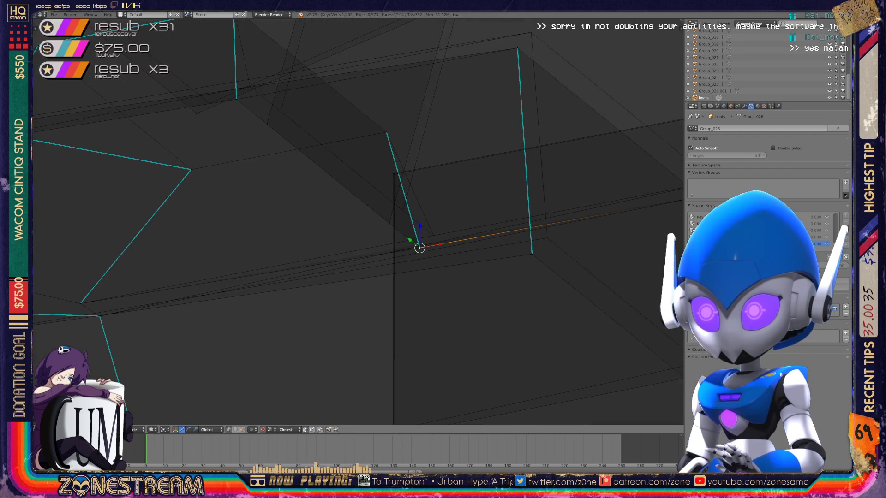
pyautogui.moveTo(420, 248); pyautogui.dragTo(433, 235, button='right')
pyautogui.rightClick(402, 208)
pyautogui.rightClick(267, 124)
pyautogui.moveTo(267, 124); pyautogui.dragTo(281, 110, button='right')
pyautogui.keyDown('shift'); pyautogui.moveTo(323, 185); pyautogui.dragTo(371, 265, button='middle'); pyautogui.keyUp('shift')
# Step: Reposition the selected vertex through a series of small grab moves
pyautogui.press('g')
pyautogui.press('Return')
pyautogui.press('g')
pyautogui.press('Return')
pyautogui.moveTo(369, 230)
pyautogui.keyDown('shift'); pyautogui.mouseDown(button='middle')
pyautogui.moveTo(348, 270)
pyautogui.moveTo(277, 342)
pyautogui.mouseUp(button='middle'); pyautogui.keyUp('shift')
pyautogui.press('g')
pyautogui.press('Return')
pyautogui.press('g')
pyautogui.press('Return')
pyautogui.press('g')
pyautogui.press('Return')
pyautogui.press('g')
pyautogui.press('Return')
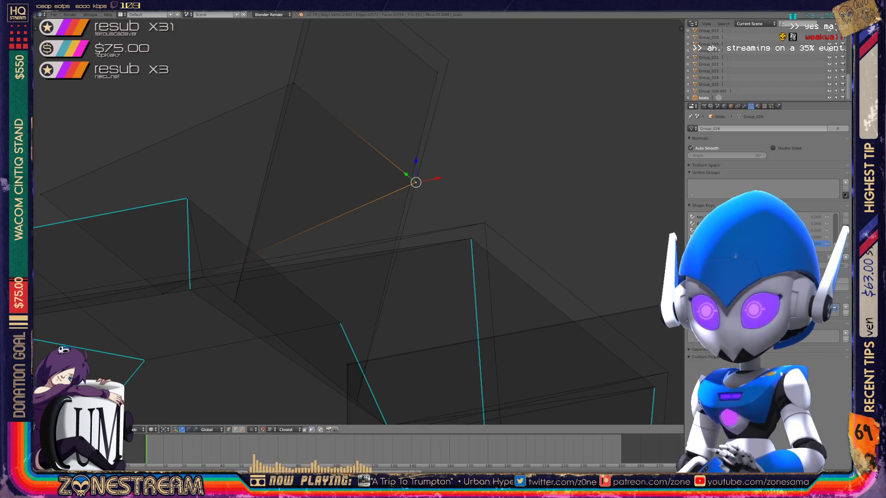
# Step: Move the lower corner, top edge and another hull vertex up and to the right
pyautogui.moveTo(350, 230)
pyautogui.mouseDown(button='middle')
pyautogui.moveTo(350, 198)
pyautogui.moveTo(289, 70)
pyautogui.moveTo(286, 41)
pyautogui.mouseUp(button='middle')
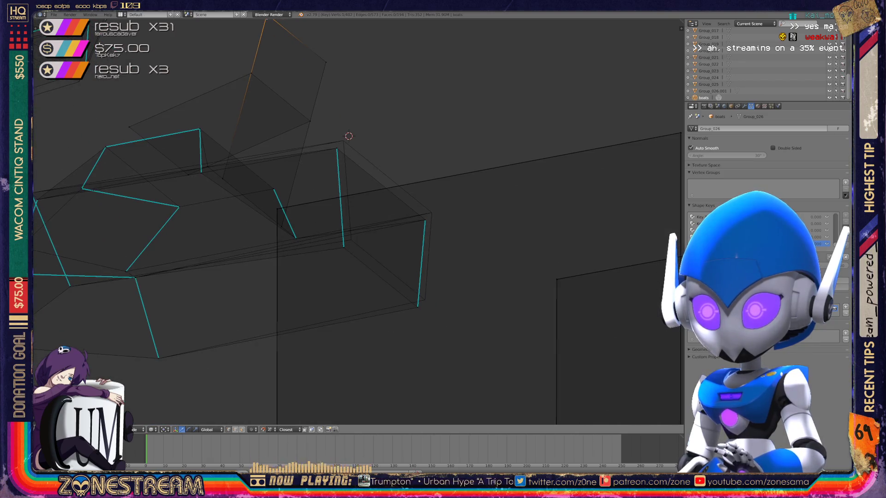
pyautogui.rightClick(417, 306)
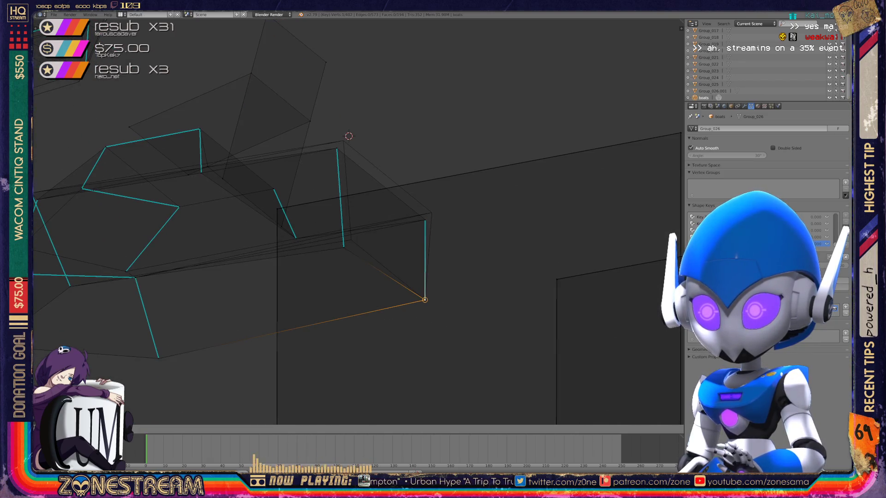
pyautogui.scroll(4, 357, 221)
pyautogui.rightClick(332, 266)
pyautogui.moveTo(332, 266); pyautogui.dragTo(345, 252)
pyautogui.rightClick(320, 95)
pyautogui.moveTo(320, 95)
pyautogui.mouseDown()
pyautogui.moveTo(339, 76)
pyautogui.moveTo(332, 82)
pyautogui.mouseUp()
pyautogui.rightClick(474, 219)
pyautogui.moveTo(473, 219); pyautogui.dragTo(484, 207)
pyautogui.press('KP_Decimal')
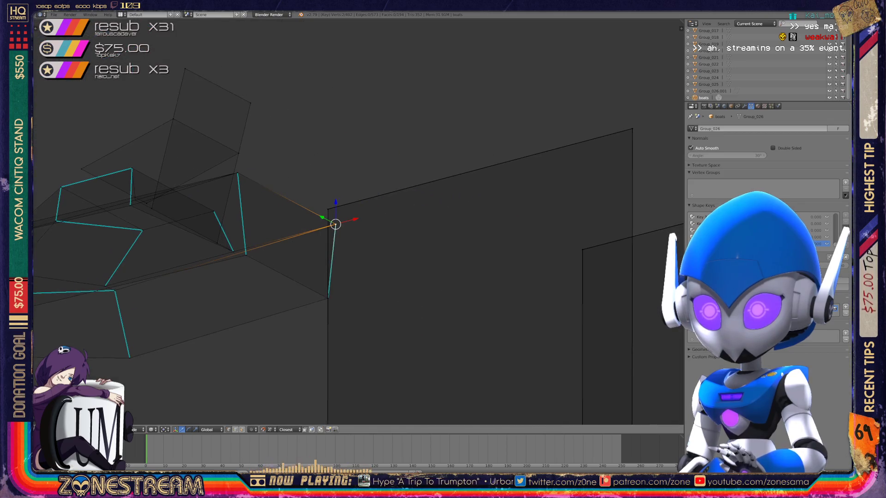
pyautogui.moveTo(358, 222)
pyautogui.mouseDown(button='middle')
pyautogui.moveTo(318, 170)
pyautogui.moveTo(351, 175)
pyautogui.mouseUp(button='middle')
# Step: Switch to Object Mode and orbit around the whole boat to check the hull
pyautogui.press('Tab')
pyautogui.moveTo(410, 250)
pyautogui.mouseDown(button='middle')
pyautogui.moveTo(411, 263)
pyautogui.moveTo(410, 157)
pyautogui.mouseUp(button='middle')
pyautogui.scroll(5, 410, 156)
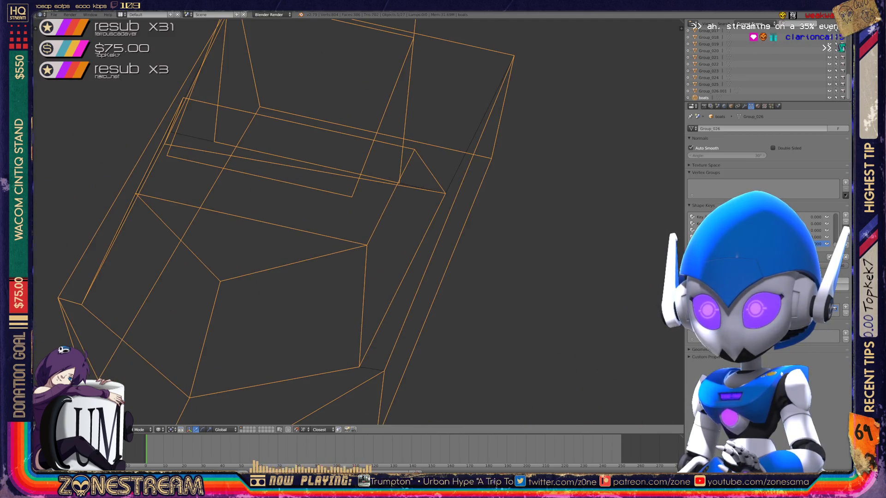
pyautogui.press('Tab')
pyautogui.scroll(-5, 350, 222)
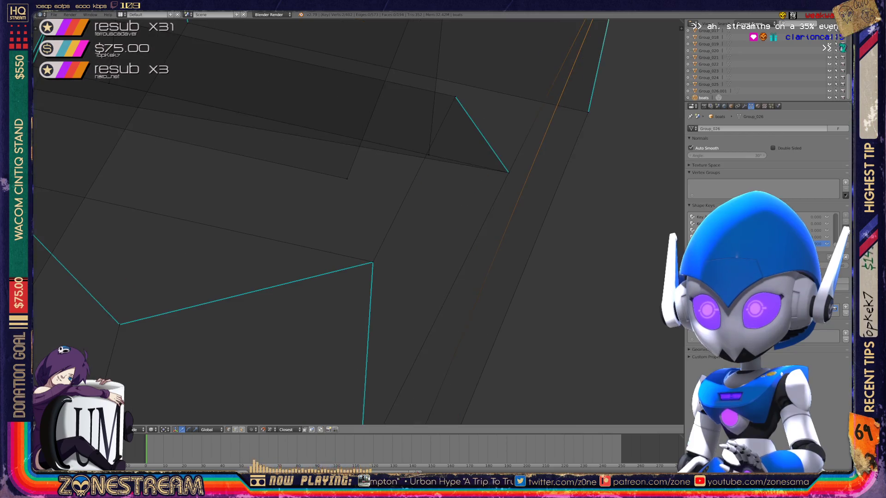
pyautogui.press('Tab')
pyautogui.moveTo(350, 221)
pyautogui.mouseDown(button='middle')
pyautogui.moveTo(332, 217)
pyautogui.moveTo(369, 157)
pyautogui.mouseUp(button='middle')
pyautogui.scroll(8, 351, 222)
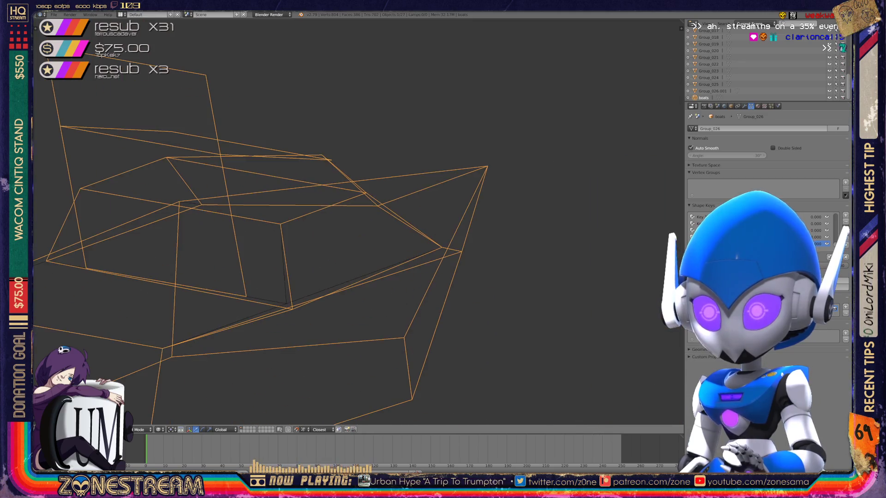
# Step: Select one more vertex, return to Object Mode, and view the boat from the front
pyautogui.press('Tab')
pyautogui.keyDown('shift'); pyautogui.rightClick(226, 296); pyautogui.keyUp('shift')
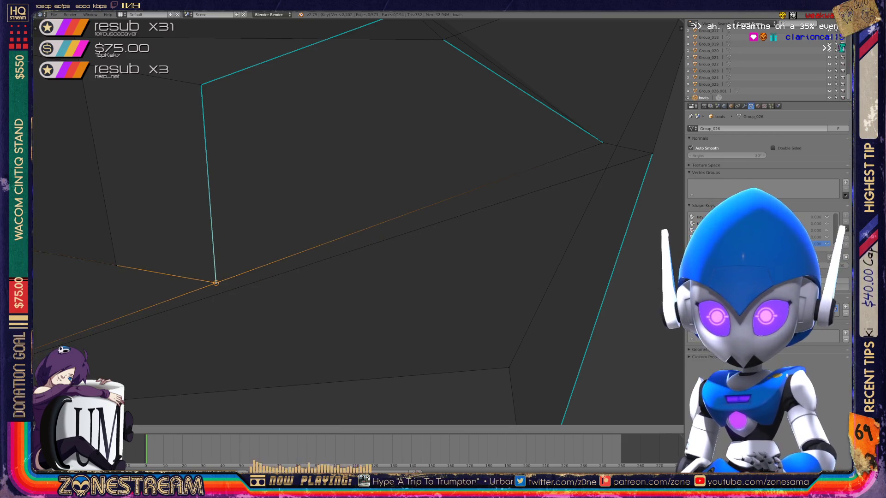
pyautogui.scroll(-4, 323, 221)
pyautogui.press('Tab')
pyautogui.scroll(-8, 341, 267)
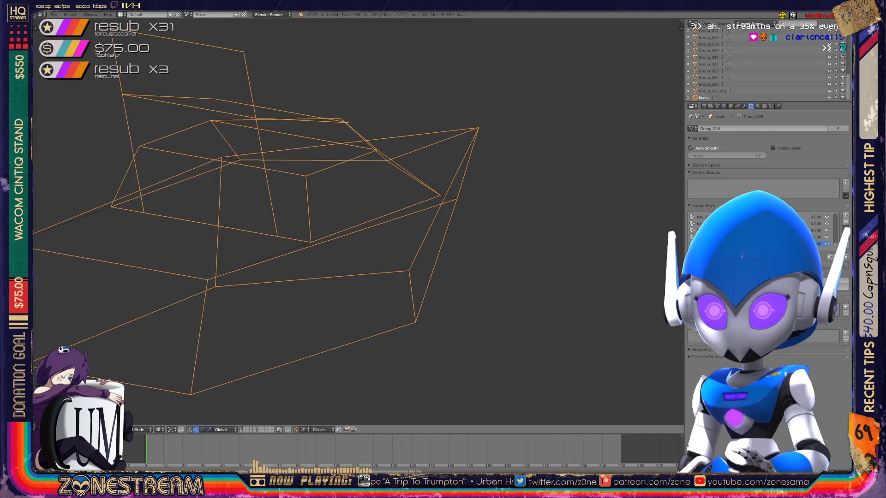
pyautogui.moveTo(342, 268); pyautogui.dragTo(369, 240, button='middle')
pyautogui.press('KP_1')
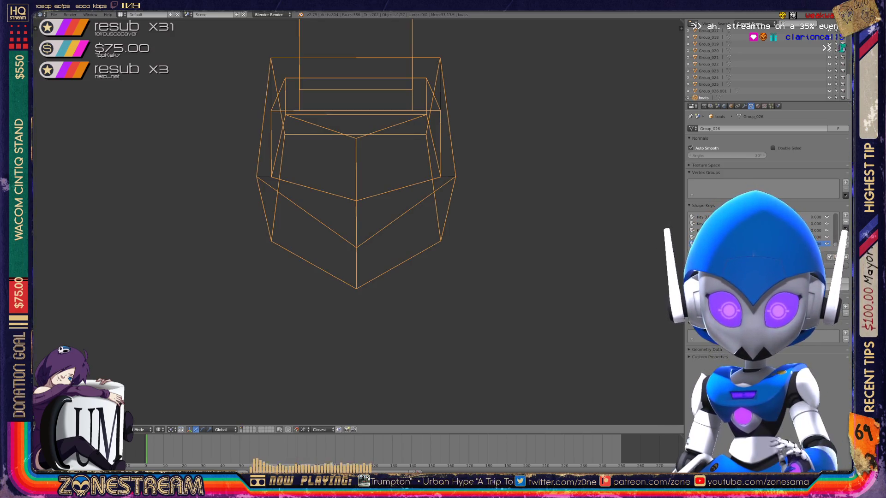
# Step: Enter Edit Mode on the leftmost boat and select its lower hull vertices
pyautogui.scroll(-5, 357, 222)
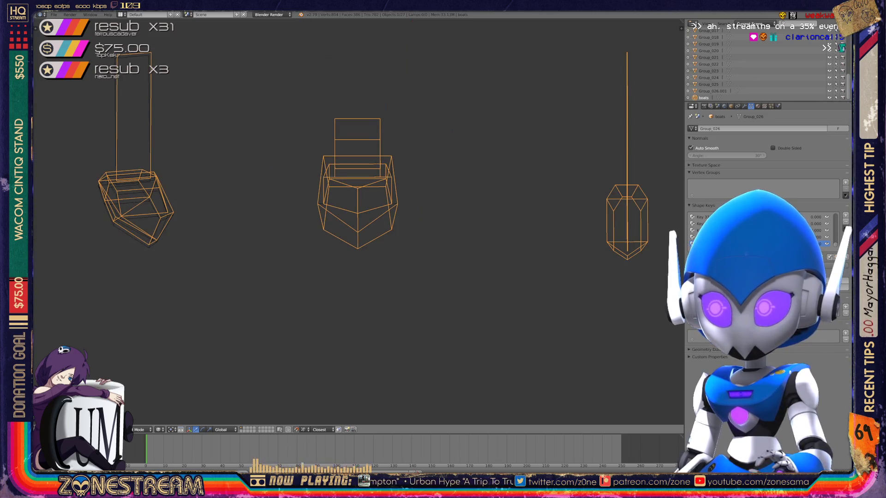
pyautogui.scroll(-4, 357, 208)
pyautogui.scroll(8, 357, 207)
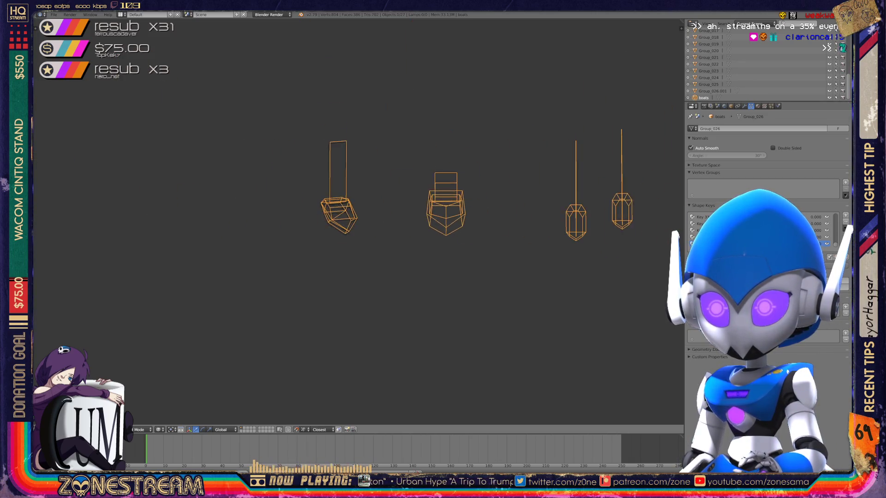
pyautogui.scroll(3, 358, 207)
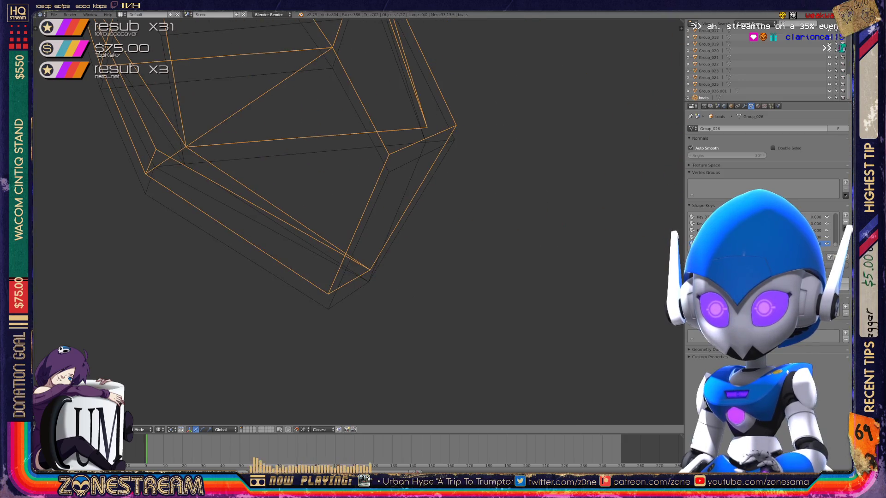
pyautogui.press('Tab')
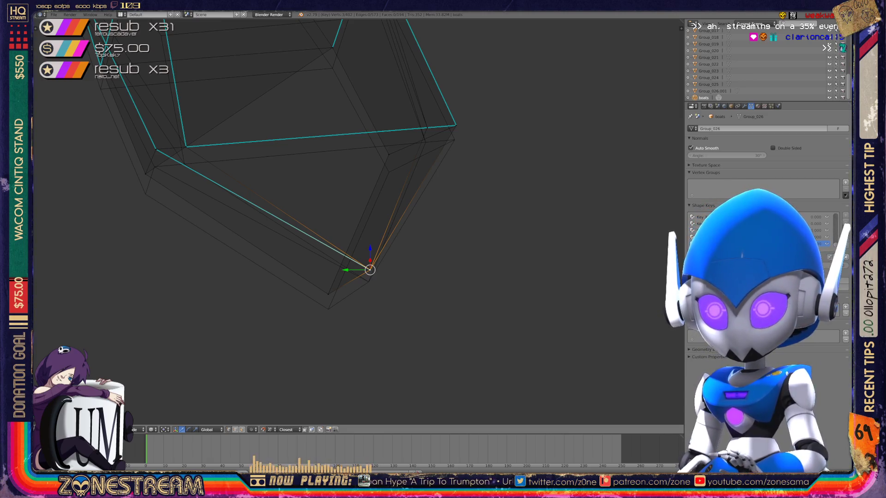
pyautogui.rightClick(367, 280)
pyautogui.rightClick(328, 294)
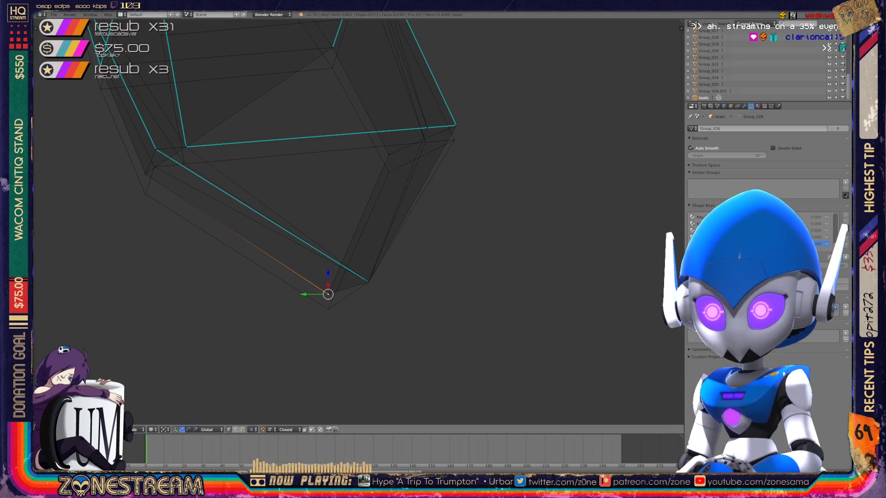
pyautogui.rightClick(328, 308)
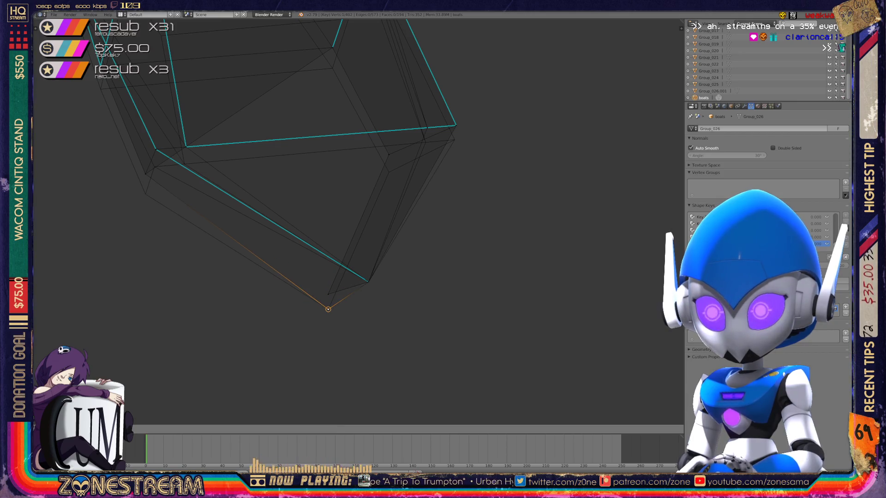
pyautogui.rightClick(328, 294)
pyautogui.rightClick(328, 309)
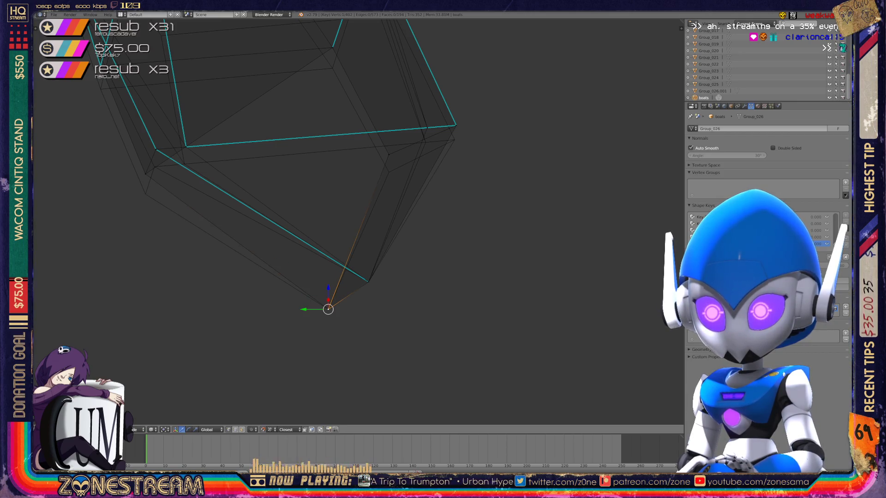
pyautogui.keyDown('shift'); pyautogui.moveTo(328, 309); pyautogui.dragTo(433, 374, button='middle'); pyautogui.keyUp('shift')
# Step: Lower two corner vertices on the hull's side
pyautogui.rightClick(250, 239)
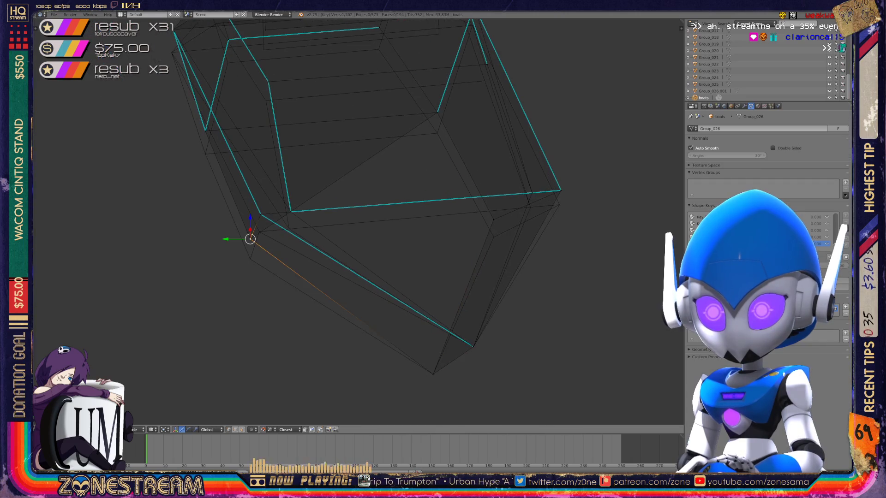
pyautogui.rightClick(249, 258)
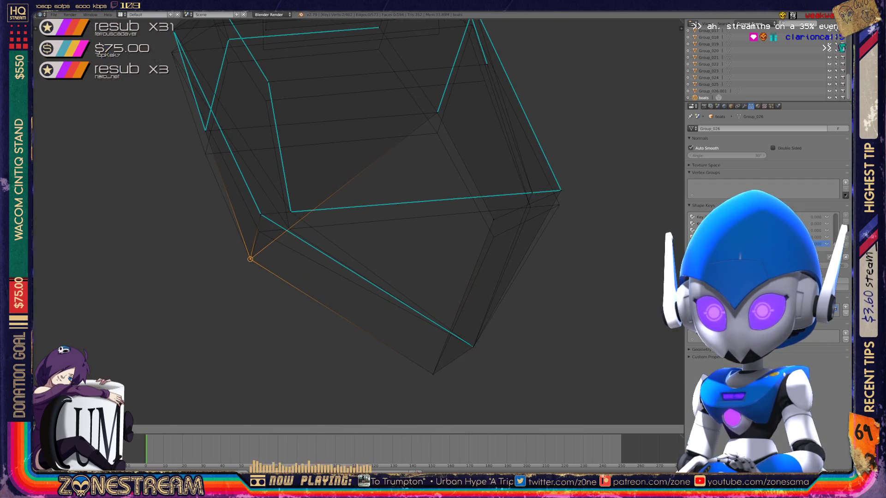
pyautogui.rightClick(261, 214)
pyautogui.press('g')
pyautogui.click(258, 230)
pyautogui.rightClick(290, 212)
pyautogui.press('g')
pyautogui.click(289, 230)
# Step: Lower a vertex on the hull's far side and pull the outer corner inward
pyautogui.keyDown('shift'); pyautogui.moveTo(290, 229); pyautogui.dragTo(115, 267, button='middle'); pyautogui.keyUp('shift')
pyautogui.rightClick(319, 257)
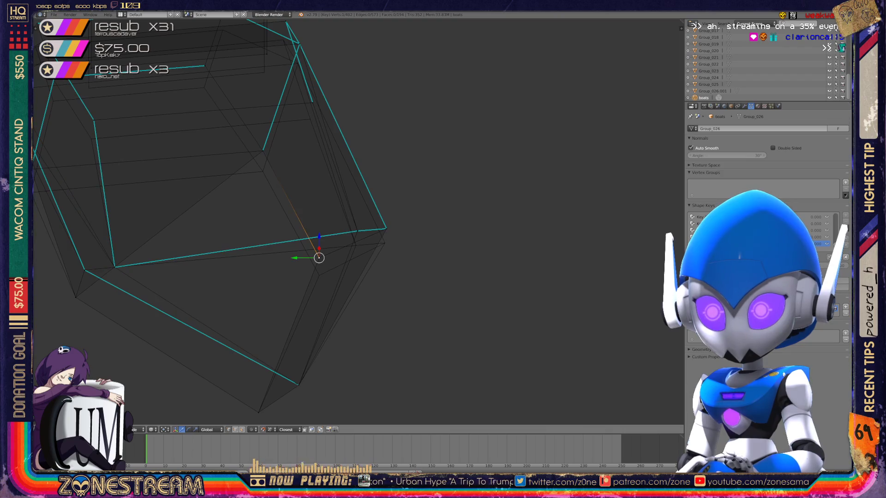
pyautogui.press('g')
pyautogui.press('Return')
pyautogui.rightClick(386, 228)
pyautogui.press('g')
pyautogui.press('Return')
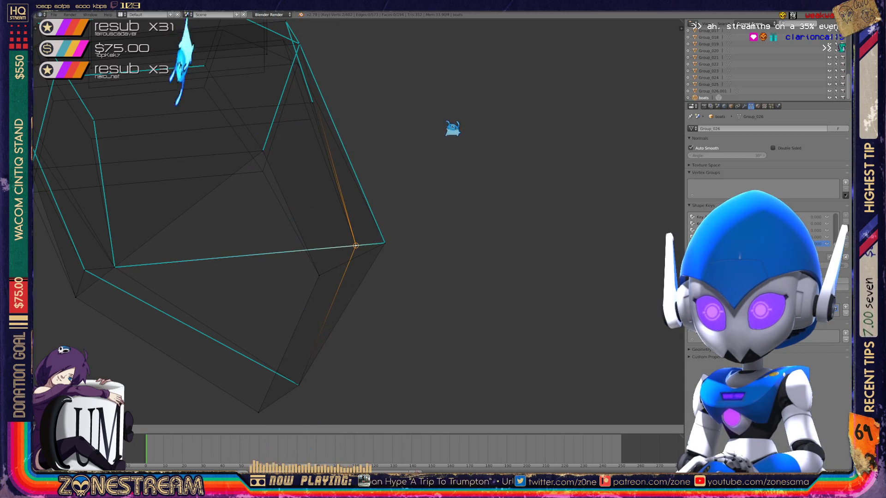
pyautogui.keyDown('shift'); pyautogui.moveTo(453, 115); pyautogui.dragTo(646, 127, button='middle'); pyautogui.keyUp('shift')
pyautogui.moveTo(350, 221)
pyautogui.mouseDown(button='middle')
pyautogui.moveTo(388, 171)
pyautogui.moveTo(424, 143)
pyautogui.mouseUp(button='middle')
# Step: Lower two vertices along the hull's top edge
pyautogui.rightClick(309, 198)
pyautogui.press('g')
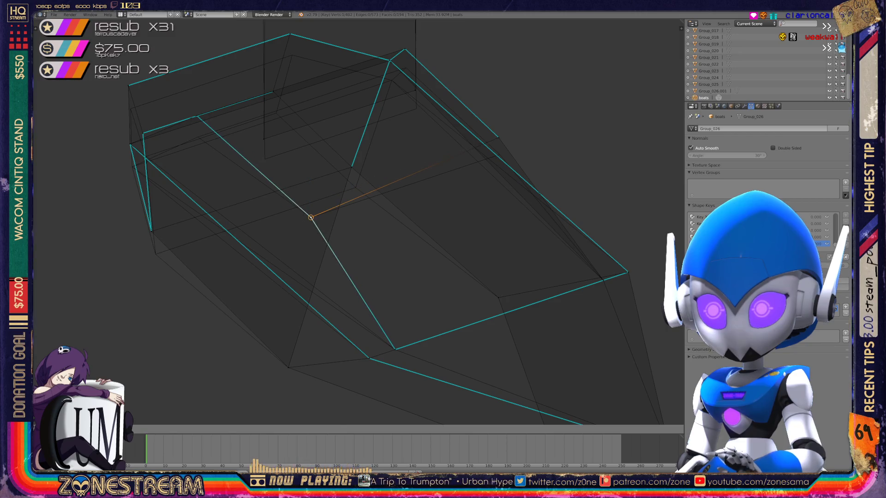
pyautogui.click(310, 217)
pyautogui.rightClick(498, 137)
pyautogui.press('g')
pyautogui.click(499, 154)
pyautogui.moveTo(415, 207)
pyautogui.mouseDown(button='middle')
pyautogui.moveTo(452, 194)
pyautogui.moveTo(415, 203)
pyautogui.mouseUp(button='middle')
# Step: Reposition a deck vertex and nudge the lower corner vertex slightly down
pyautogui.rightClick(306, 235)
pyautogui.press('g')
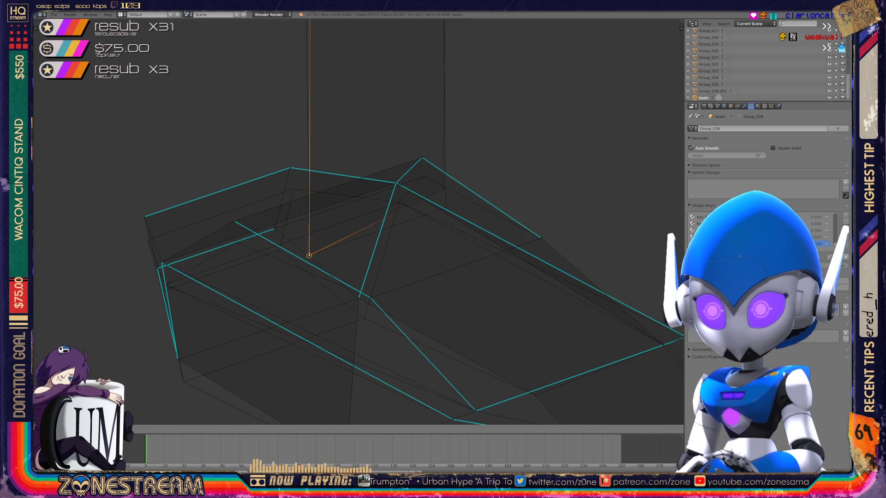
pyautogui.click(446, 207)
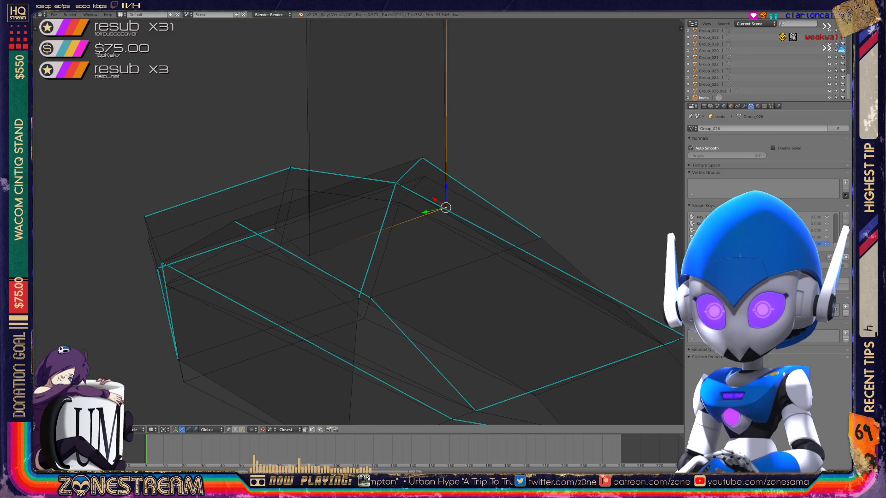
pyautogui.keyDown('shift'); pyautogui.moveTo(445, 207); pyautogui.dragTo(513, 131, button='middle'); pyautogui.keyUp('shift')
pyautogui.rightClick(245, 283)
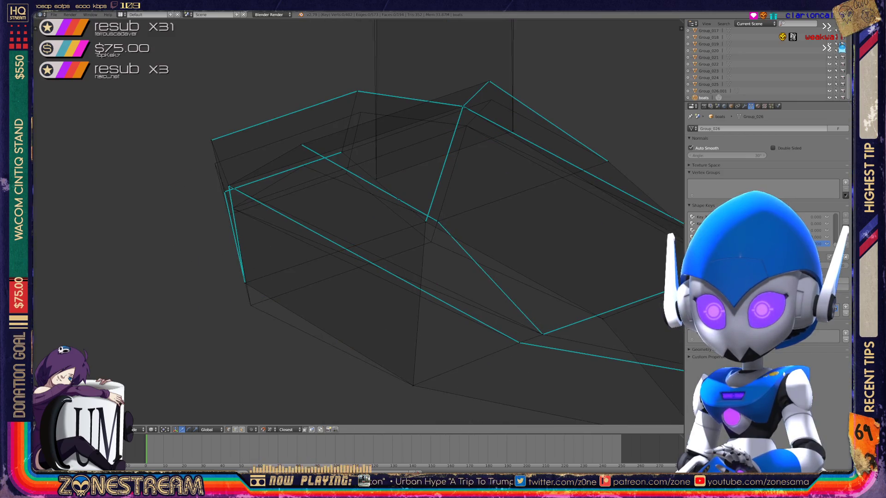
pyautogui.moveTo(245, 283); pyautogui.dragTo(251, 305)
pyautogui.moveTo(351, 221)
pyautogui.mouseDown(button='middle')
pyautogui.moveTo(277, 203)
pyautogui.moveTo(295, 210)
pyautogui.moveTo(304, 194)
pyautogui.moveTo(378, 205)
pyautogui.moveTo(428, 199)
pyautogui.mouseUp(button='middle')
# Step: Nudge a far-side vertex and a corner vertex down and to the right
pyautogui.rightClick(427, 250)
pyautogui.scroll(-4, 392, 244)
pyautogui.rightClick(383, 237)
pyautogui.moveTo(383, 237); pyautogui.dragTo(389, 248, button='right')
pyautogui.rightClick(256, 194)
pyautogui.click(263, 200)
pyautogui.scroll(4, 464, 395)
pyautogui.keyDown('shift'); pyautogui.moveTo(254, 190); pyautogui.dragTo(276, 192, button='middle'); pyautogui.keyUp('shift')
pyautogui.keyDown('shift'); pyautogui.rightClick(276, 192); pyautogui.keyUp('shift')
pyautogui.moveTo(276, 192); pyautogui.dragTo(290, 216, button='right')
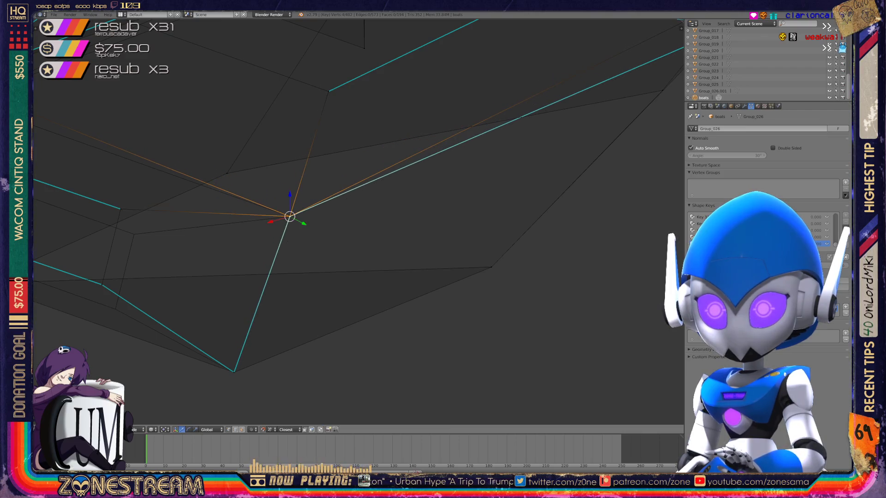
# Step: Drop one hull vertex onto its neighbour and move the next vertex slightly lower
pyautogui.scroll(-3, 359, 221)
pyautogui.moveTo(323, 222)
pyautogui.mouseDown(button='middle')
pyautogui.moveTo(332, 217)
pyautogui.moveTo(327, 231)
pyautogui.moveTo(325, 224)
pyautogui.mouseUp(button='middle')
pyautogui.rightClick(204, 184)
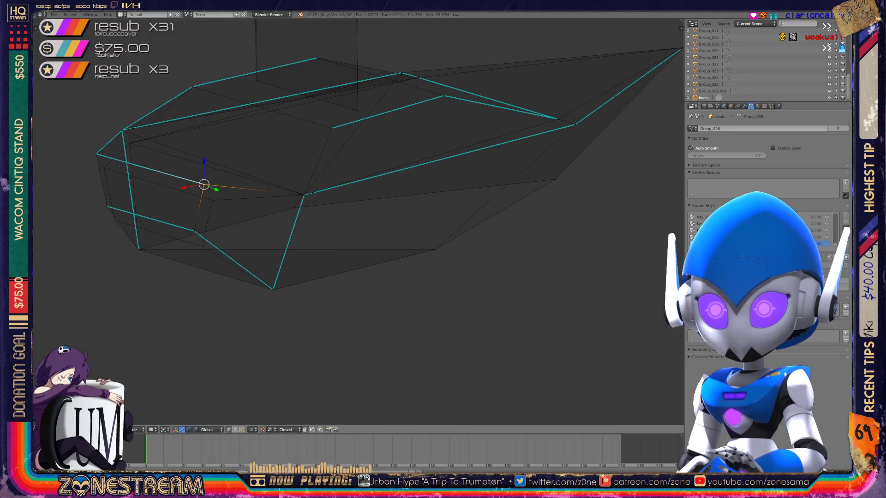
pyautogui.press('g')
pyautogui.click(211, 200)
pyautogui.rightClick(194, 231)
pyautogui.keyDown('shift'); pyautogui.moveTo(194, 230); pyautogui.dragTo(290, 257, button='middle'); pyautogui.keyUp('shift')
pyautogui.press('g')
pyautogui.click(203, 232)
# Step: Snap the upper-left vertex onto the nearby vertex and return to Object Mode
pyautogui.rightClick(185, 166)
pyautogui.moveTo(194, 180); pyautogui.dragTo(217, 208, button='middle')
pyautogui.moveTo(323, 230)
pyautogui.mouseDown(button='middle')
pyautogui.moveTo(332, 203)
pyautogui.moveTo(277, 240)
pyautogui.mouseUp(button='middle')
pyautogui.moveTo(323, 221); pyautogui.dragTo(302, 199, button='middle')
pyautogui.rightClick(297, 158)
pyautogui.rightClick(165, 97)
pyautogui.press('g')
pyautogui.click(173, 119)
pyautogui.press('Tab')
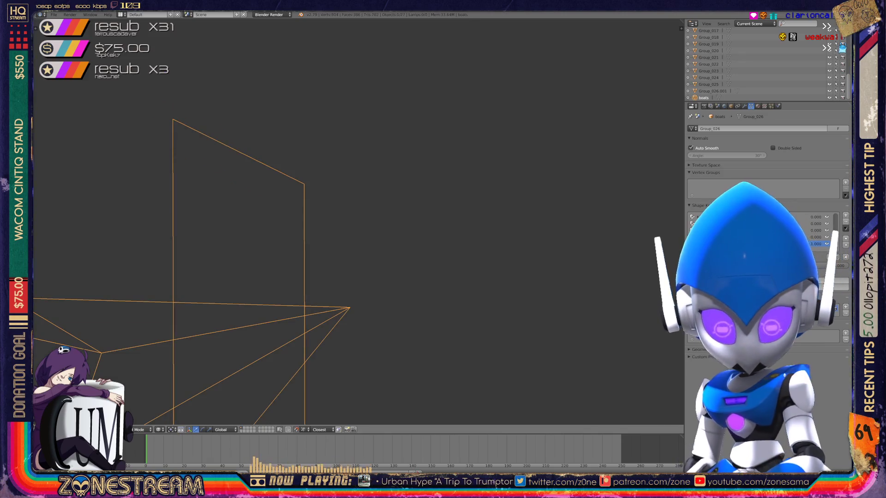
# Step: Zoom out and orbit around the boats to choose the next mesh to edit
pyautogui.scroll(-5, 358, 221)
pyautogui.scroll(-2, 358, 221)
pyautogui.moveTo(357, 221)
pyautogui.mouseDown(button='middle')
pyautogui.moveTo(358, 194)
pyautogui.moveTo(357, 258)
pyautogui.moveTo(357, 175)
pyautogui.mouseUp(button='middle')
pyautogui.scroll(4, 358, 222)
pyautogui.press('Tab')
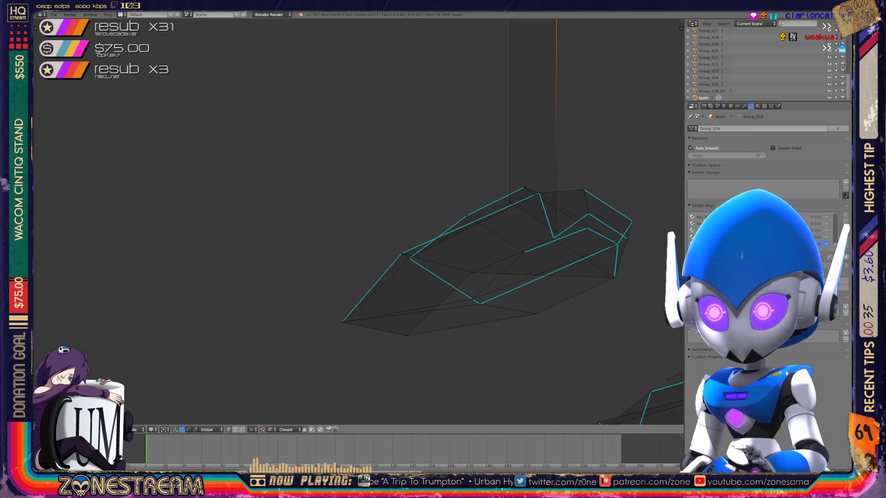
pyautogui.press('Tab')
pyautogui.scroll(-4, 423, 93)
pyautogui.moveTo(423, 93); pyautogui.dragTo(423, 120, button='middle')
pyautogui.scroll(-6, 358, 221)
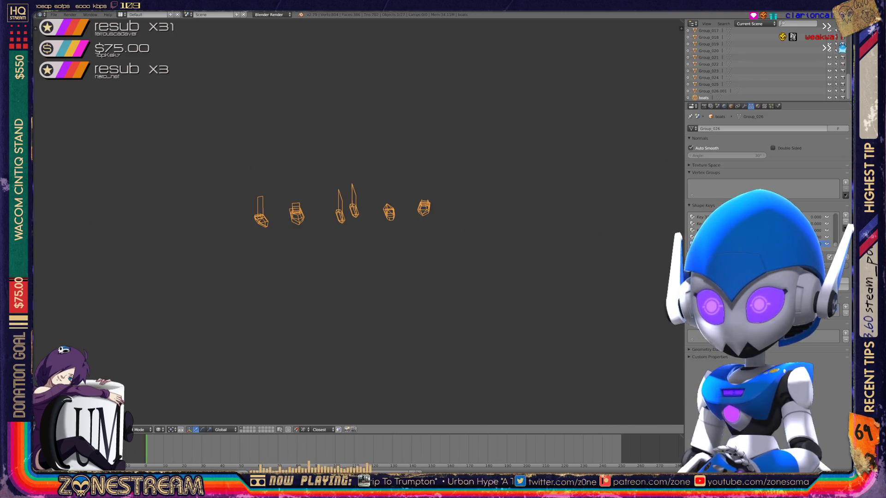
pyautogui.scroll(5, 357, 221)
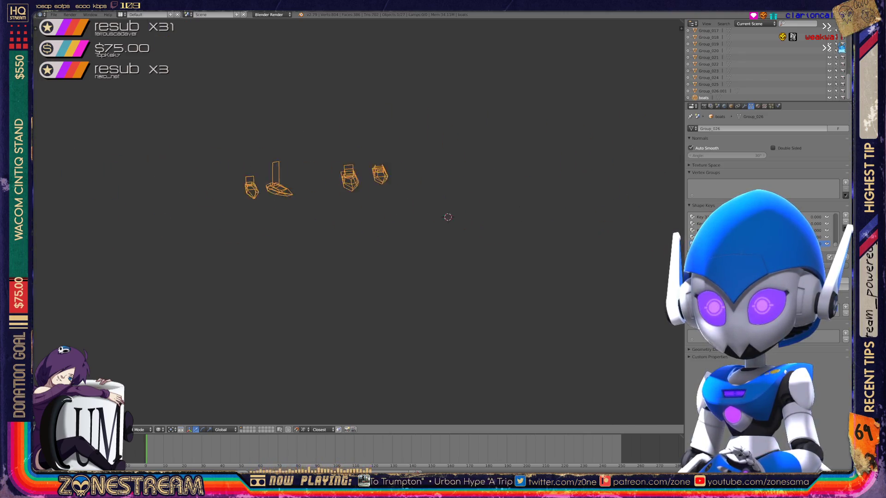
pyautogui.scroll(8, 358, 221)
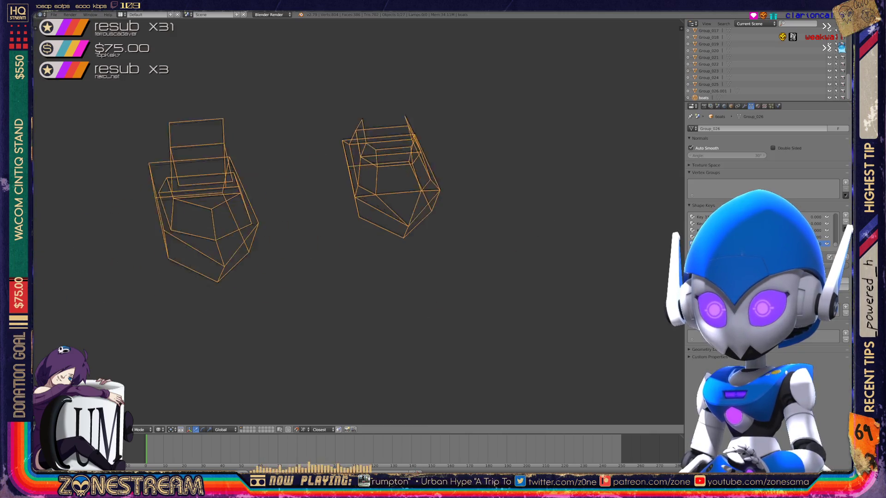
# Step: Enter Edit Mode on the box-shaped boat and nudge an upper vertex up and right
pyautogui.press('Tab')
pyautogui.keyDown('shift'); pyautogui.moveTo(358, 222); pyautogui.dragTo(207, 311, button='middle'); pyautogui.keyUp('shift')
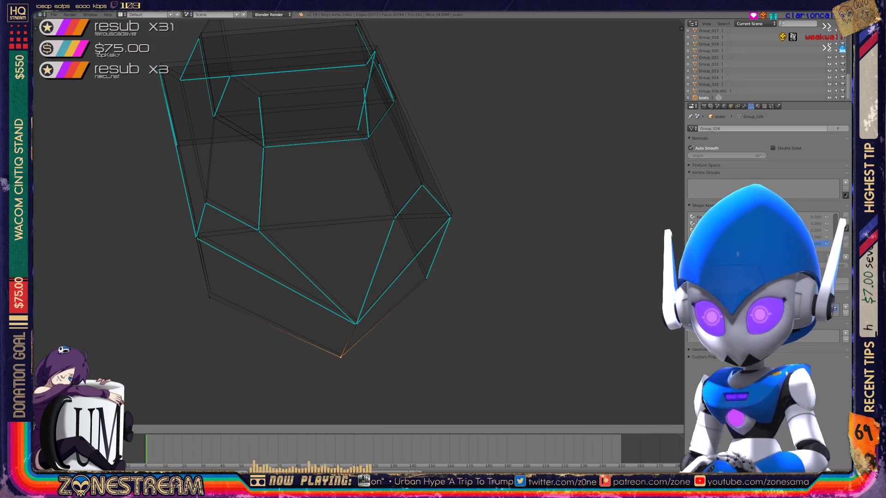
pyautogui.rightClick(356, 324)
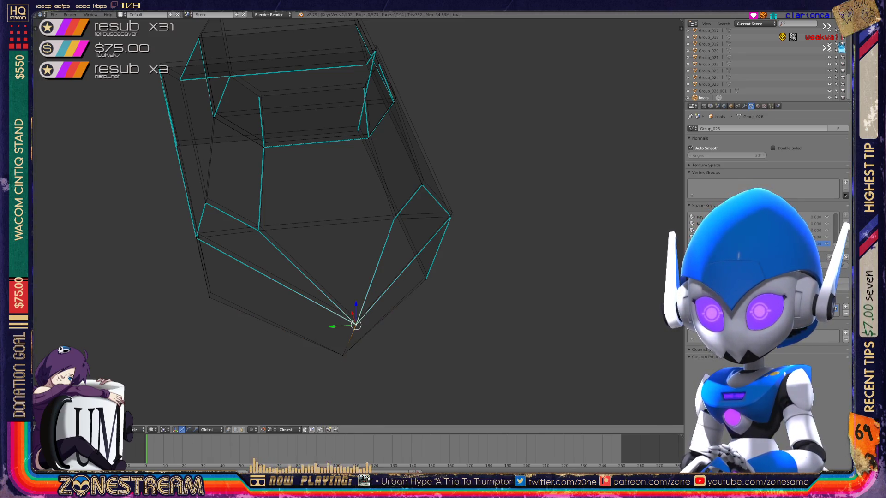
pyautogui.moveTo(356, 325); pyautogui.dragTo(358, 320)
# Step: Select several vertices on the box-shaped boat's left and right sides
pyautogui.rightClick(210, 297)
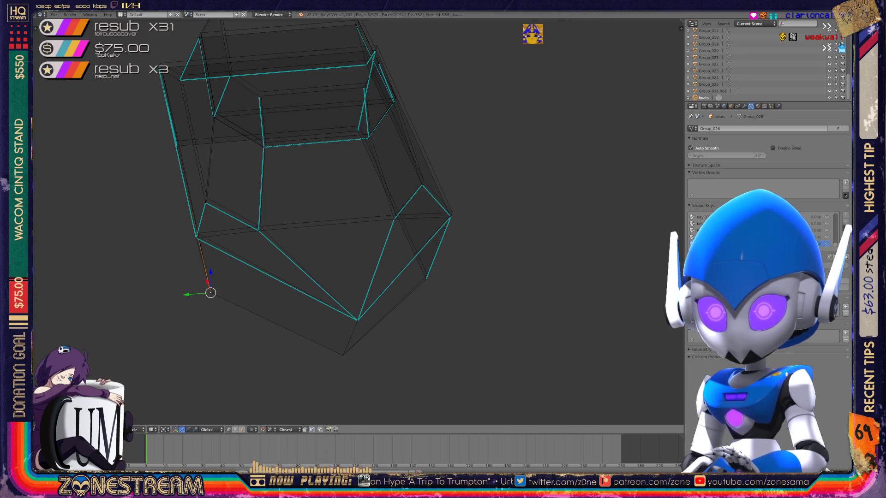
pyautogui.rightClick(197, 235)
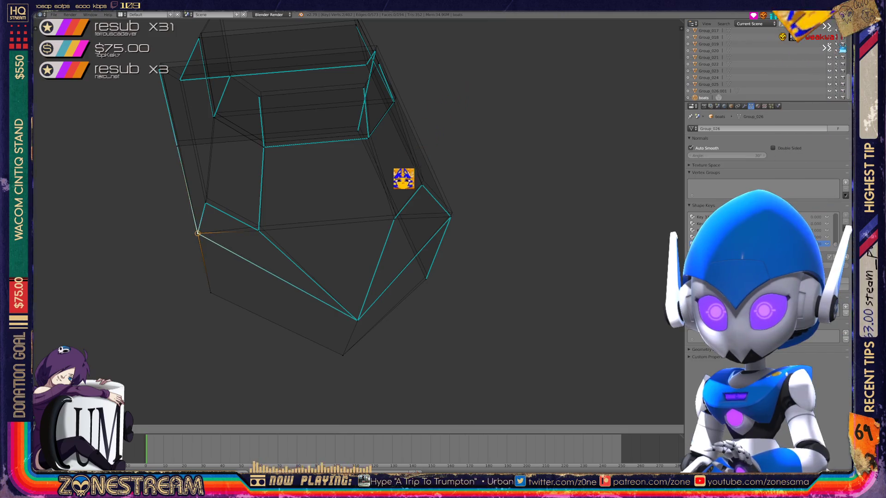
pyautogui.rightClick(258, 228)
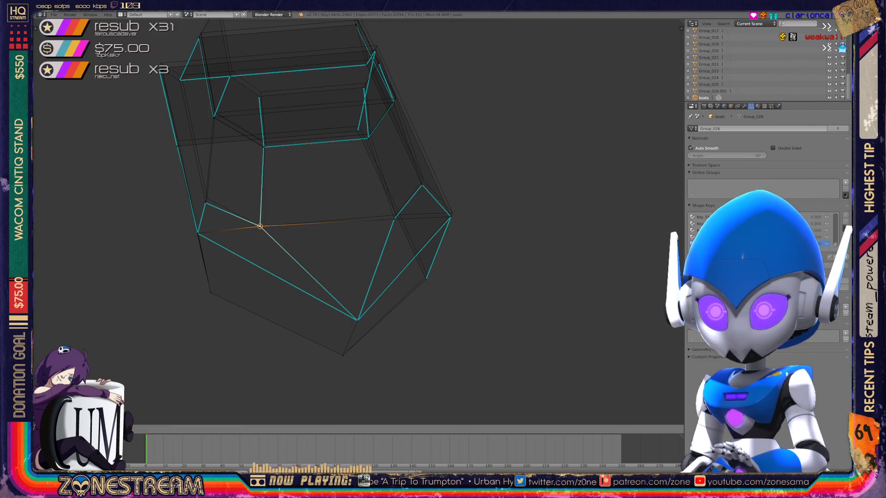
pyautogui.keyDown('shift'); pyautogui.moveTo(259, 226); pyautogui.dragTo(121, 245, button='middle'); pyautogui.keyUp('shift')
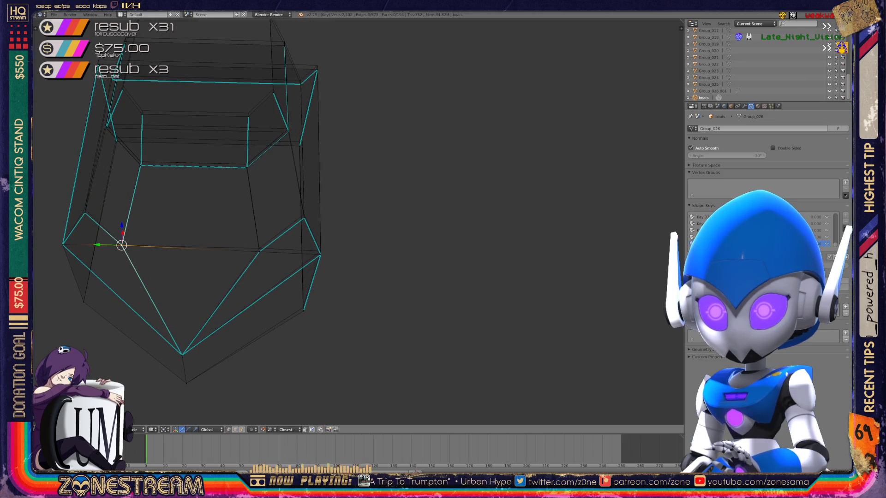
pyautogui.rightClick(320, 254)
pyautogui.rightClick(259, 249)
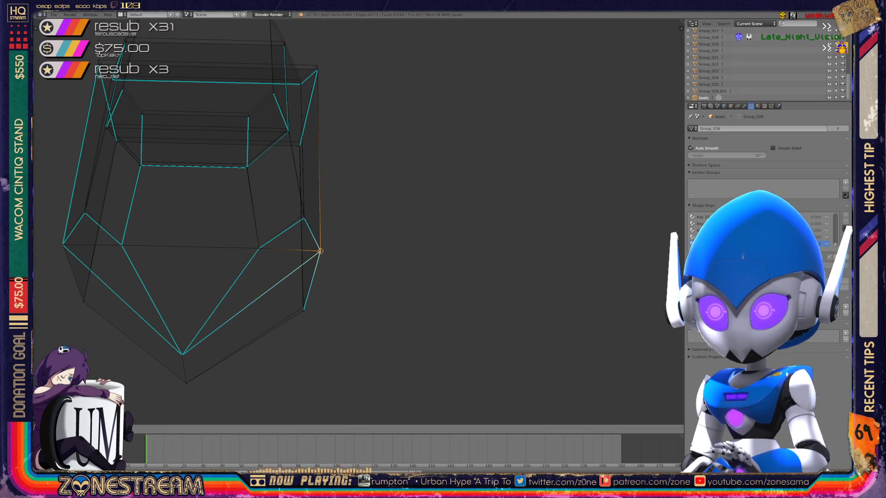
pyautogui.rightClick(303, 310)
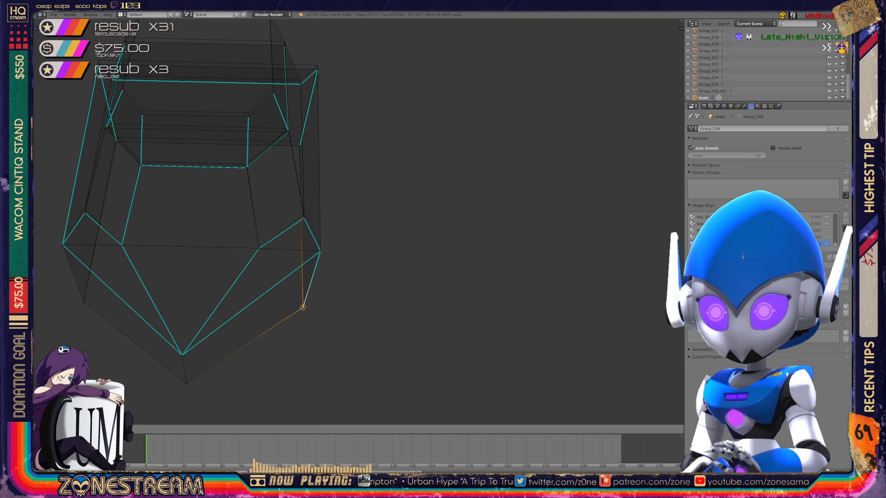
pyautogui.scroll(-4, 444, 231)
pyautogui.moveTo(444, 230); pyautogui.dragTo(466, 203, button='middle')
# Step: Centre the view and snap a rear hull vertex onto the corner vertex above
pyautogui.hotkey('alt', 'Home')
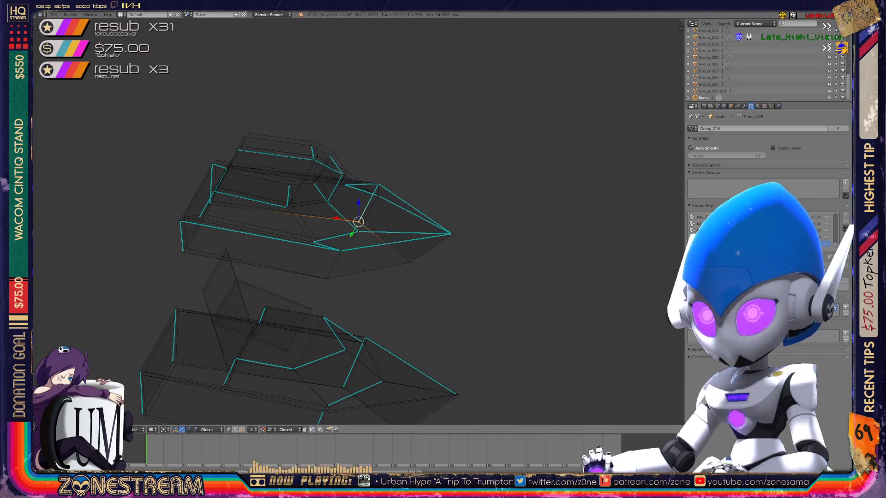
pyautogui.scroll(4, 358, 221)
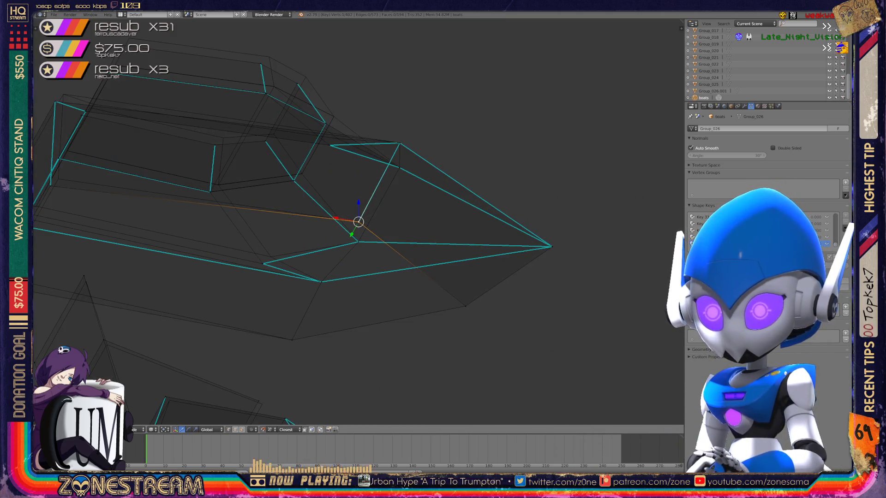
pyautogui.press('KP_4')
pyautogui.press('KP_4')
pyautogui.rightClick(164, 289)
pyautogui.press('g')
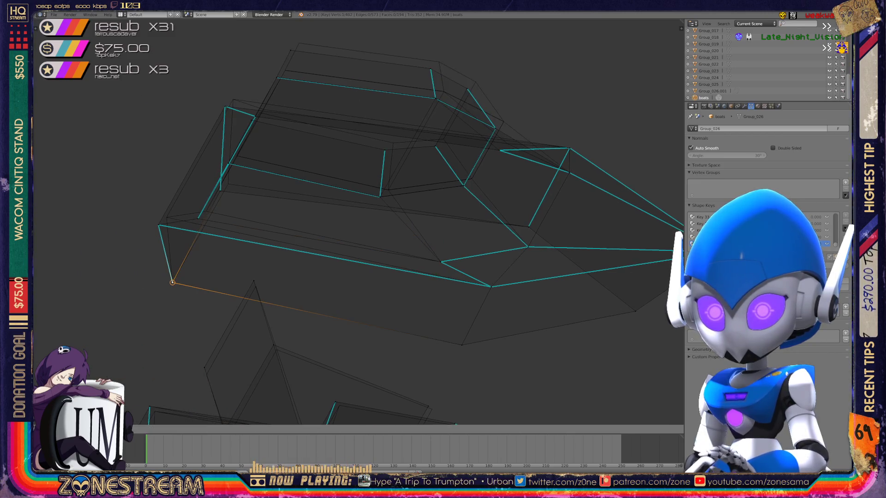
pyautogui.moveTo(172, 282)
pyautogui.mouseDown()
pyautogui.moveTo(158, 225)
pyautogui.moveTo(206, 211)
pyautogui.mouseUp()
pyautogui.rightClick(198, 219)
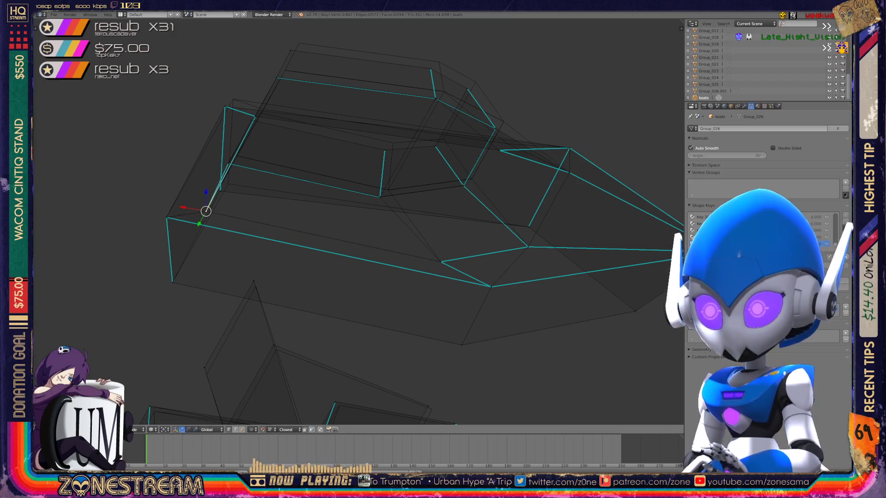
# Step: From the opposite side, shift several vertices and edges slightly up-left, including the right-end vertex
pyautogui.moveTo(351, 222); pyautogui.dragTo(489, 225, button='middle')
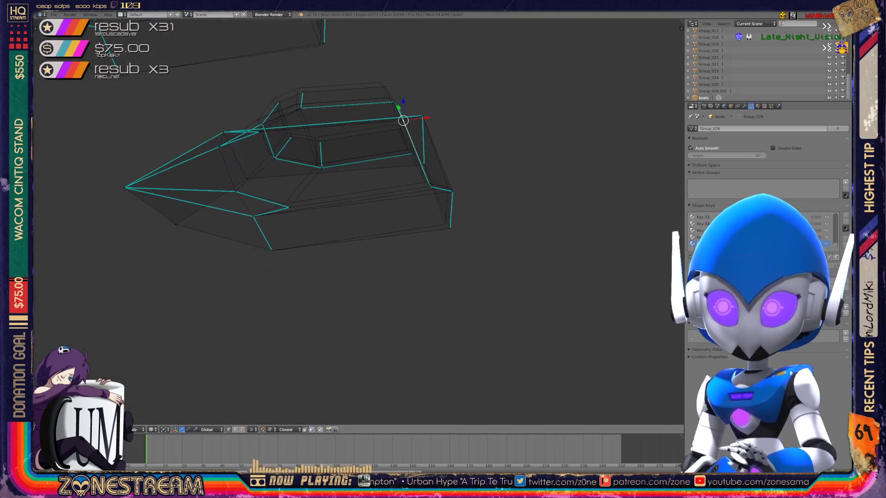
pyautogui.scroll(3, 358, 223)
pyautogui.keyDown('shift'); pyautogui.moveTo(350, 221); pyautogui.dragTo(376, 262, button='middle'); pyautogui.keyUp('shift')
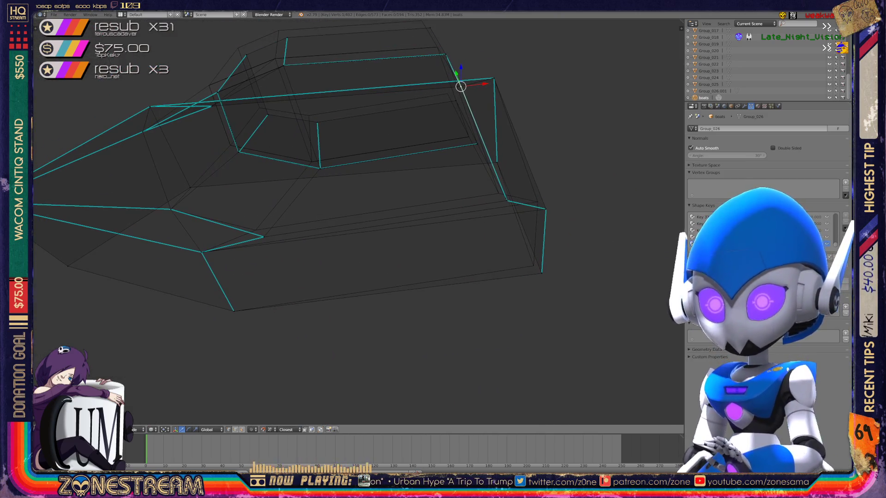
pyautogui.moveTo(263, 237); pyautogui.dragTo(255, 230)
pyautogui.moveTo(506, 200); pyautogui.dragTo(498, 193)
pyautogui.click(247, 223)
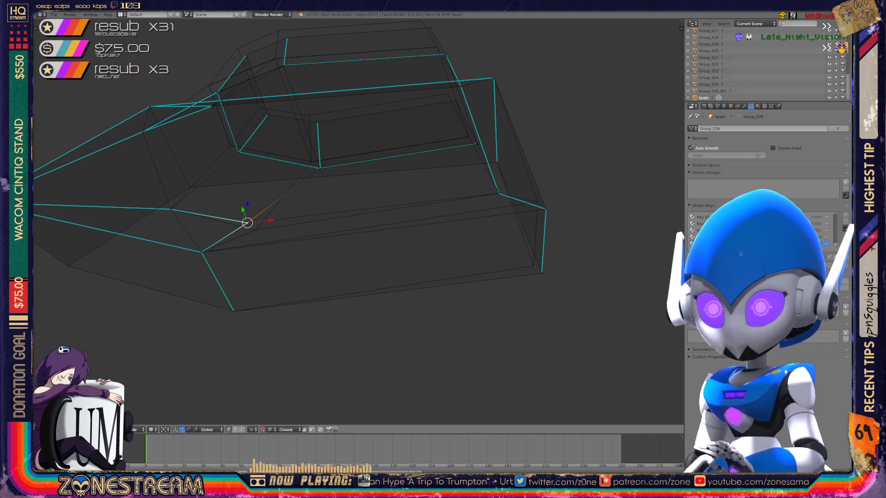
pyautogui.moveTo(247, 223); pyautogui.dragTo(256, 230)
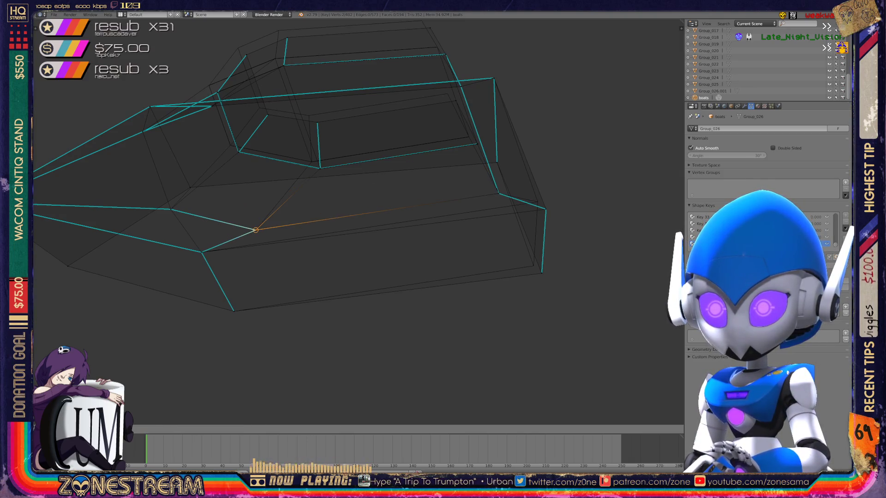
pyautogui.click(545, 209)
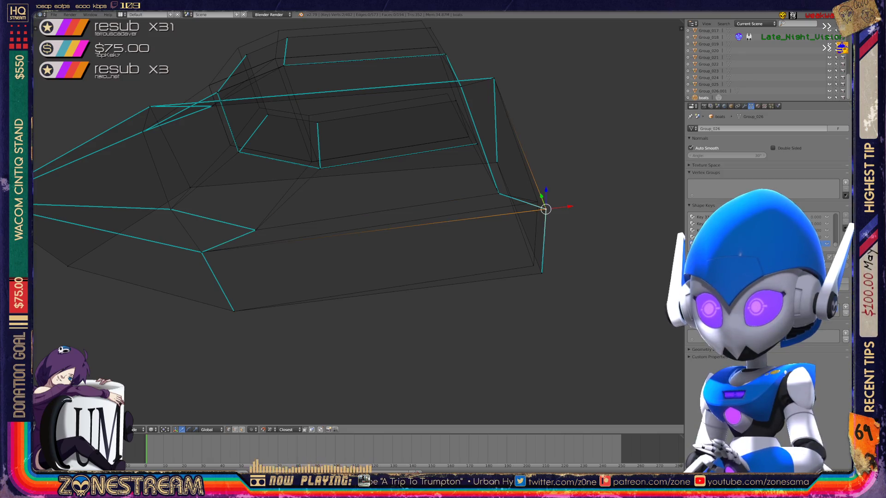
pyautogui.moveTo(546, 209); pyautogui.dragTo(537, 202)
# Step: Pull the bottom-right, upper-left and top vertices up and to the left
pyautogui.press('a')
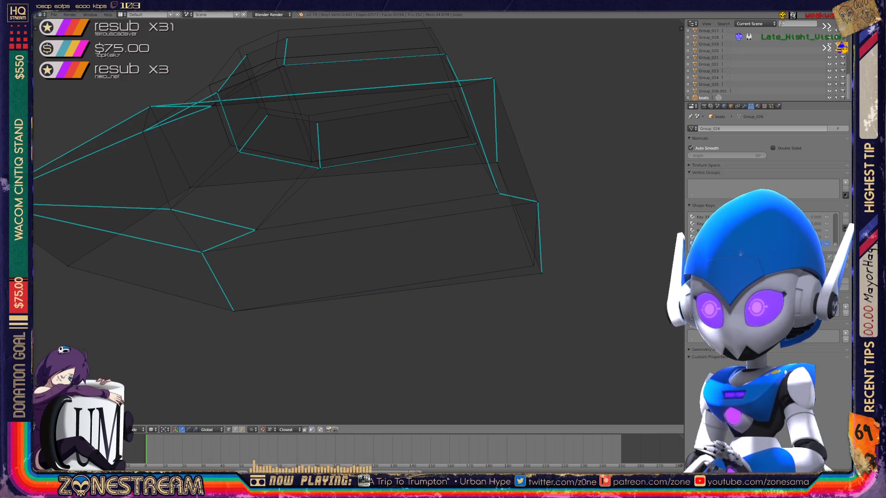
pyautogui.moveTo(541, 273); pyautogui.dragTo(534, 265)
pyautogui.moveTo(350, 222); pyautogui.dragTo(314, 258, button='middle')
pyautogui.scroll(3, 323, 244)
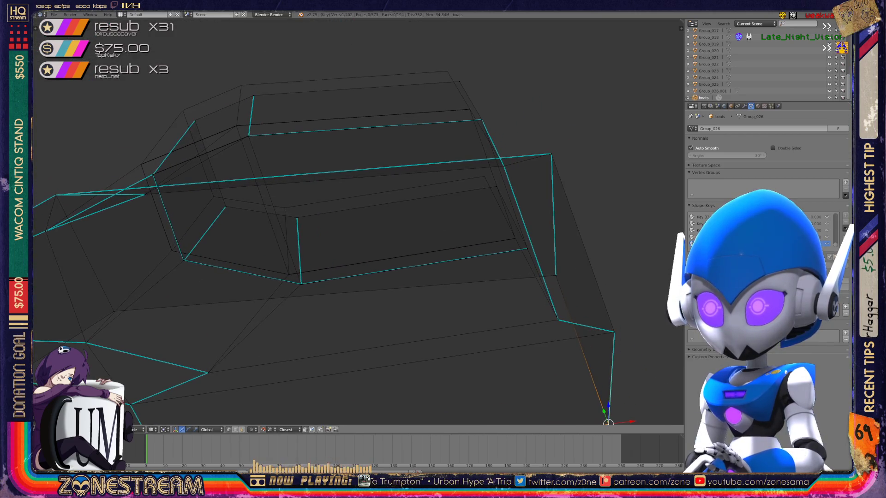
pyautogui.moveTo(496, 187); pyautogui.dragTo(483, 176)
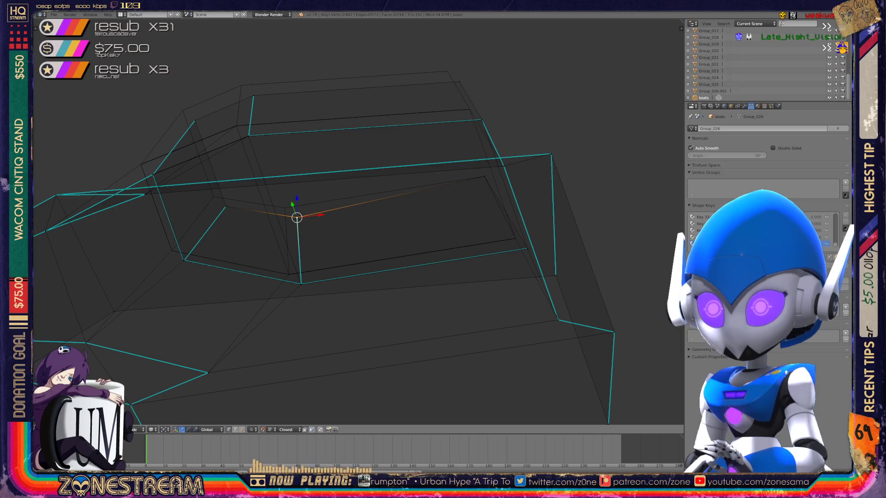
pyautogui.moveTo(296, 217); pyautogui.dragTo(284, 208)
pyautogui.moveTo(226, 206); pyautogui.dragTo(214, 199)
pyautogui.moveTo(194, 121); pyautogui.dragTo(189, 116)
pyautogui.moveTo(253, 96); pyautogui.dragTo(241, 85)
pyautogui.moveTo(459, 82); pyautogui.dragTo(447, 71)
pyautogui.scroll(5, 323, 222)
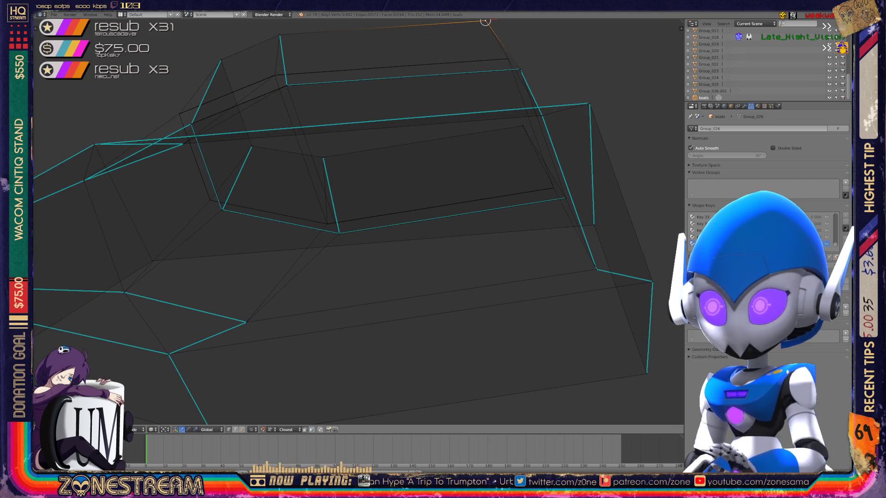
pyautogui.scroll(5, 323, 221)
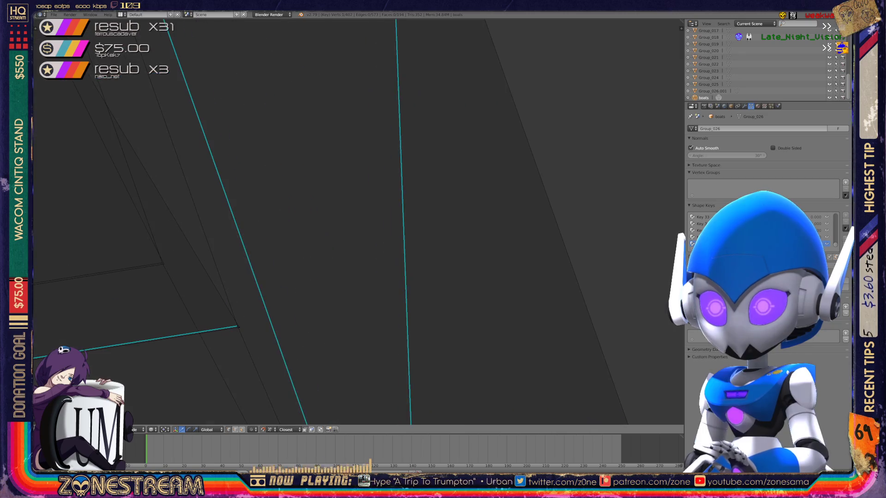
# Step: Snap the first corner vertex onto the edge end and drop the overlapping vertex onto its target
pyautogui.rightClick(460, 272)
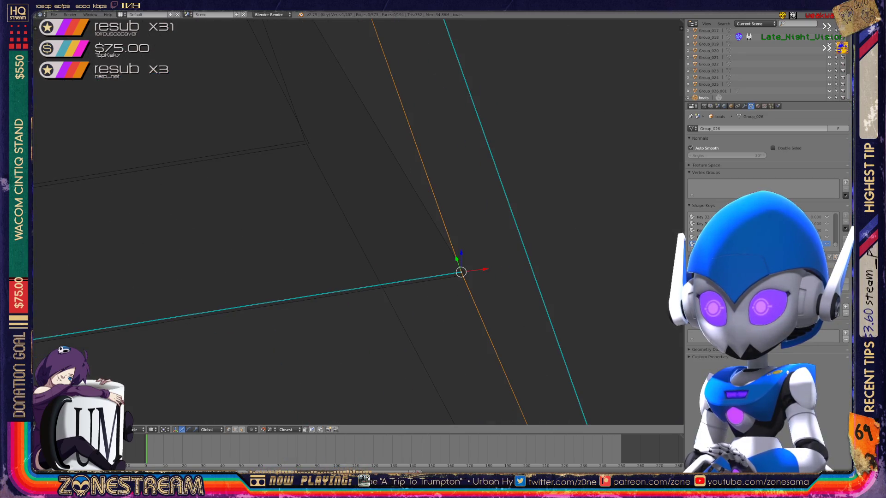
pyautogui.keyDown('shift'); pyautogui.rightClick(46, 336); pyautogui.keyUp('shift')
pyautogui.hotkey('ctrl', 'z')
pyautogui.hotkey('ctrl', 'z')
pyautogui.hotkey('ctrl', 'shift', 'z')
pyautogui.press('KP_Decimal')
pyautogui.moveTo(338, 190); pyautogui.dragTo(415, 215, button='middle')
pyautogui.keyDown('shift'); pyautogui.rightClick(431, 282); pyautogui.keyUp('shift')
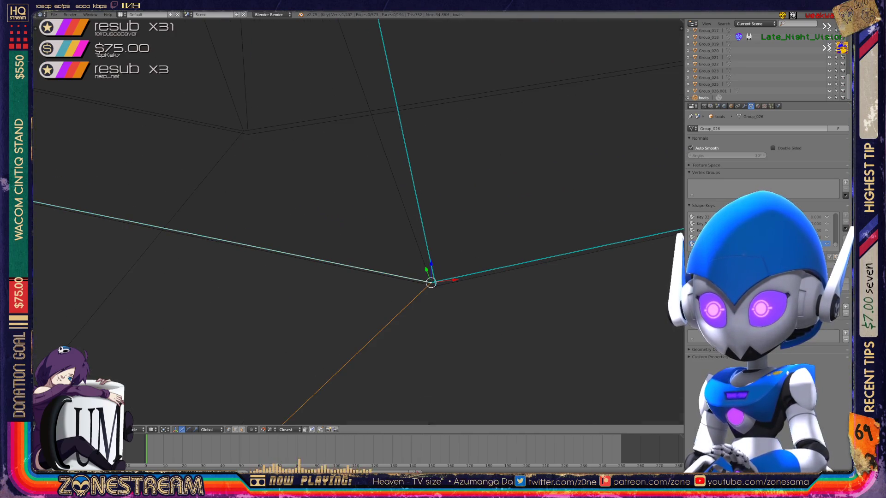
pyautogui.press('g')
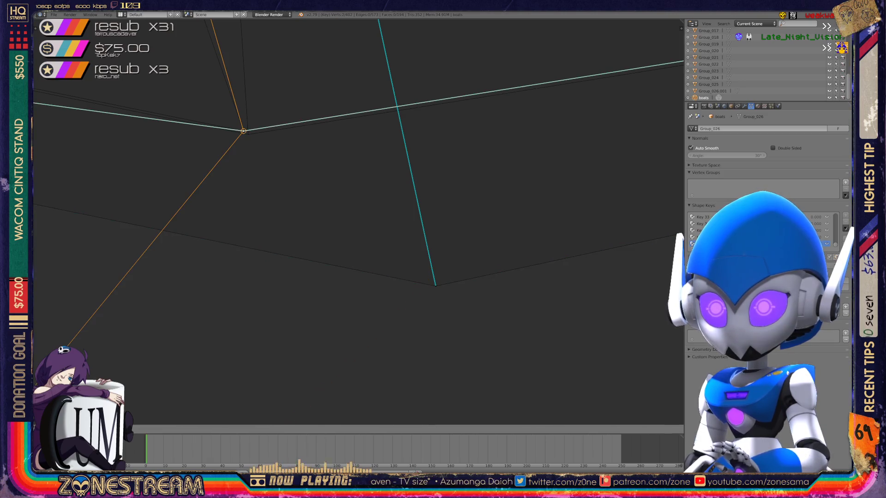
pyautogui.click(243, 130)
# Step: Snap the next stray corner vertex onto its nearby corner and confirm
pyautogui.rightClick(435, 286)
pyautogui.scroll(-5, 243, 130)
pyautogui.press('KP_Decimal')
pyautogui.moveTo(323, 221)
pyautogui.mouseDown(button='middle')
pyautogui.moveTo(461, 203)
pyautogui.moveTo(535, 222)
pyautogui.mouseUp(button='middle')
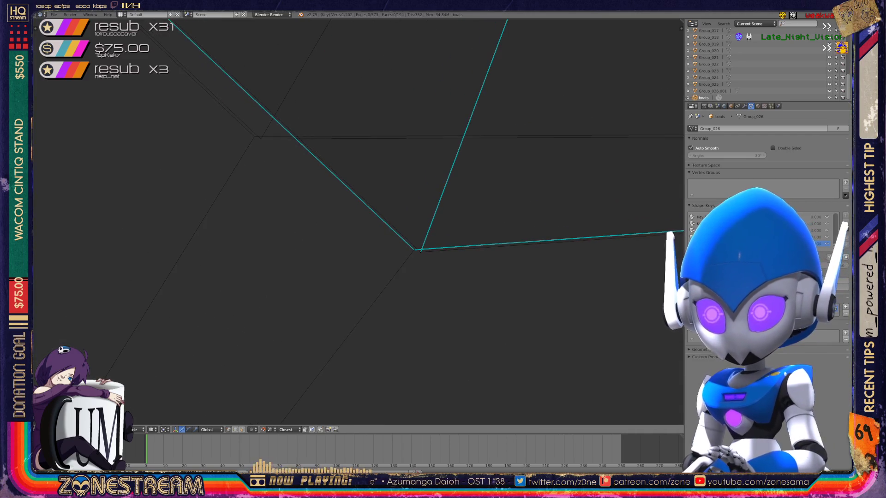
pyautogui.rightClick(414, 250)
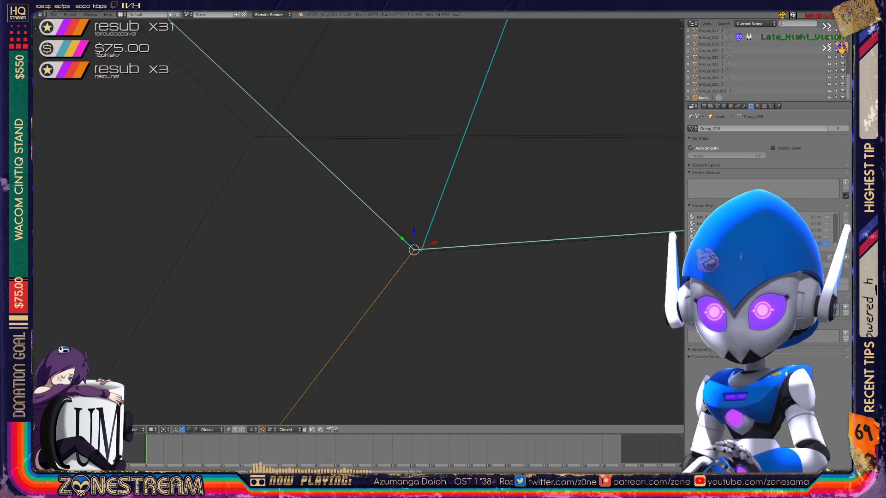
pyautogui.press('g')
pyautogui.press('Return')
pyautogui.moveTo(415, 230); pyautogui.dragTo(535, 263, button='middle')
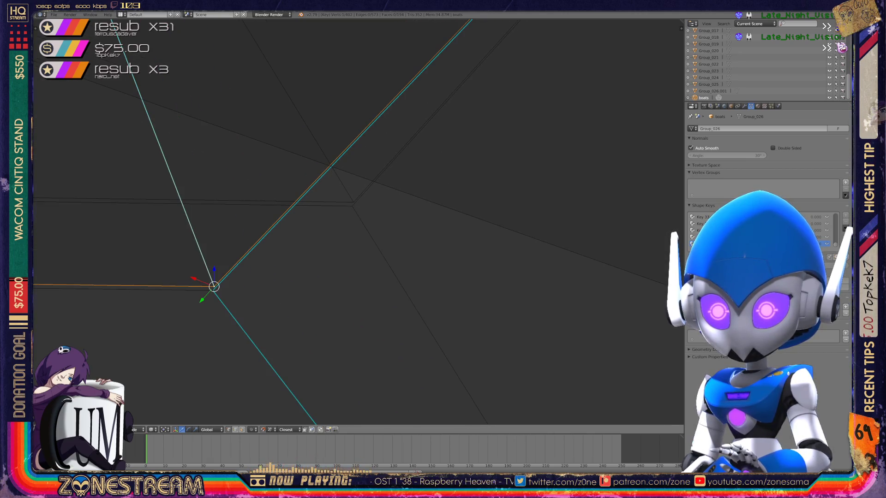
# Step: Snap the vertex where the edges cross onto the other corner vertex
pyautogui.rightClick(353, 201)
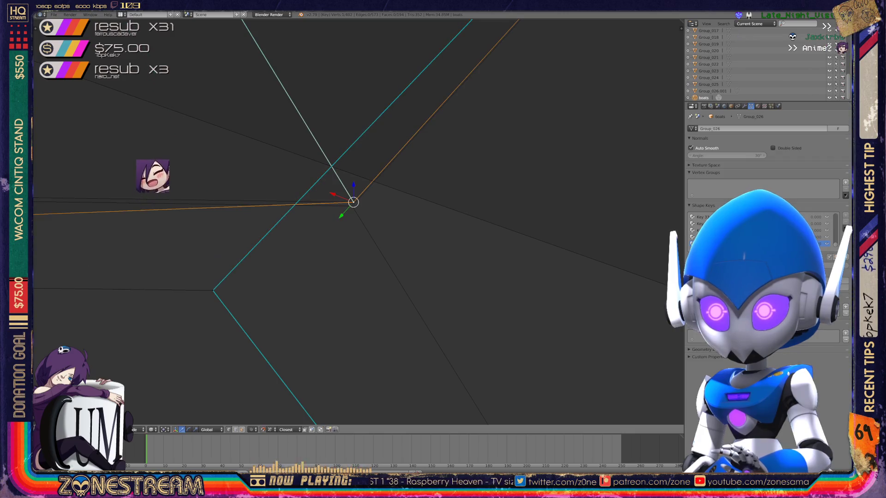
pyautogui.rightClick(213, 290)
pyautogui.press('KP_Decimal')
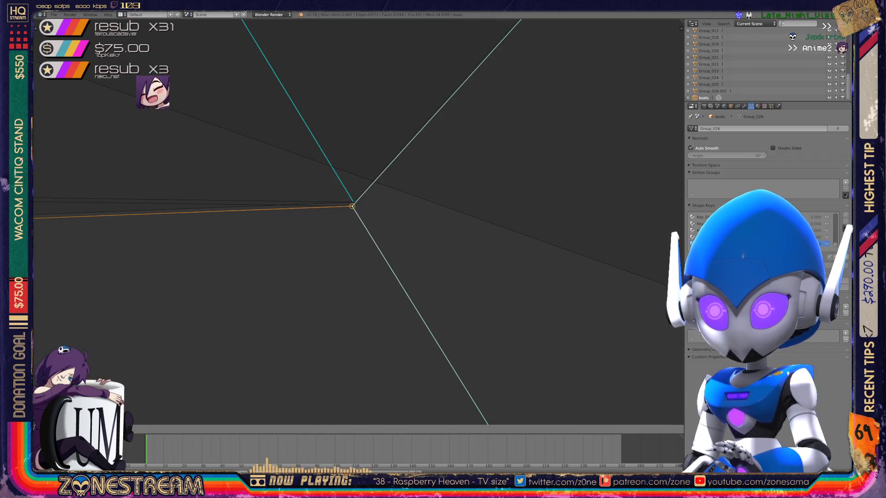
pyautogui.scroll(-2, 357, 220)
pyautogui.moveTo(323, 231)
pyautogui.keyDown('shift'); pyautogui.mouseDown(button='middle')
pyautogui.moveTo(602, 217)
pyautogui.moveTo(645, 184)
pyautogui.moveTo(655, 193)
pyautogui.moveTo(608, 223)
pyautogui.mouseUp(button='middle'); pyautogui.keyUp('shift')
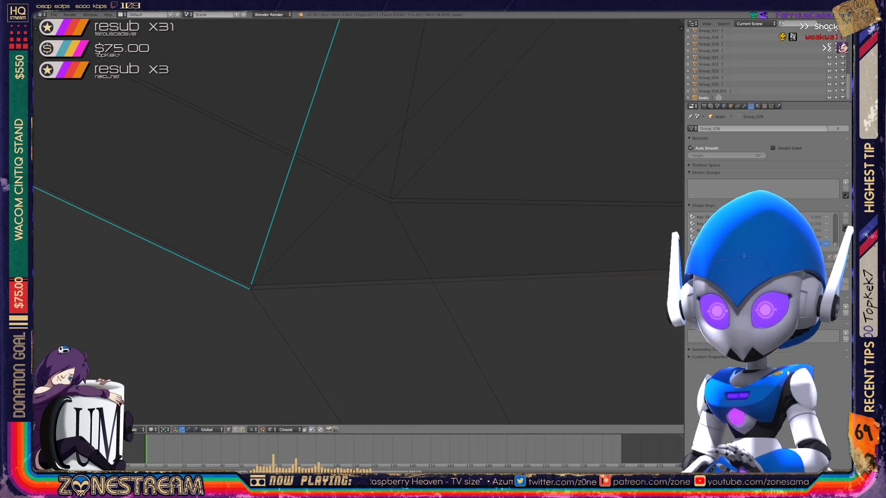
pyautogui.rightClick(250, 286)
pyautogui.rightClick(389, 199)
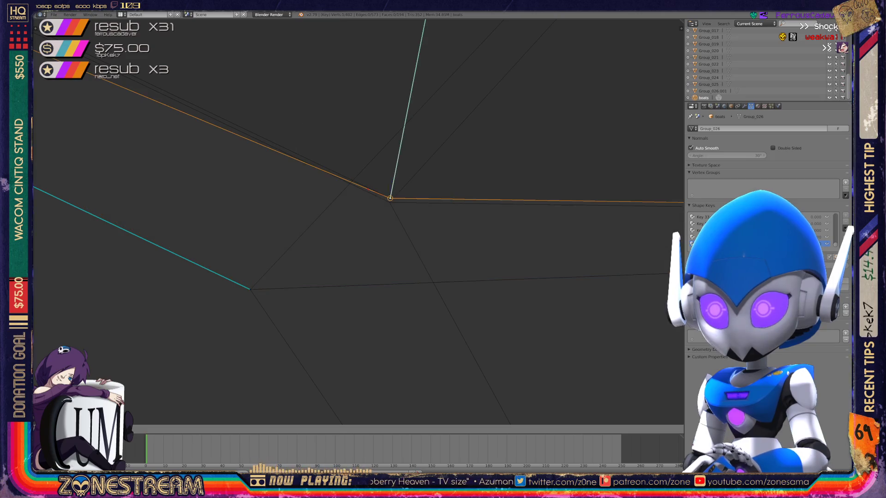
pyautogui.rightClick(250, 289)
pyautogui.press('g')
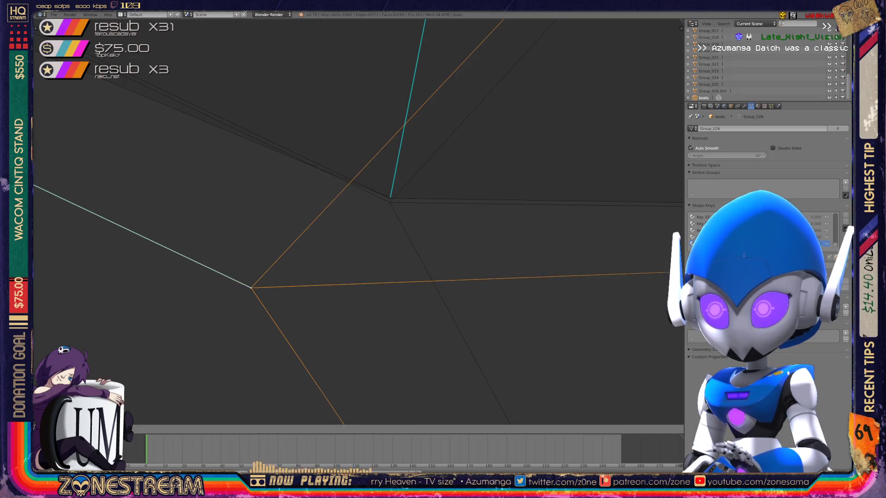
# Step: Select the overlapping corner vertices and the upper vertex at the next hull corner
pyautogui.scroll(-3, 358, 221)
pyautogui.moveTo(358, 221); pyautogui.dragTo(443, 194, button='middle')
pyautogui.scroll(2, 415, 208)
pyautogui.scroll(5, 443, 194)
pyautogui.scroll(2, 358, 222)
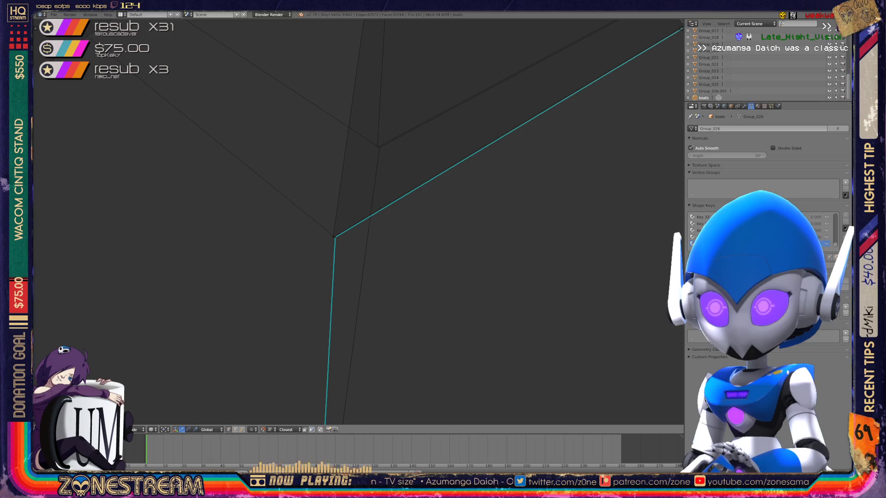
pyautogui.rightClick(334, 237)
pyautogui.rightClick(333, 238)
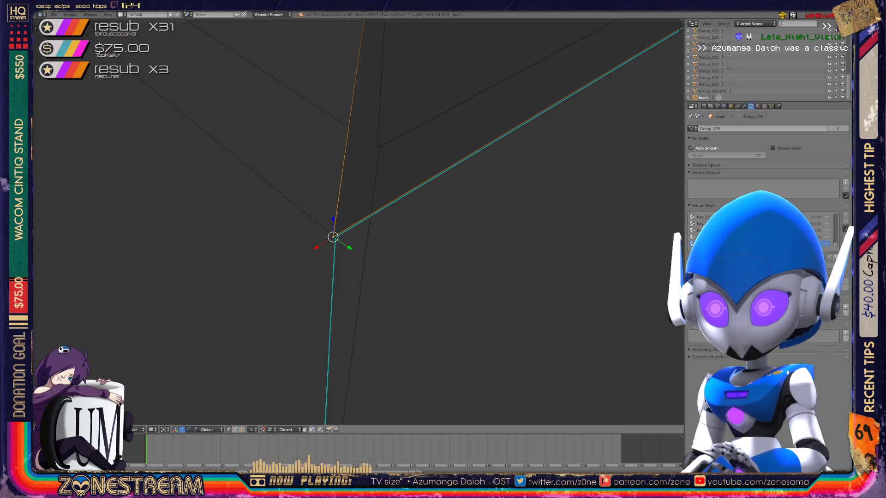
pyautogui.rightClick(377, 147)
pyautogui.rightClick(336, 237)
pyautogui.moveTo(336, 238)
pyautogui.keyDown('shift'); pyautogui.mouseDown(button='middle')
pyautogui.moveTo(379, 148)
pyautogui.moveTo(387, 221)
pyautogui.moveTo(545, 187)
pyautogui.mouseUp(button='middle'); pyautogui.keyUp('shift')
pyautogui.scroll(-5, 379, 148)
# Step: Switch the boat to Object Mode, then return to Edit Mode on its vertices
pyautogui.press('Tab')
pyautogui.scroll(-3, 379, 147)
pyautogui.press('x')
pyautogui.scroll(8, 358, 221)
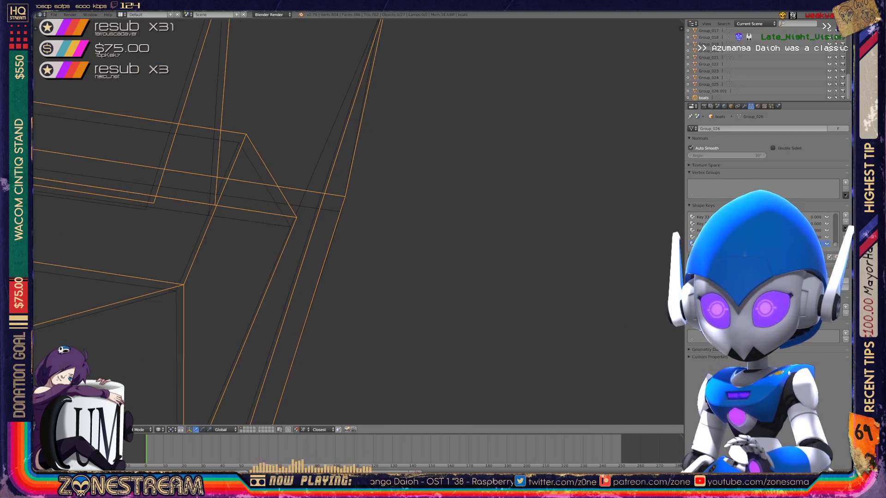
pyautogui.press('Tab')
# Step: Clear the selection and move the hull's lower corner vertex
pyautogui.scroll(-6, 358, 221)
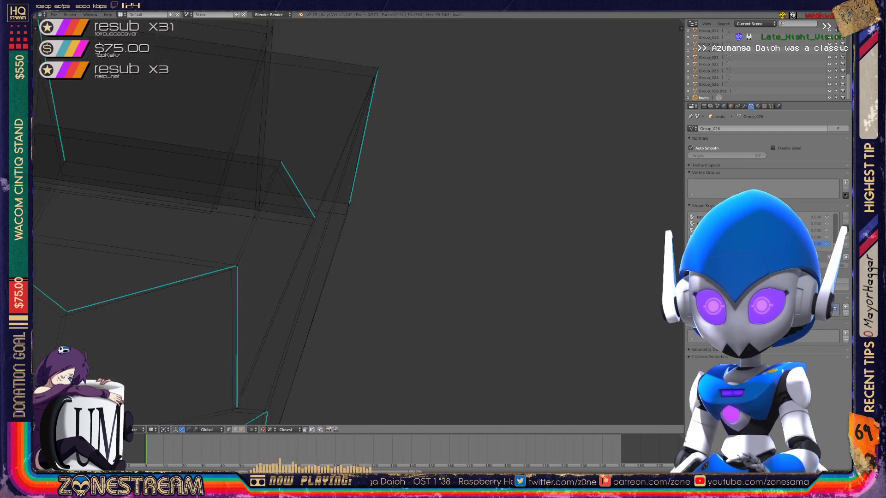
pyautogui.scroll(-5, 198, 258)
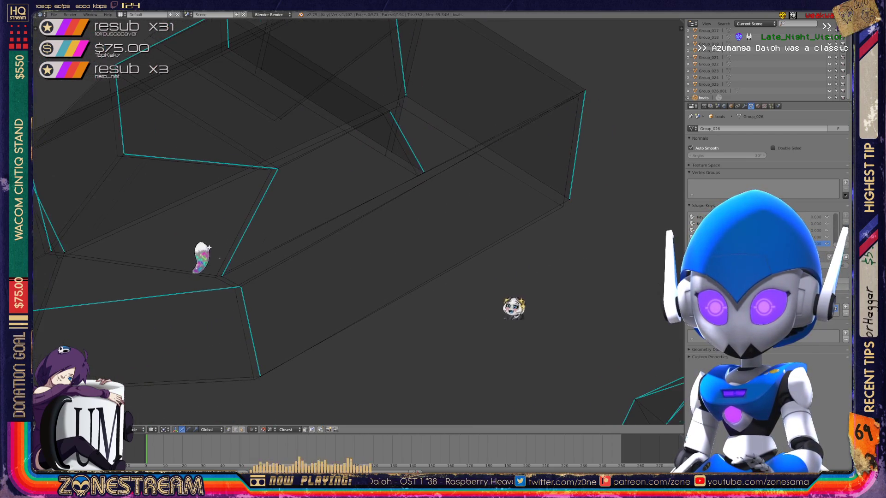
pyautogui.press('a')
pyautogui.rightClick(395, 249)
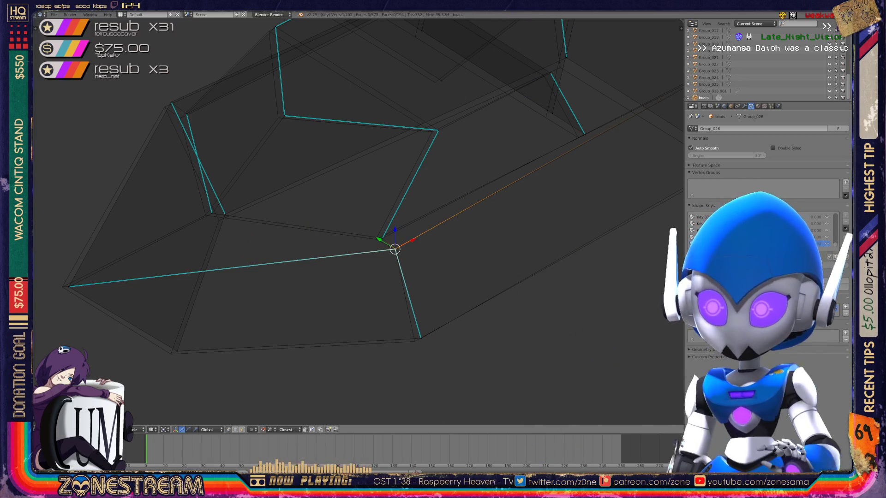
pyautogui.rightClick(419, 337)
pyautogui.press('g')
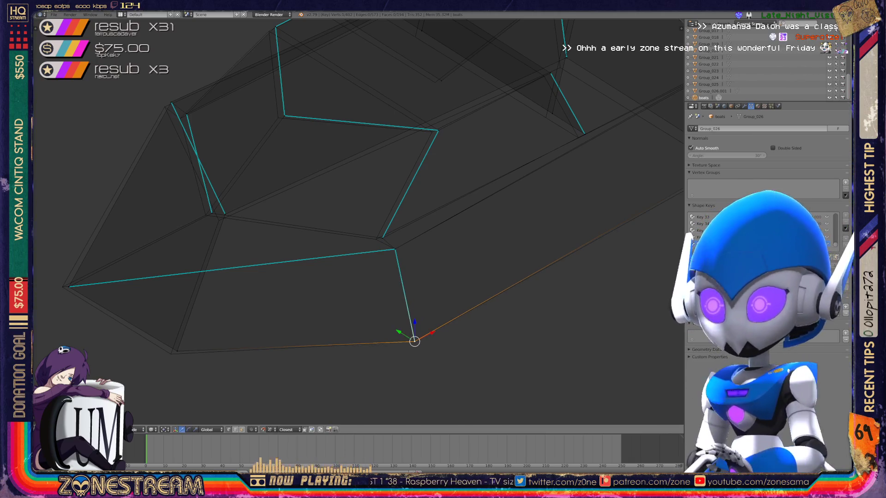
# Step: Reposition the lower-left and left hull vertices and confirm their new positions
pyautogui.rightClick(176, 351)
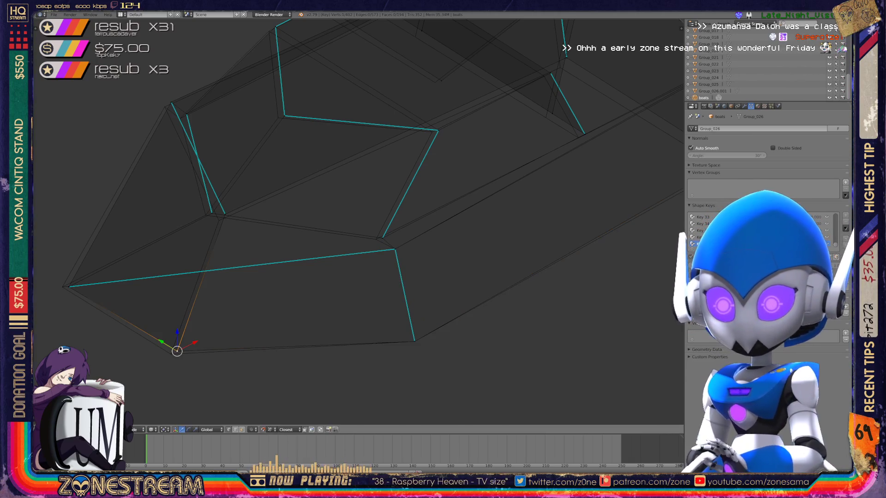
pyautogui.keyDown('shift'); pyautogui.rightClick(170, 354); pyautogui.keyUp('shift')
pyautogui.rightClick(69, 287)
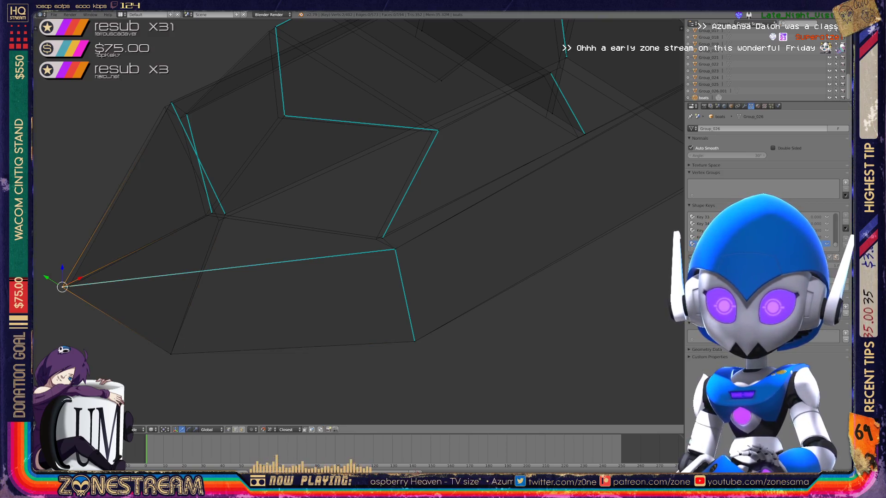
pyautogui.rightClick(62, 286)
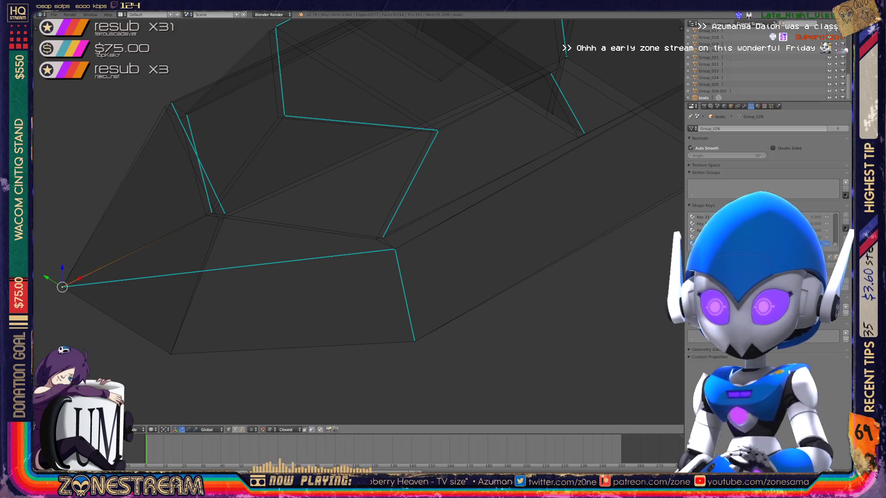
pyautogui.keyDown('shift'); pyautogui.rightClick(377, 238); pyautogui.keyUp('shift')
pyautogui.press('g')
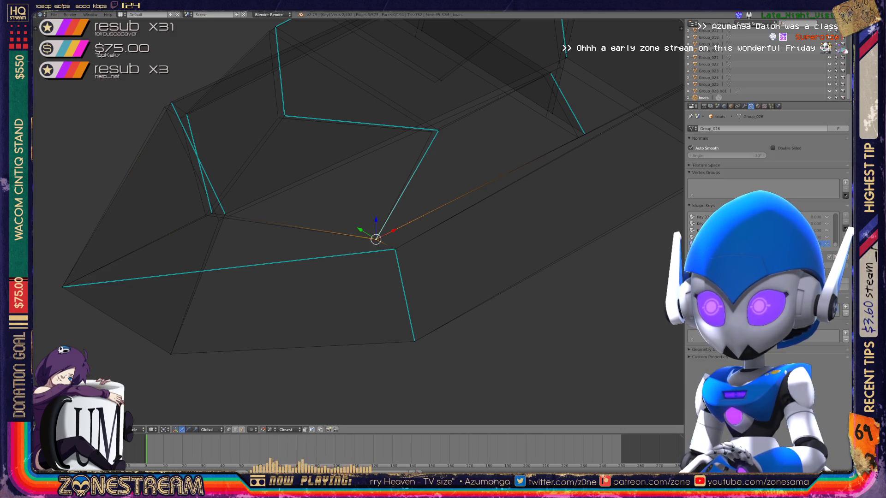
pyautogui.moveTo(369, 277); pyautogui.dragTo(425, 268, button='middle')
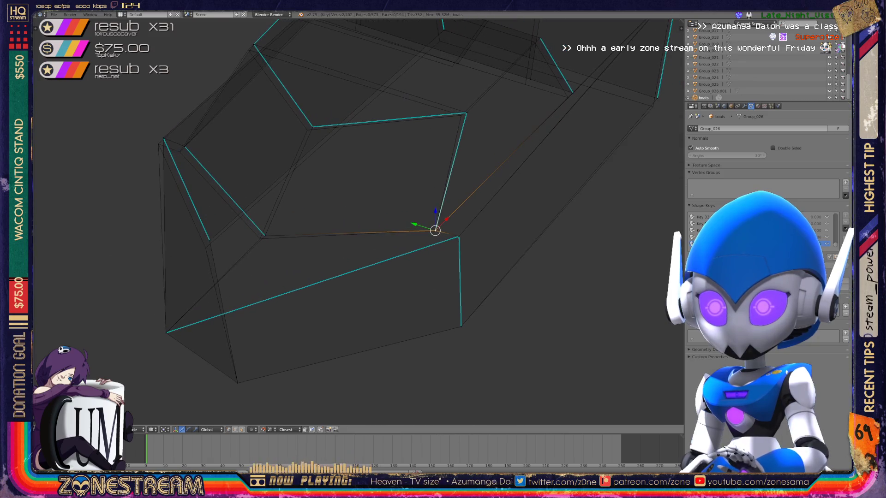
pyautogui.press('g')
pyautogui.press('Return')
# Step: Nudge the upper and far rim vertices into place
pyautogui.rightClick(312, 127)
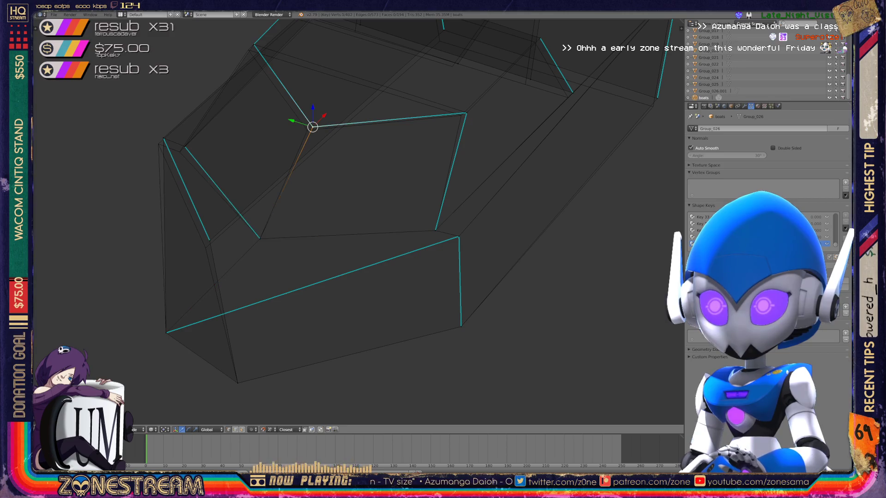
pyautogui.moveTo(312, 127); pyautogui.dragTo(307, 130, button='right')
pyautogui.keyDown('shift'); pyautogui.rightClick(466, 112); pyautogui.keyUp('shift')
pyautogui.moveTo(467, 113); pyautogui.dragTo(460, 116, button='right')
pyautogui.moveTo(461, 208)
pyautogui.mouseDown(button='middle')
pyautogui.moveTo(512, 182)
pyautogui.moveTo(450, 205)
pyautogui.mouseUp(button='middle')
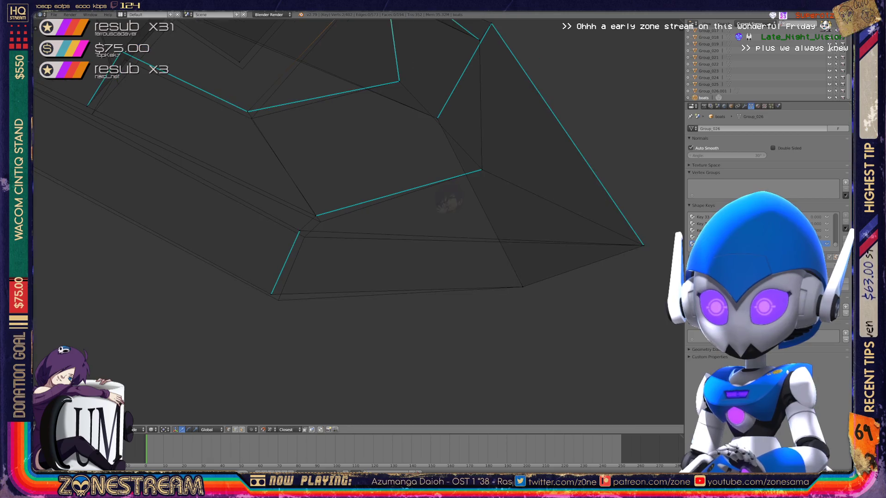
# Step: Move the bottom vertex onto its corner, shift the right-end vertices, and lower the seam vertex
pyautogui.press('a')
pyautogui.rightClick(271, 294)
pyautogui.moveTo(271, 293); pyautogui.dragTo(279, 300, button='right')
pyautogui.rightClick(299, 230)
pyautogui.keyDown('shift'); pyautogui.rightClick(643, 245); pyautogui.keyUp('shift')
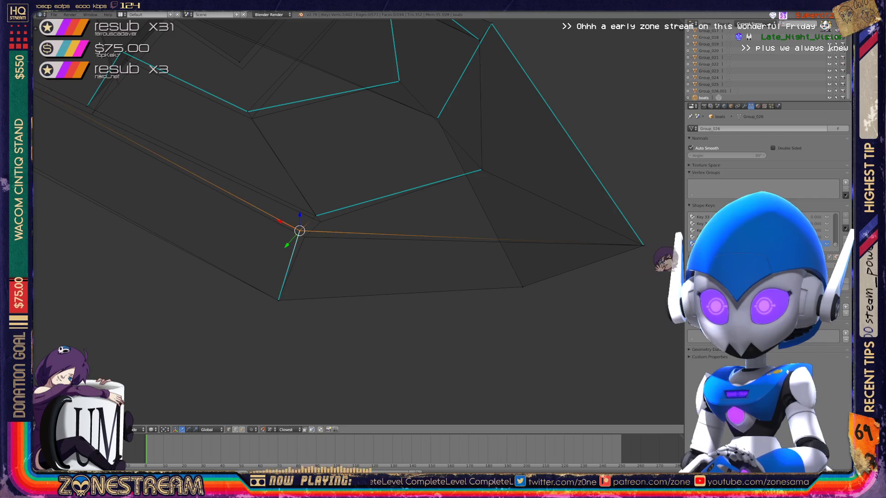
pyautogui.press('g')
pyautogui.rightClick(316, 215)
pyautogui.press('g')
pyautogui.click(320, 222)
# Step: Nudge the next hull vertex down slightly
pyautogui.scroll(4, 195, 76)
pyautogui.rightClick(303, 149)
pyautogui.scroll(-2, 358, 221)
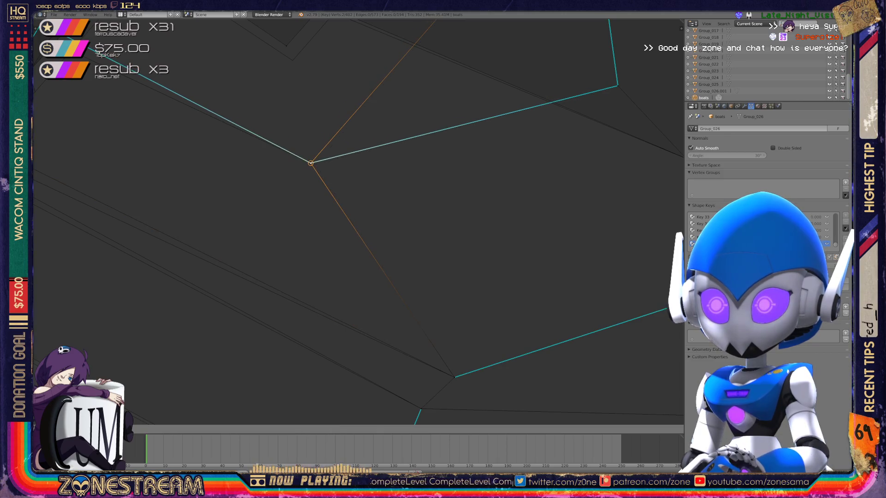
pyautogui.scroll(-5, 358, 222)
pyautogui.moveTo(358, 221)
pyautogui.mouseDown(button='middle')
pyautogui.moveTo(367, 217)
pyautogui.moveTo(342, 259)
pyautogui.mouseUp(button='middle')
pyautogui.rightClick(341, 207)
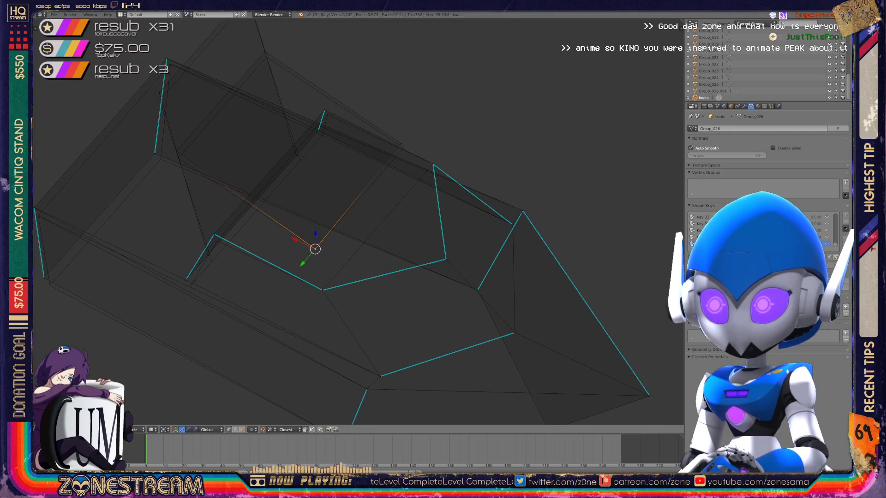
pyautogui.moveTo(401, 144); pyautogui.dragTo(403, 147)
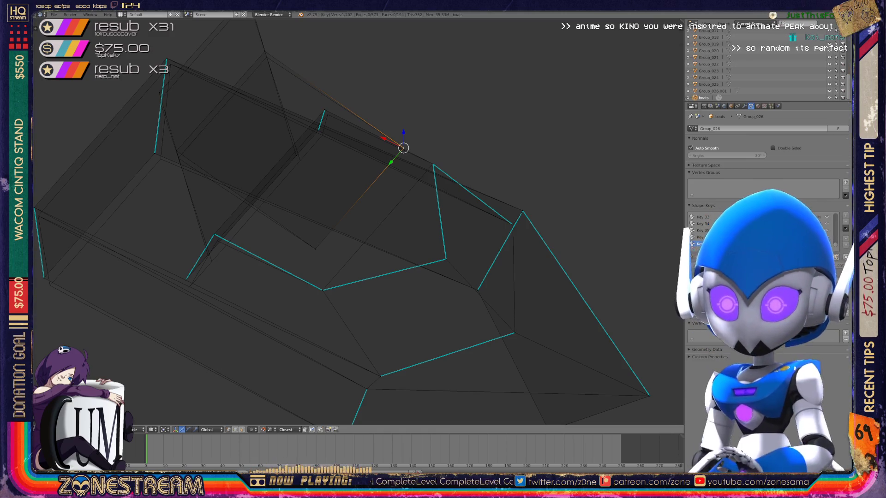
pyautogui.keyDown('shift'); pyautogui.moveTo(168, 247); pyautogui.dragTo(208, 255, button='middle'); pyautogui.keyUp('shift')
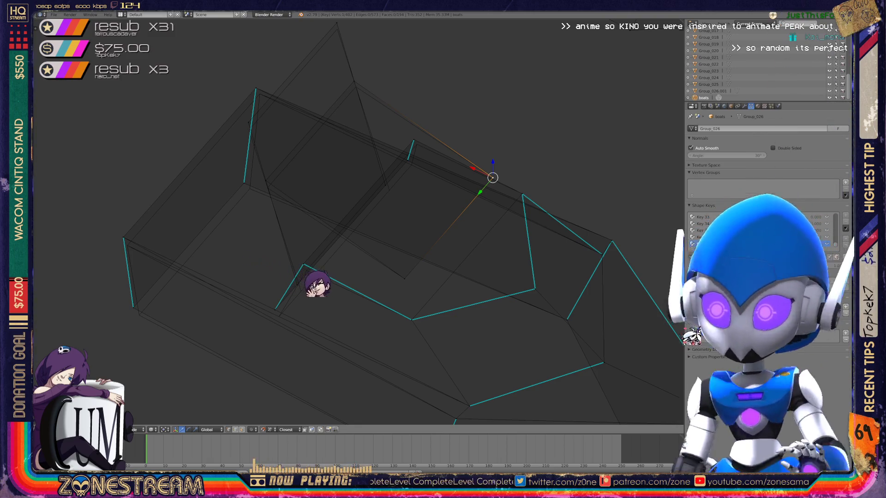
# Step: Position the 3D cursor along the hull edge and near the hull top
pyautogui.click(297, 284)
pyautogui.click(301, 291)
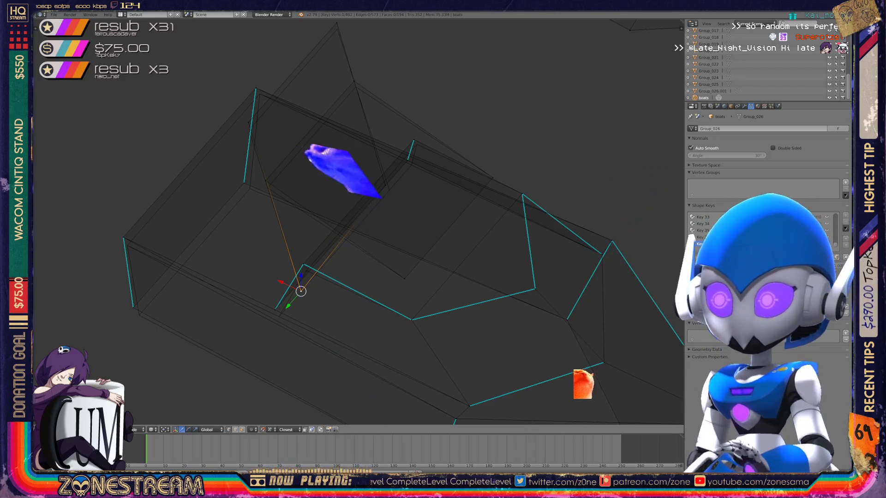
pyautogui.click(389, 190)
pyautogui.scroll(4, 358, 221)
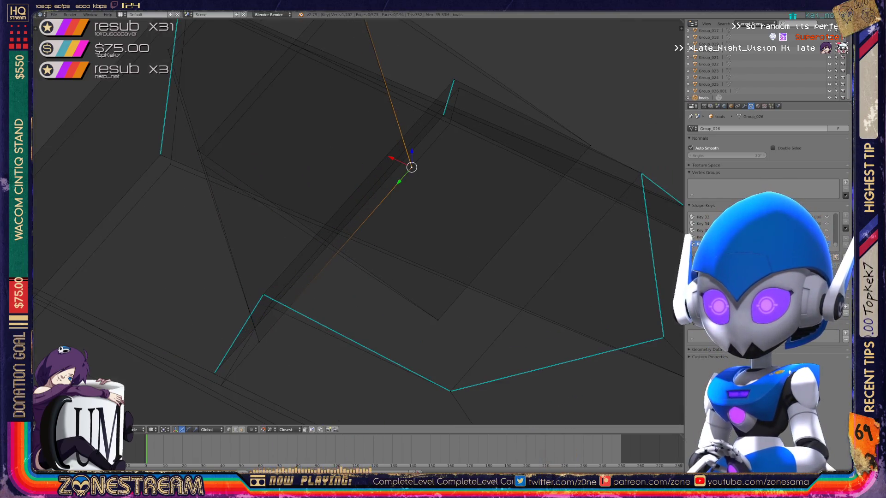
pyautogui.click(283, 217)
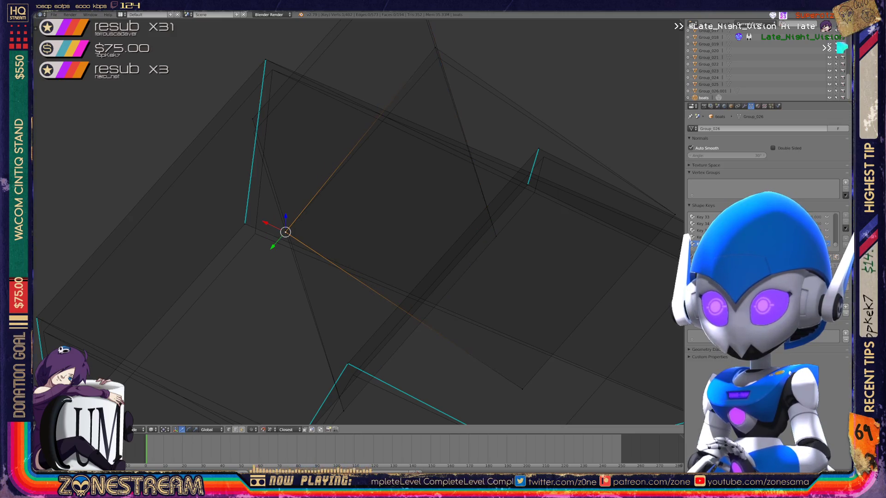
pyautogui.click(431, 43)
pyautogui.click(438, 55)
pyautogui.keyDown('shift'); pyautogui.moveTo(438, 56); pyautogui.dragTo(455, 132, button='middle'); pyautogui.keyUp('shift')
pyautogui.click(270, 206)
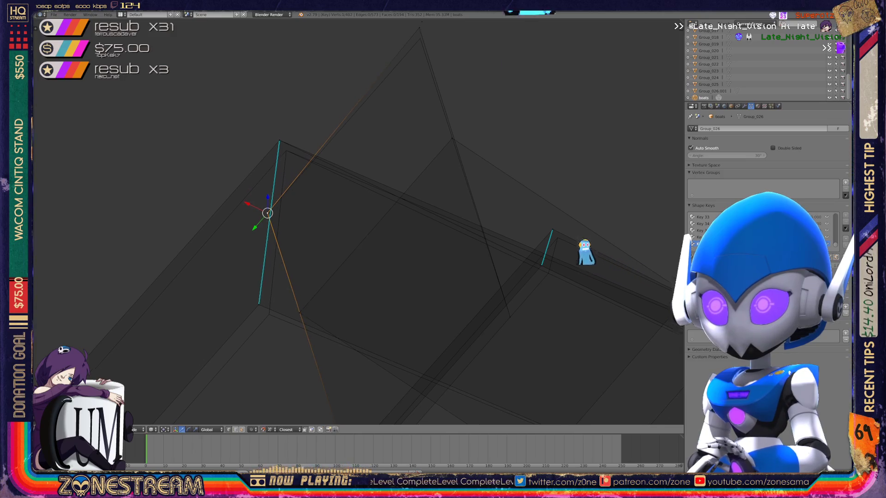
pyautogui.keyDown('shift'); pyautogui.moveTo(269, 208); pyautogui.dragTo(257, 245, button='middle'); pyautogui.keyUp('shift')
# Step: Pull the top apex vertex down the edge and snap it onto the nearby corner
pyautogui.click(409, 70)
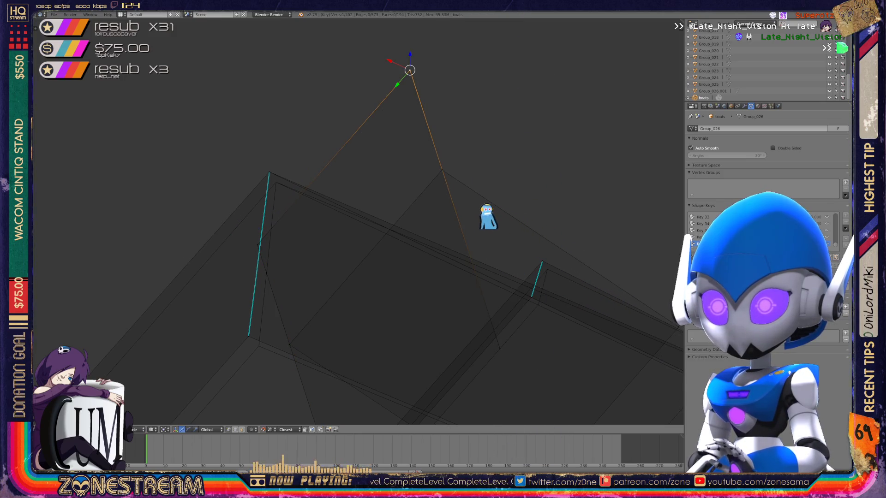
pyautogui.press('g')
pyautogui.click(275, 184)
pyautogui.keyDown('shift'); pyautogui.moveTo(275, 184); pyautogui.dragTo(376, 61, button='middle'); pyautogui.keyUp('shift')
pyautogui.press('g')
pyautogui.click(349, 215)
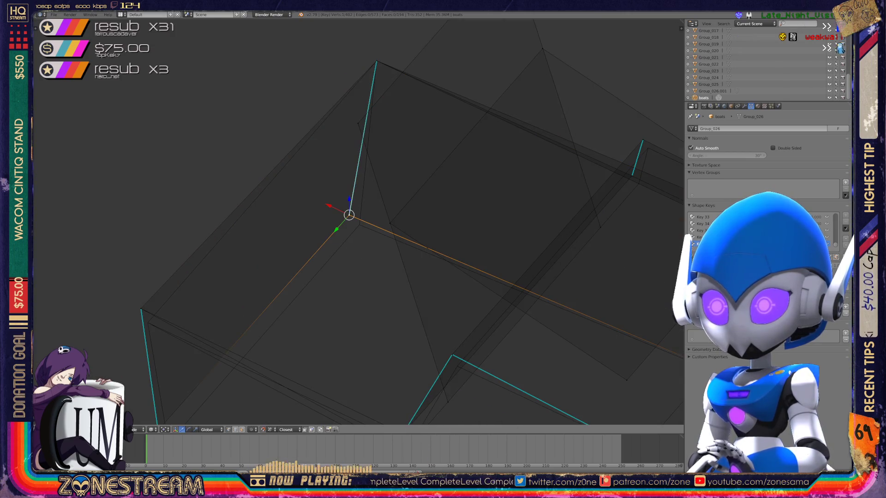
pyautogui.press('g')
pyautogui.click(359, 225)
pyautogui.moveTo(360, 225); pyautogui.dragTo(416, 117, button='middle')
# Step: Select the lower corner vertex and move it into position
pyautogui.rightClick(234, 187)
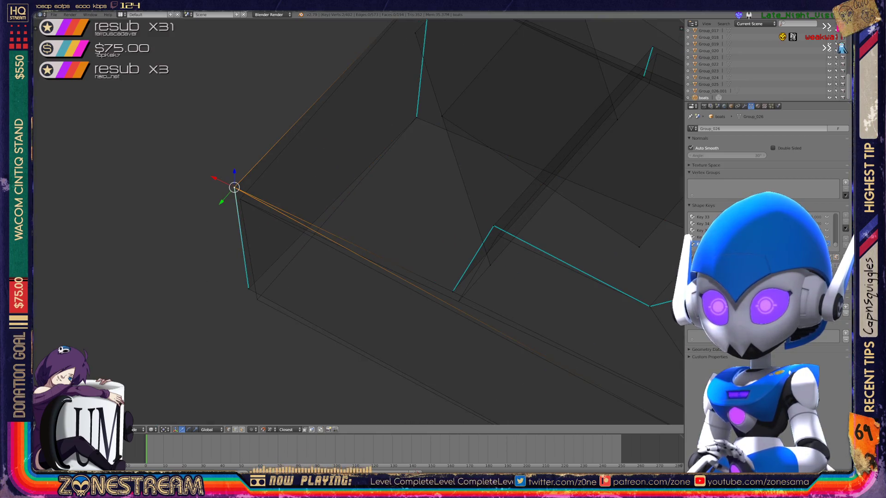
pyautogui.keyDown('shift'); pyautogui.rightClick(245, 211); pyautogui.keyUp('shift')
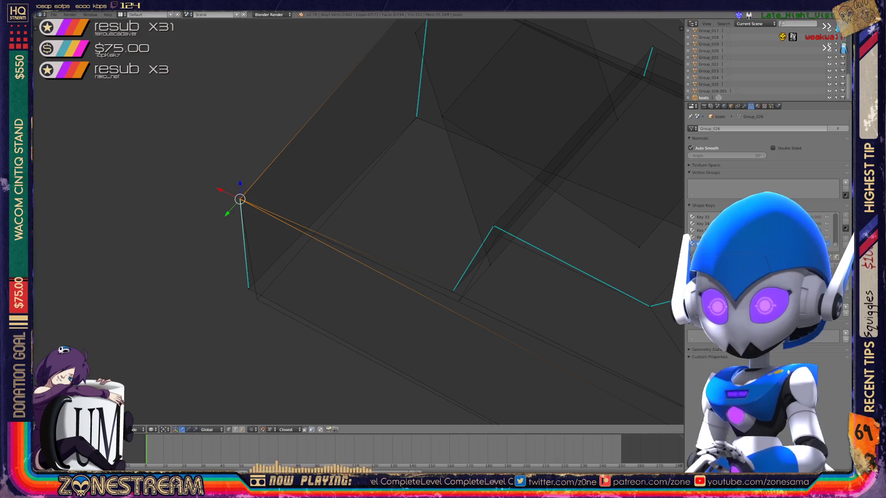
pyautogui.rightClick(248, 287)
pyautogui.press('g')
pyautogui.click(253, 300)
pyautogui.keyDown('shift'); pyautogui.moveTo(462, 276); pyautogui.dragTo(184, 171, button='middle'); pyautogui.keyUp('shift')
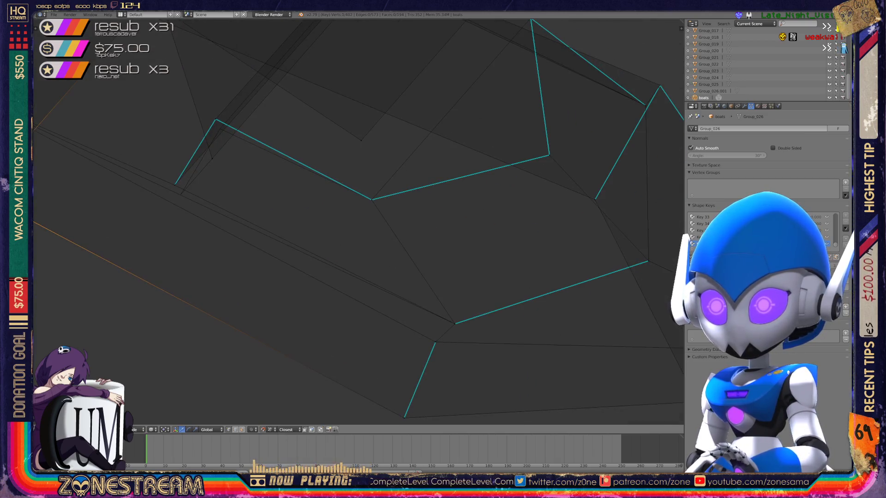
pyautogui.moveTo(350, 221)
pyautogui.keyDown('shift'); pyautogui.mouseDown(button='middle')
pyautogui.moveTo(356, 230)
pyautogui.moveTo(309, 256)
pyautogui.moveTo(199, 276)
pyautogui.moveTo(243, 379)
pyautogui.mouseUp(button='middle'); pyautogui.keyUp('shift')
# Step: Lower the upper hull vertex, check the whole boat in Object Mode, then reselect a front vertex
pyautogui.rightClick(267, 89)
pyautogui.press('g')
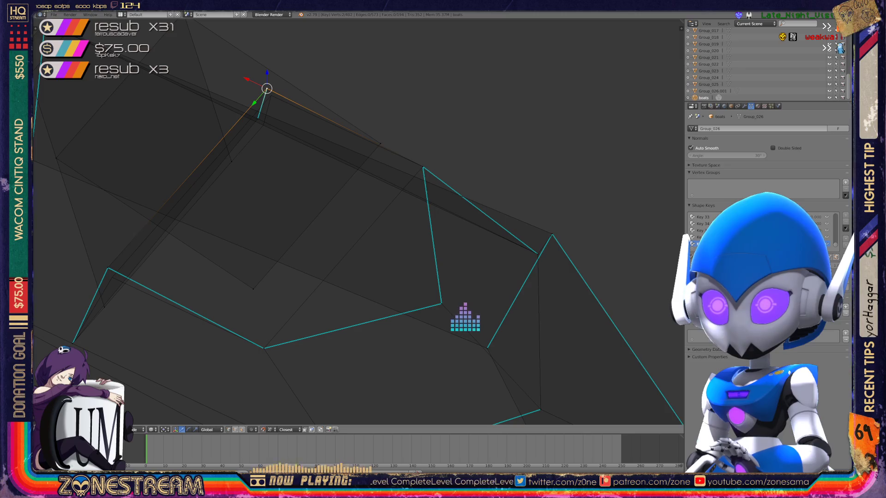
pyautogui.click(257, 118)
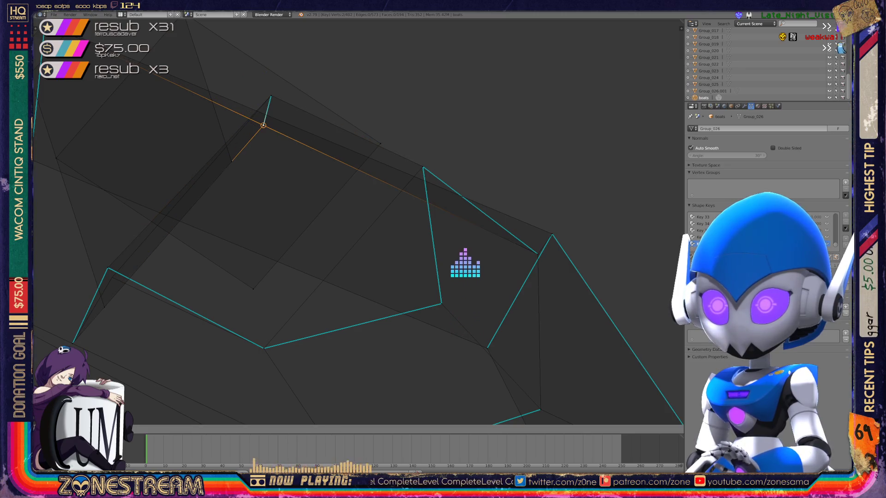
pyautogui.scroll(-2, 373, 239)
pyautogui.press('Tab')
pyautogui.scroll(-3, 350, 221)
pyautogui.moveTo(323, 231); pyautogui.dragTo(397, 239, button='middle')
pyautogui.press('Tab')
pyautogui.rightClick(238, 181)
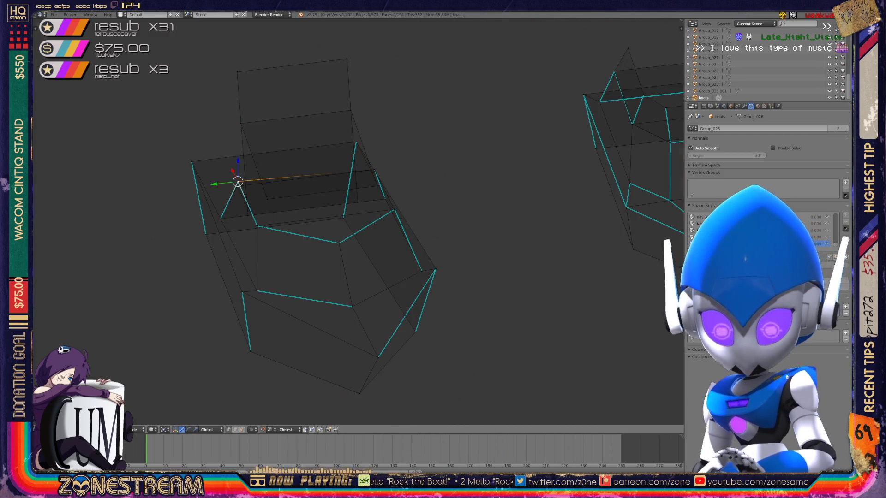
# Step: Nudge the front vertex, then view all four boat wireframes from Object Mode before re-entering Edit Mode
pyautogui.press('g')
pyautogui.press('Tab')
pyautogui.moveTo(351, 230); pyautogui.dragTo(406, 213, button='middle')
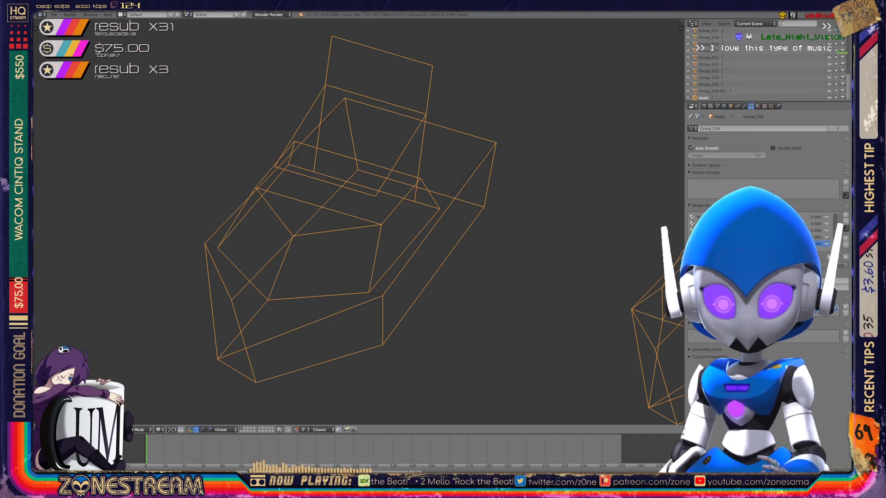
pyautogui.scroll(-6, 350, 222)
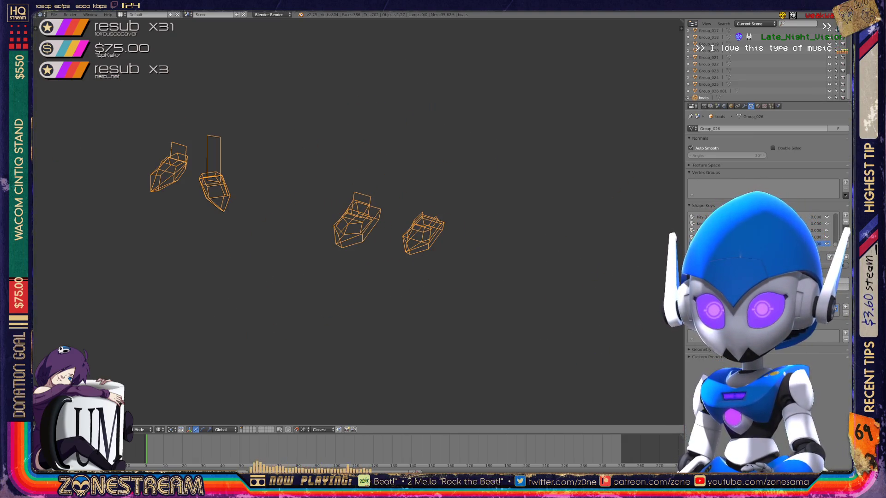
pyautogui.scroll(8, 350, 221)
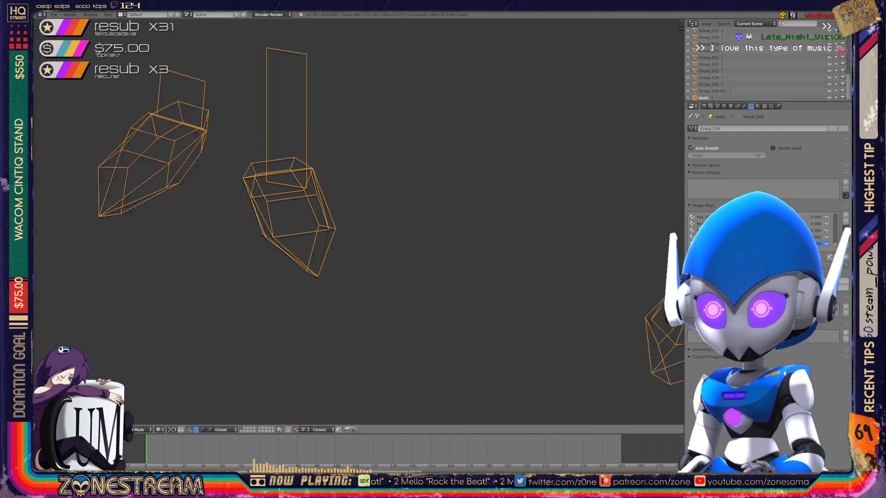
pyautogui.scroll(5, 351, 221)
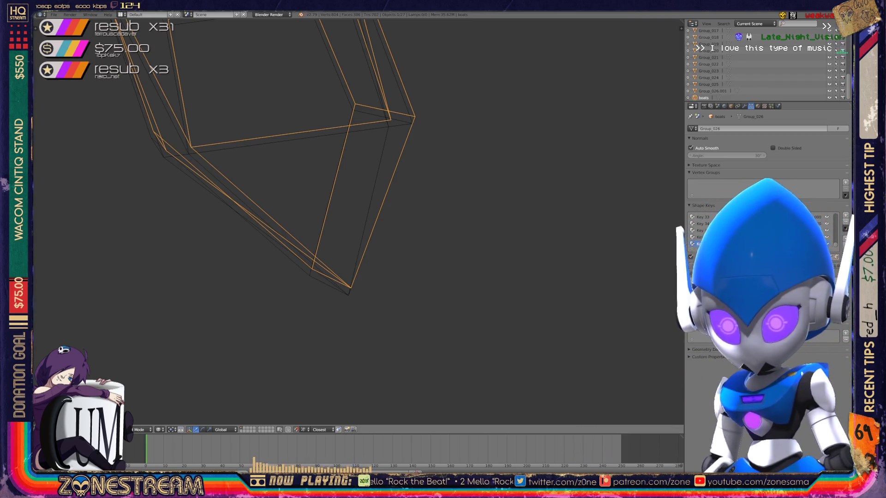
pyautogui.press('Tab')
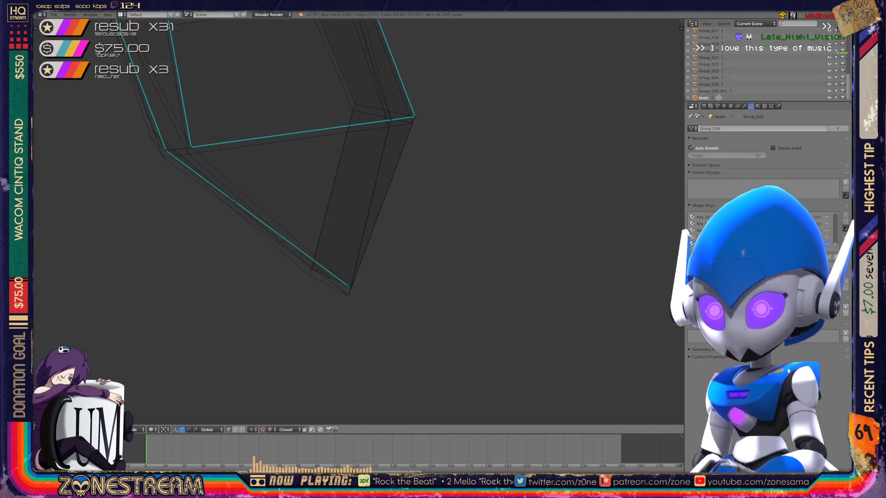
# Step: Pull the hull's lower tip vertex and its neighbouring vertex slightly down-left
pyautogui.keyDown('shift'); pyautogui.rightClick(349, 287); pyautogui.keyUp('shift')
pyautogui.moveTo(351, 288); pyautogui.dragTo(348, 295)
pyautogui.rightClick(311, 269)
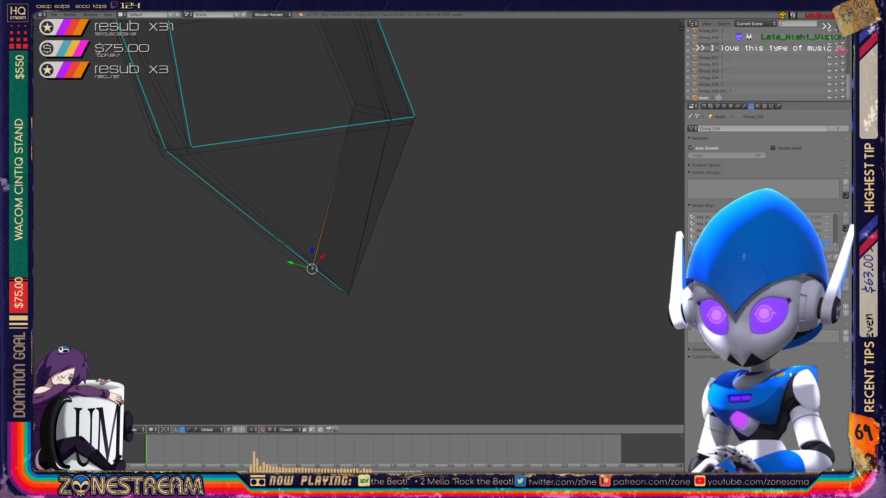
pyautogui.moveTo(312, 269); pyautogui.dragTo(309, 275)
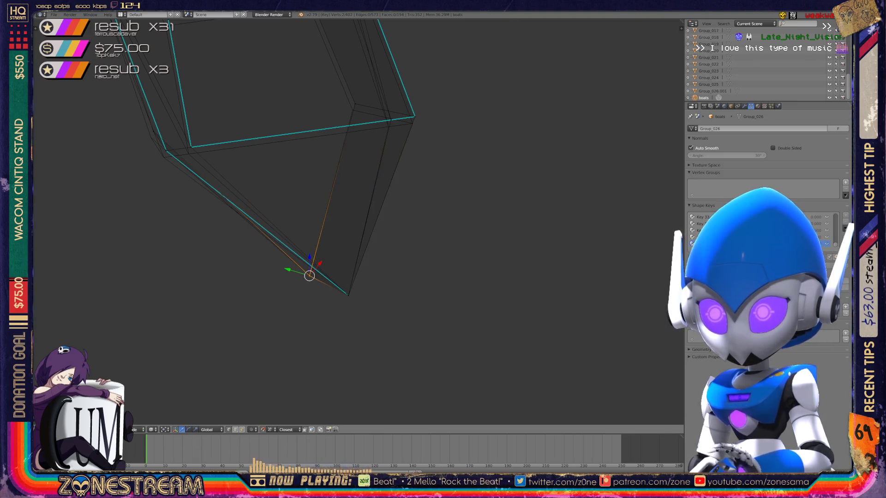
# Step: From the hull's other side, shift the selected vertex slightly to the right
pyautogui.moveTo(350, 221); pyautogui.dragTo(277, 180, button='middle')
pyautogui.press('KP_Decimal')
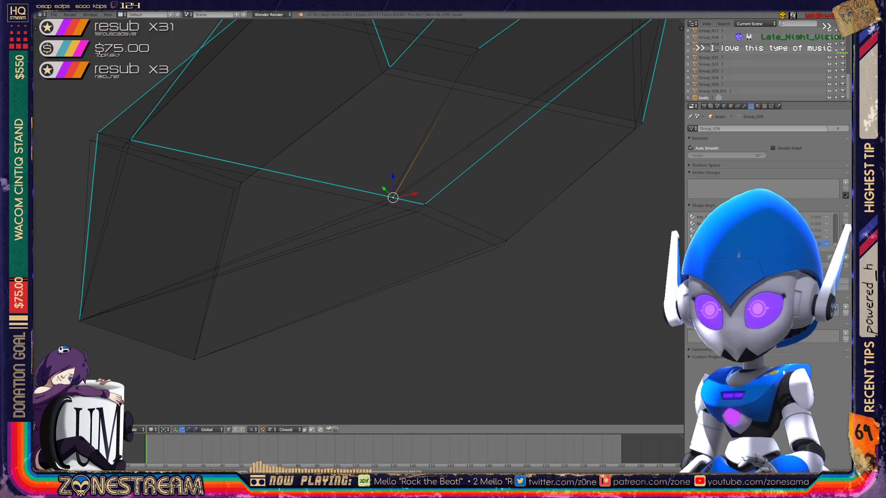
pyautogui.press('g')
pyautogui.press('Return')
# Step: Move the upper corner vertex and the next corner vertex slightly down-left to match
pyautogui.rightClick(506, 241)
pyautogui.rightClick(131, 140)
pyautogui.press('KP_Decimal')
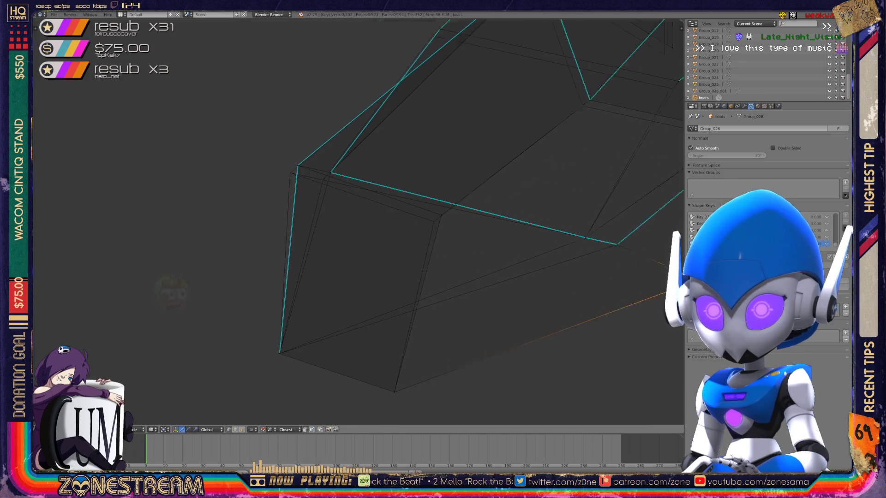
pyautogui.keyDown('shift'); pyautogui.rightClick(459, 218); pyautogui.keyUp('shift')
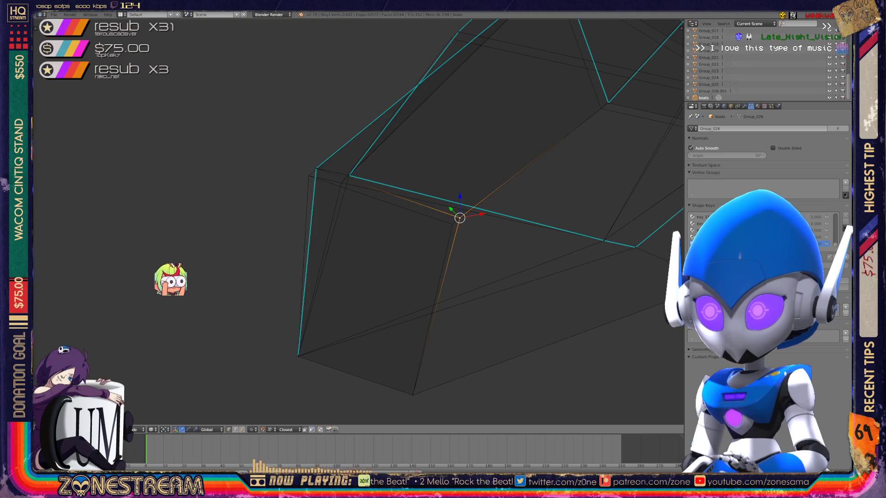
pyautogui.rightClick(349, 175)
pyautogui.moveTo(349, 175); pyautogui.dragTo(341, 184, button='right')
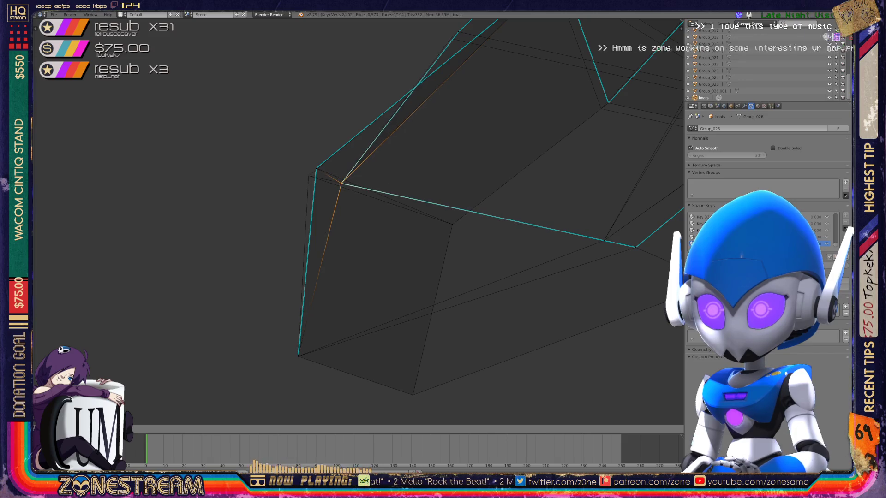
pyautogui.rightClick(316, 168)
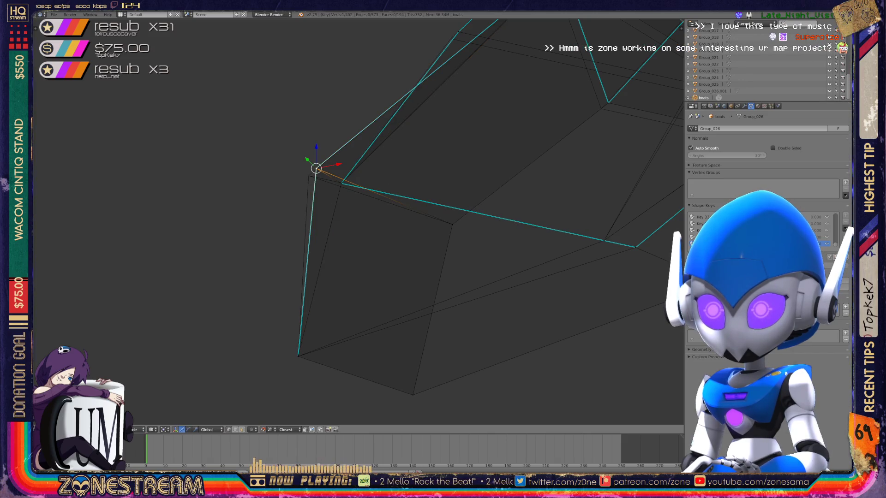
pyautogui.moveTo(315, 168); pyautogui.dragTo(309, 175, button='right')
# Step: Select vertices on the hull top, then pick the vertex to be snapped
pyautogui.scroll(-5, 351, 207)
pyautogui.moveTo(350, 208)
pyautogui.mouseDown(button='middle')
pyautogui.moveTo(313, 221)
pyautogui.moveTo(341, 198)
pyautogui.moveTo(334, 231)
pyautogui.moveTo(393, 244)
pyautogui.mouseUp(button='middle')
pyautogui.scroll(5, 314, 221)
pyautogui.scroll(3, 350, 208)
pyautogui.rightClick(376, 144)
pyautogui.keyDown('shift'); pyautogui.rightClick(376, 144); pyautogui.keyUp('shift')
pyautogui.rightClick(242, 263)
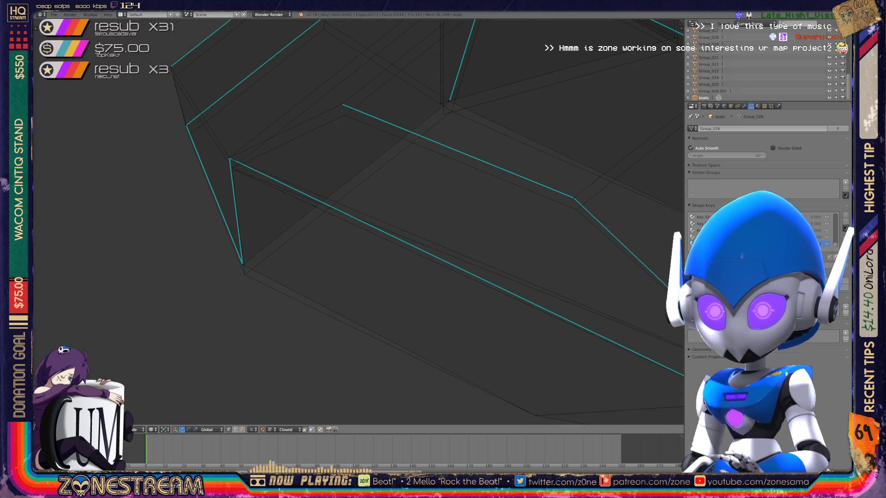
# Step: Snap a vertex onto the nearby corner and lower two upper edge vertices slightly
pyautogui.press('g')
pyautogui.click(244, 275)
pyautogui.rightClick(230, 159)
pyautogui.press('g')
pyautogui.click(232, 168)
pyautogui.rightClick(342, 105)
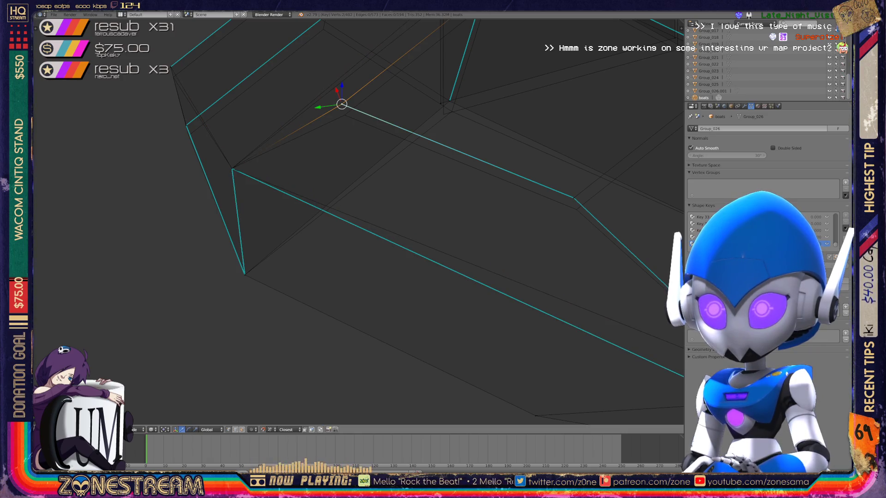
pyautogui.press('g')
pyautogui.click(345, 115)
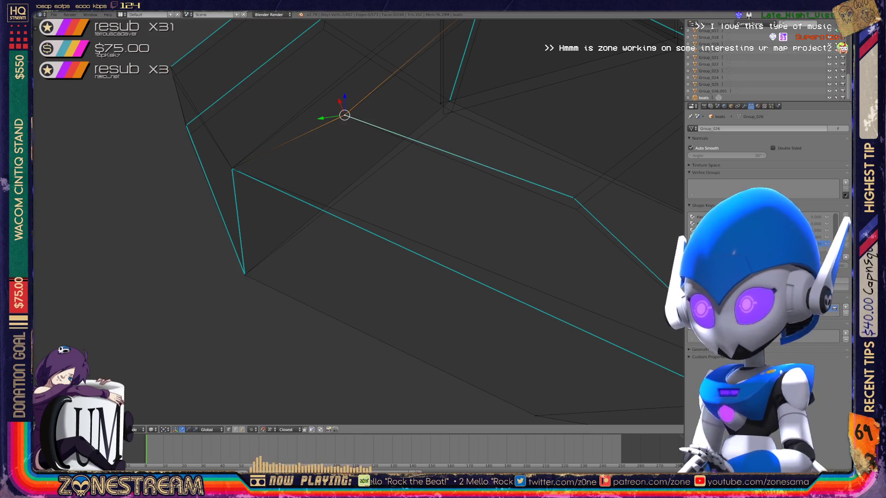
# Step: From a new angle, nudge the upper, corner and edge vertices slightly down
pyautogui.moveTo(369, 231)
pyautogui.mouseDown(button='middle')
pyautogui.moveTo(415, 249)
pyautogui.moveTo(493, 229)
pyautogui.mouseUp(button='middle')
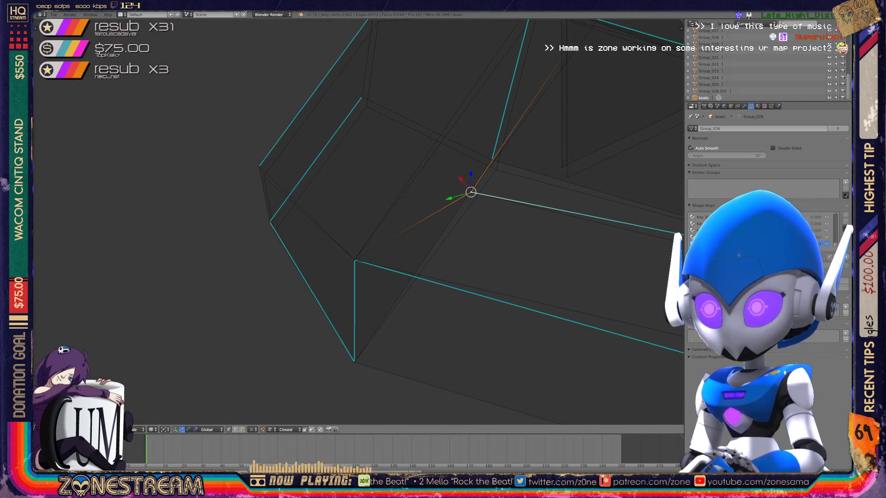
pyautogui.rightClick(491, 158)
pyautogui.press('g')
pyautogui.click(495, 169)
pyautogui.rightClick(270, 222)
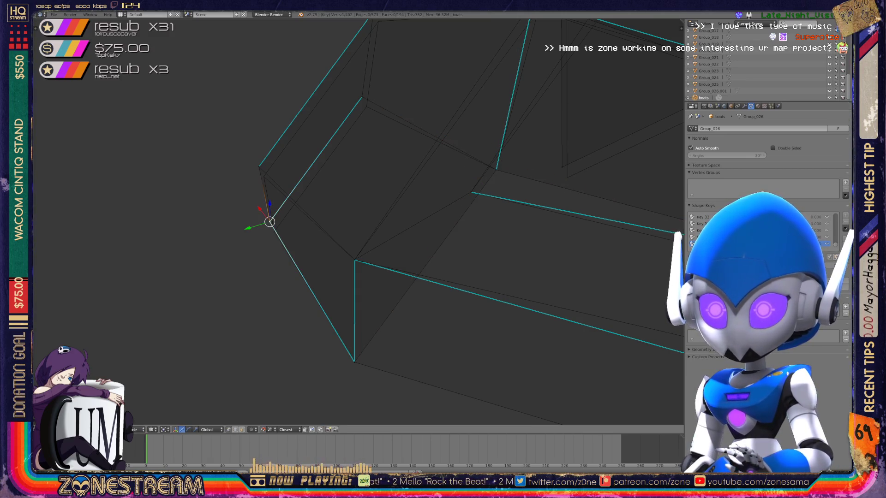
pyautogui.moveTo(270, 222); pyautogui.dragTo(274, 231, button='right')
pyautogui.keyDown('shift'); pyautogui.rightClick(361, 97); pyautogui.keyUp('shift')
pyautogui.moveTo(361, 97); pyautogui.dragTo(366, 107, button='right')
pyautogui.rightClick(258, 167)
pyautogui.moveTo(259, 167); pyautogui.dragTo(257, 174, button='right')
# Step: Reselect individual hull vertices and orbit around the hull to check its shape
pyautogui.moveTo(322, 207); pyautogui.dragTo(369, 184, button='middle')
pyautogui.rightClick(298, 135)
pyautogui.press('a')
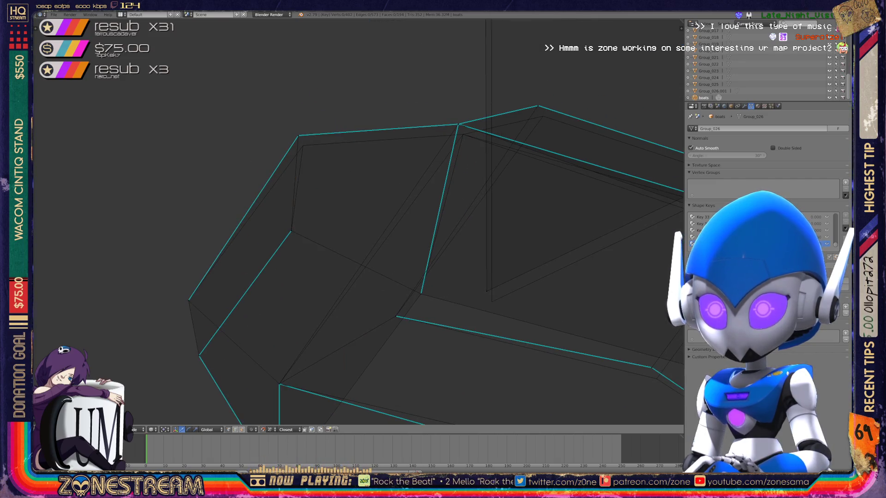
pyautogui.rightClick(298, 136)
pyautogui.moveTo(300, 144); pyautogui.dragTo(201, 151, button='middle')
pyautogui.rightClick(358, 131)
pyautogui.keyDown('shift'); pyautogui.rightClick(263, 268); pyautogui.keyUp('shift')
pyautogui.moveTo(276, 230); pyautogui.dragTo(322, 217, button='middle')
pyautogui.moveTo(438, 122)
pyautogui.mouseDown(button='middle')
pyautogui.moveTo(425, 376)
pyautogui.moveTo(406, 69)
pyautogui.moveTo(380, 21)
pyautogui.mouseUp(button='middle')
pyautogui.moveTo(416, 230)
pyautogui.mouseDown(button='middle')
pyautogui.moveTo(396, 217)
pyautogui.moveTo(360, 258)
pyautogui.moveTo(360, 216)
pyautogui.moveTo(367, 226)
pyautogui.mouseUp(button='middle')
# Step: Return to Object Mode, then select and deselect all objects
pyautogui.press('Tab')
pyautogui.press('a')
pyautogui.press('a')
pyautogui.hotkey('ctrl', 'j')
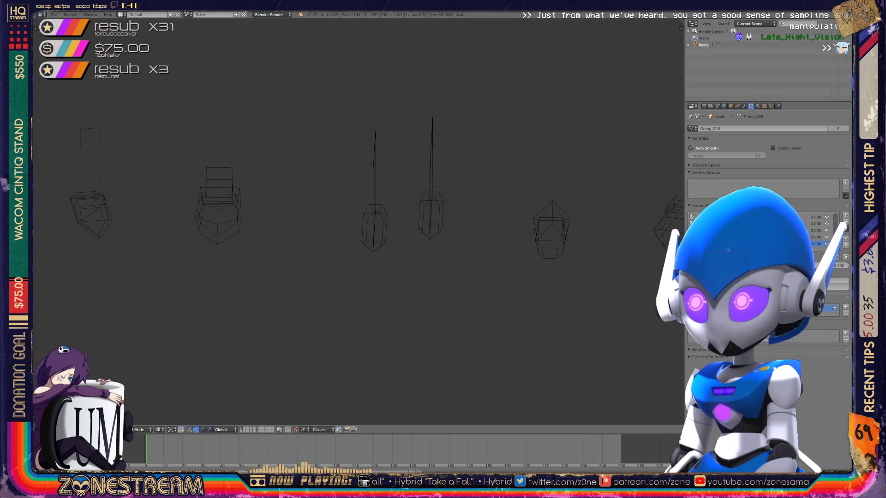
# Step: Show Orphan Data in the Outliner and purge all orphan meshes, materials and images
pyautogui.click(755, 23)
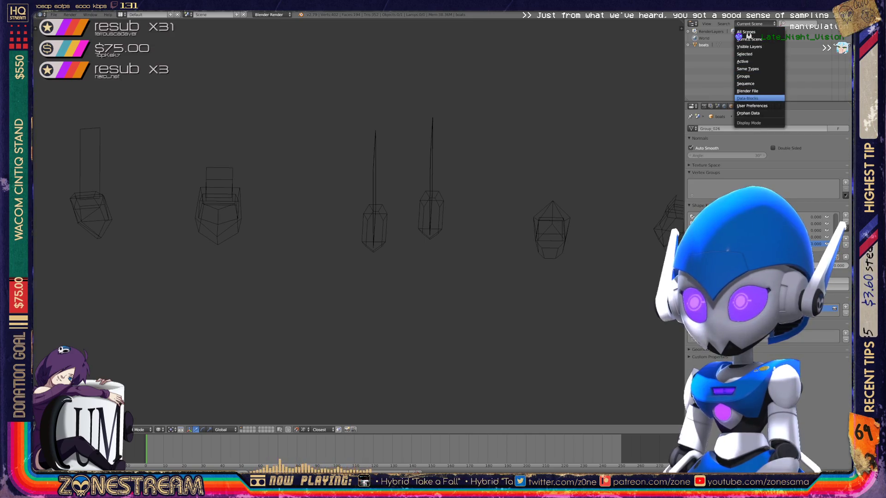
pyautogui.click(748, 113)
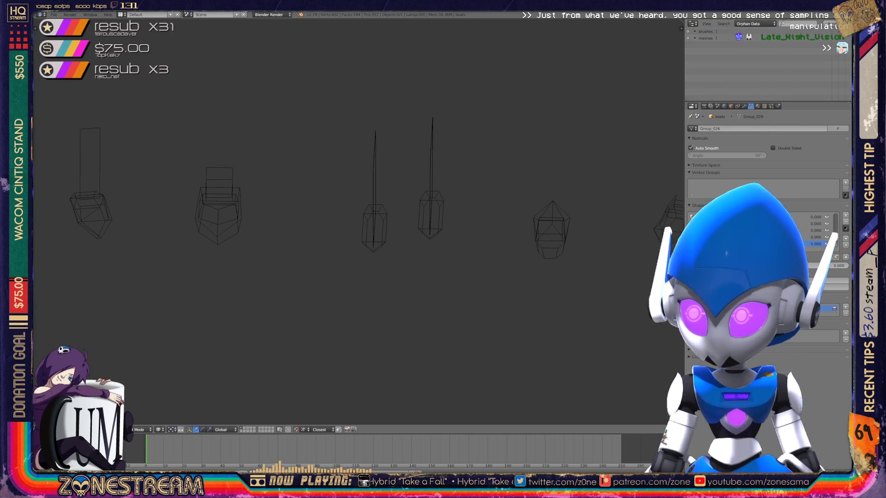
pyautogui.click(835, 23)
pyautogui.click(834, 27)
pyautogui.click(835, 27)
pyautogui.click(834, 27)
pyautogui.click(835, 26)
pyautogui.click(834, 27)
pyautogui.click(835, 26)
pyautogui.click(835, 26)
pyautogui.click(835, 27)
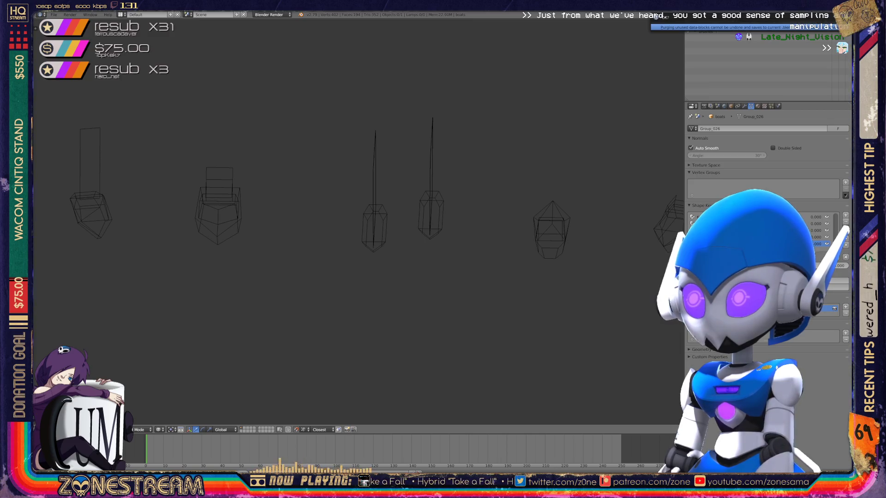
# Step: Set the Outliner display mode back to All Scenes
pyautogui.click(755, 23)
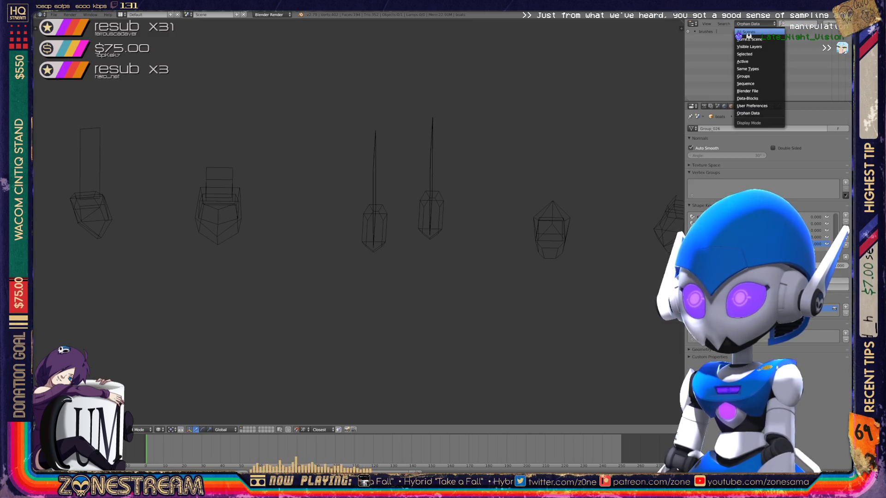
pyautogui.click(746, 32)
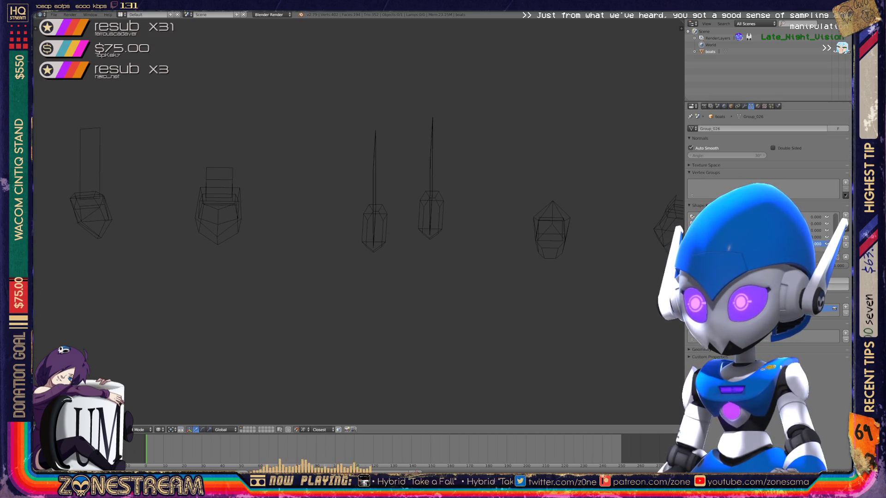
pyautogui.click(54, 15)
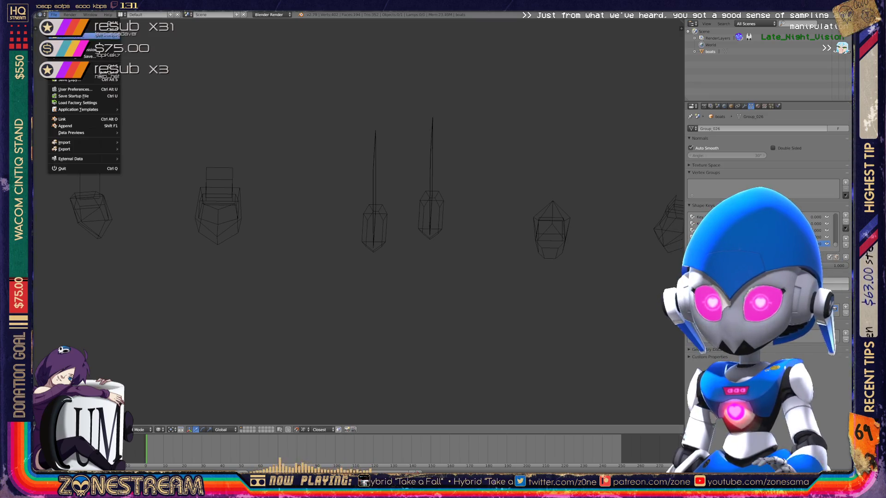
# Step: Open the Wavefront (.obj) importer, scroll far down the poly-testfix files and pick a model
pyautogui.moveTo(69, 142)
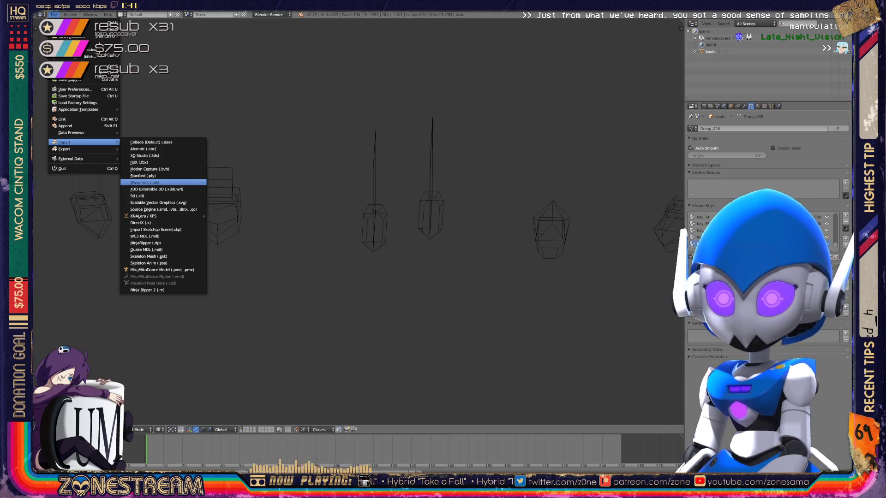
pyautogui.click(148, 182)
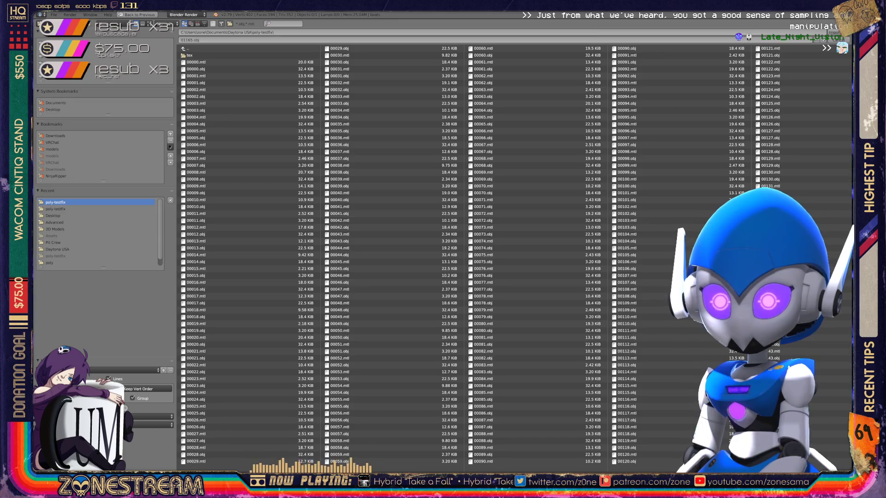
pyautogui.scroll(-10, 461, 253)
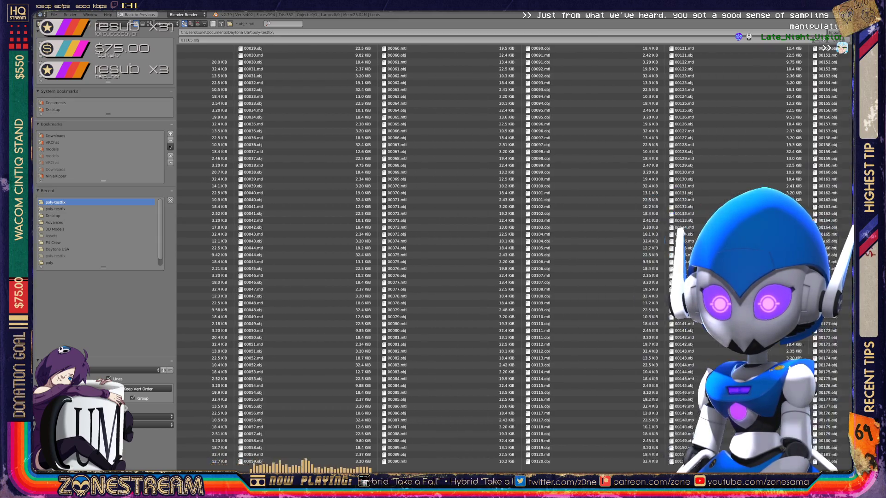
pyautogui.scroll(-12, 462, 254)
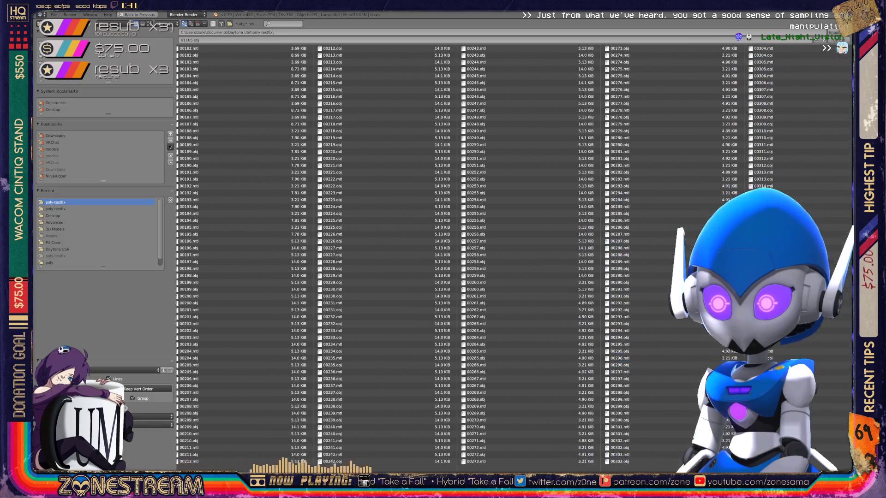
pyautogui.scroll(-8, 461, 254)
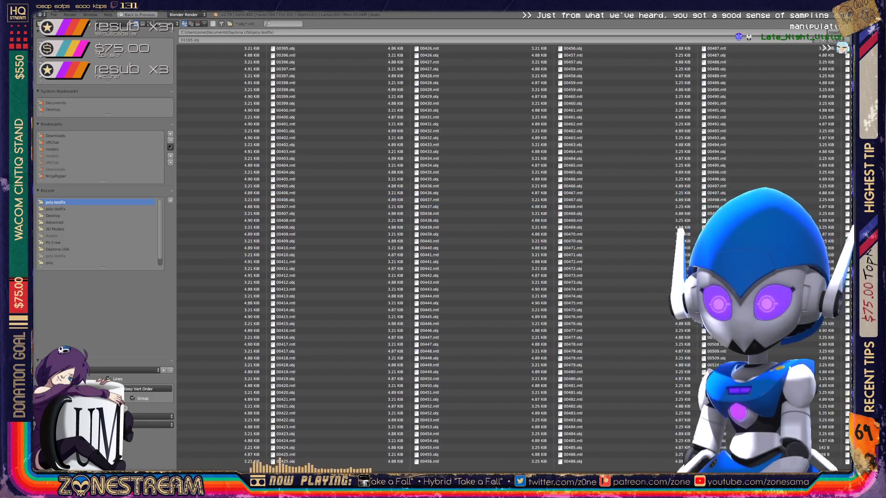
pyautogui.scroll(-10, 461, 254)
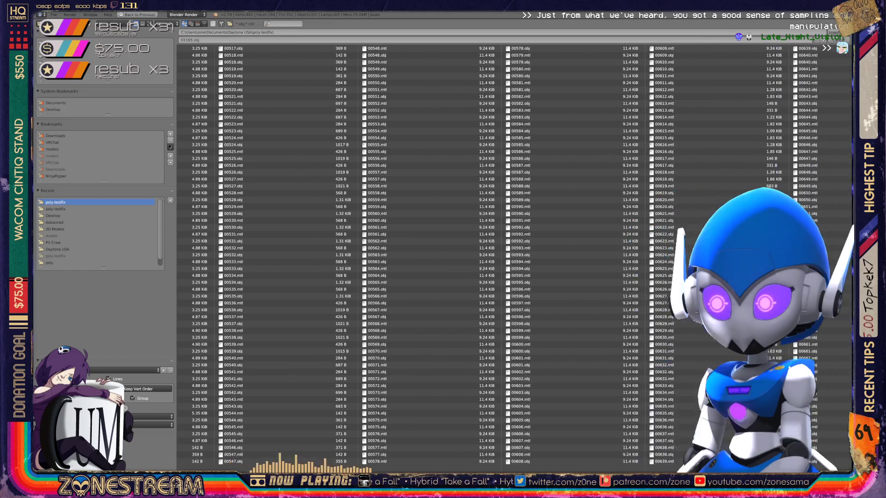
pyautogui.scroll(-5, 461, 254)
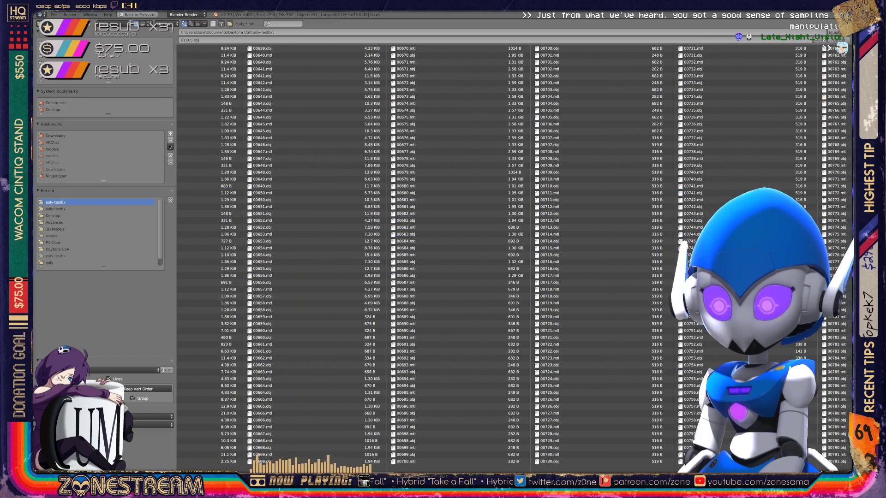
pyautogui.scroll(-7, 461, 254)
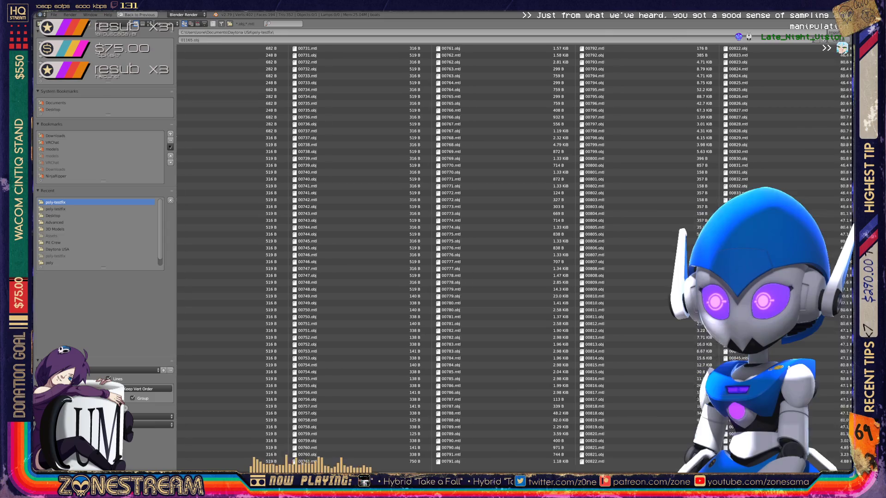
pyautogui.scroll(-8, 461, 254)
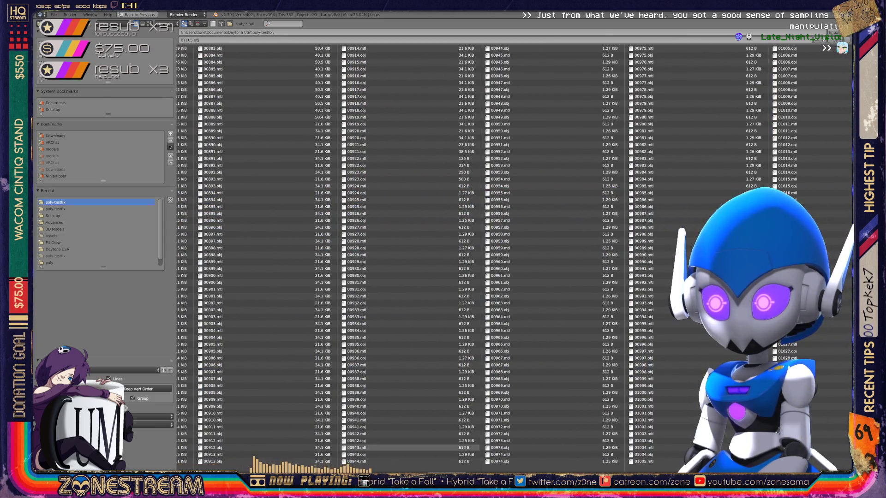
pyautogui.scroll(-8, 462, 254)
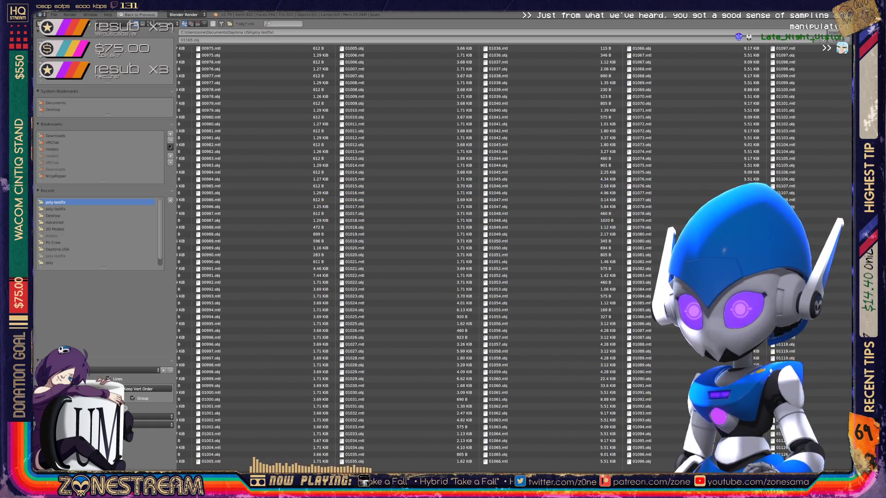
pyautogui.scroll(-12, 461, 253)
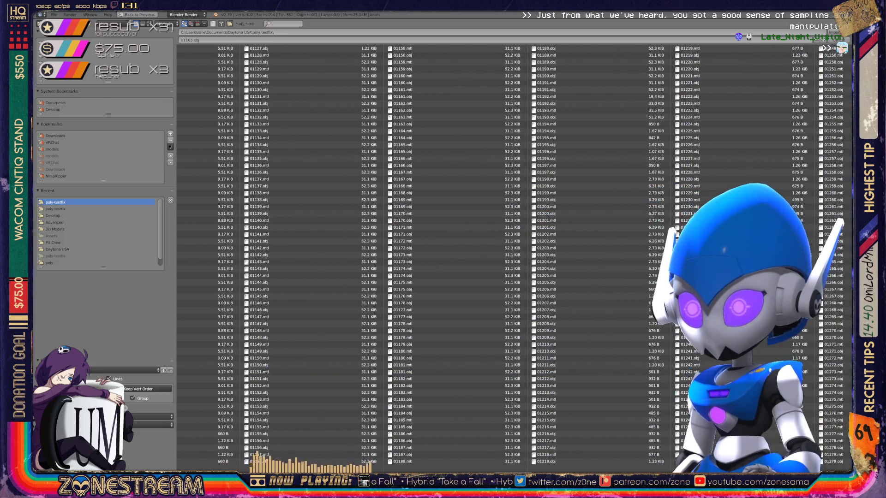
pyautogui.scroll(-3, 461, 254)
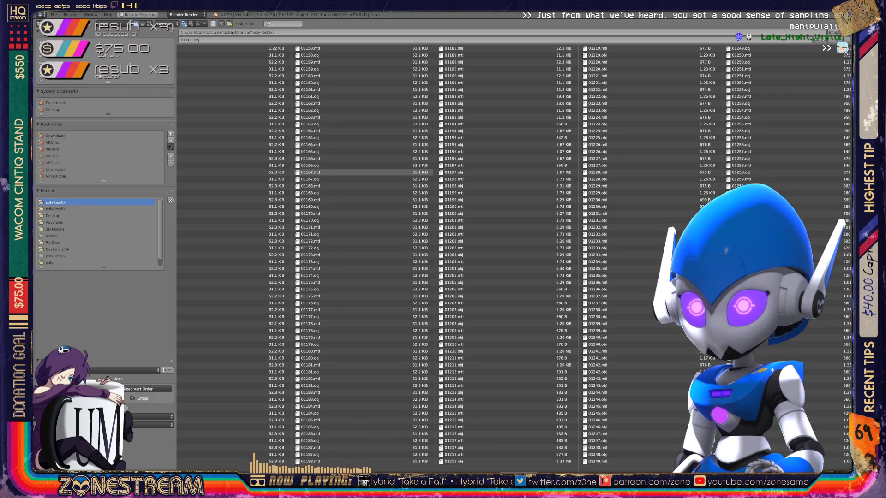
pyautogui.doubleClick(319, 165)
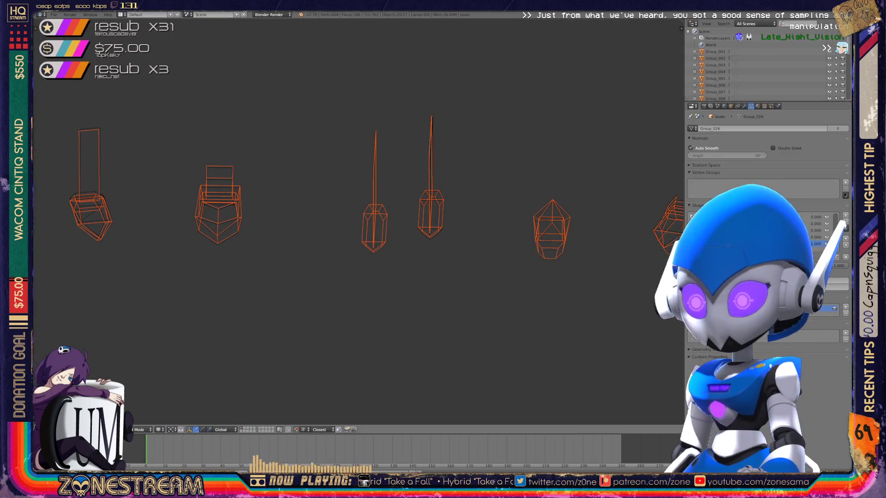
# Step: Pan to the imported boat models, select one boat and enter Edit Mode on its hull
pyautogui.scroll(-5, 765, 65)
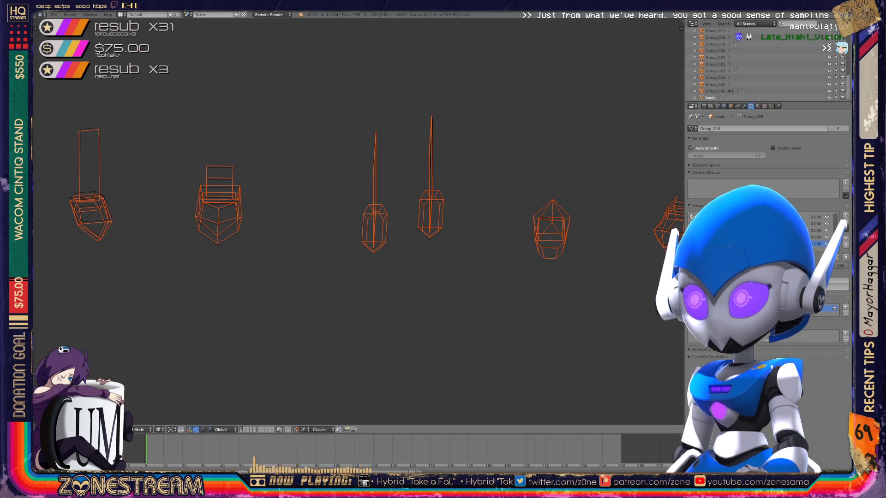
pyautogui.scroll(3, 358, 222)
pyautogui.keyDown('shift'); pyautogui.moveTo(358, 221); pyautogui.dragTo(257, 203, button='middle'); pyautogui.keyUp('shift')
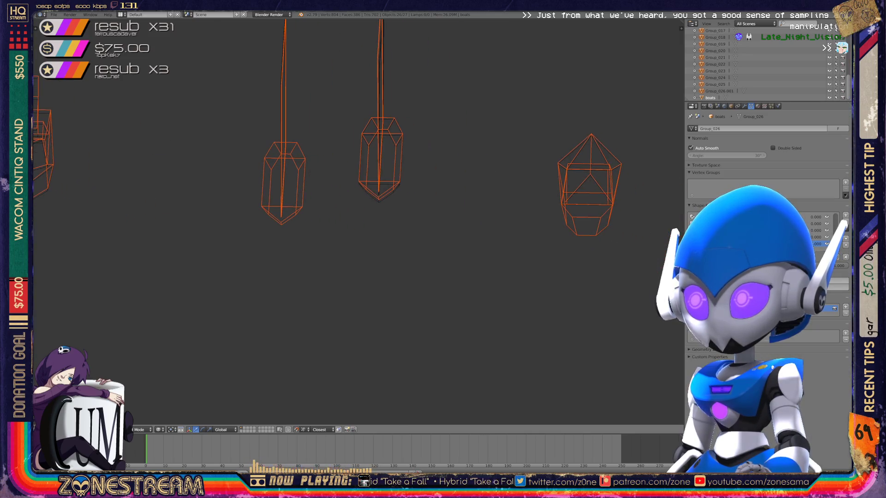
pyautogui.scroll(3, 359, 222)
pyautogui.scroll(-4, 359, 222)
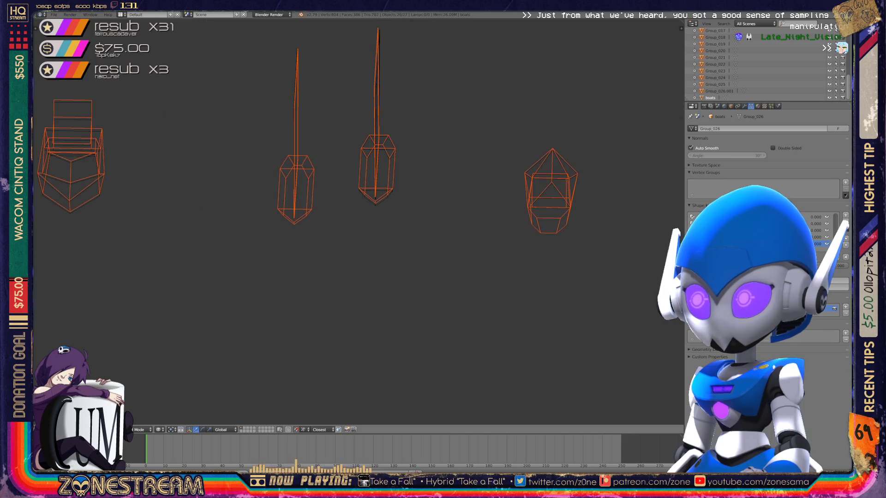
pyautogui.hotkey('ctrl', 'j')
pyautogui.moveTo(358, 222)
pyautogui.mouseDown(button='middle')
pyautogui.moveTo(341, 217)
pyautogui.moveTo(318, 233)
pyautogui.moveTo(267, 212)
pyautogui.mouseUp(button='middle')
pyautogui.press('Tab')
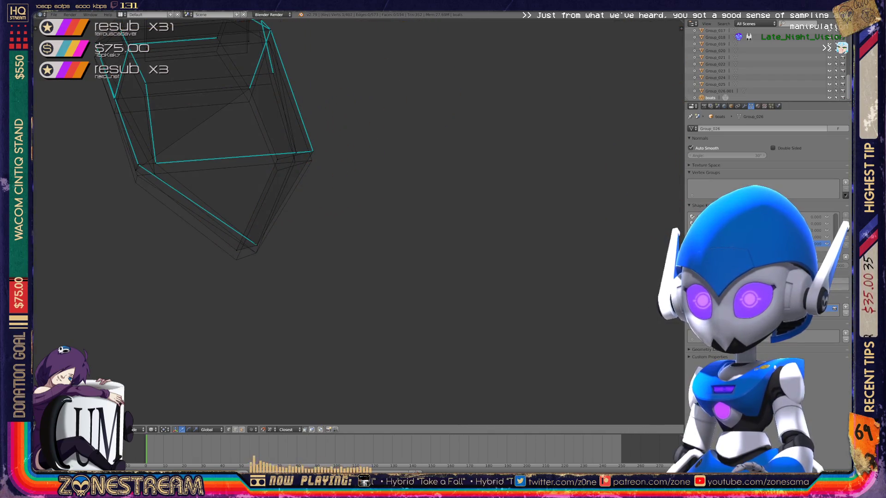
pyautogui.scroll(-10, 305, 226)
pyautogui.scroll(10, 358, 221)
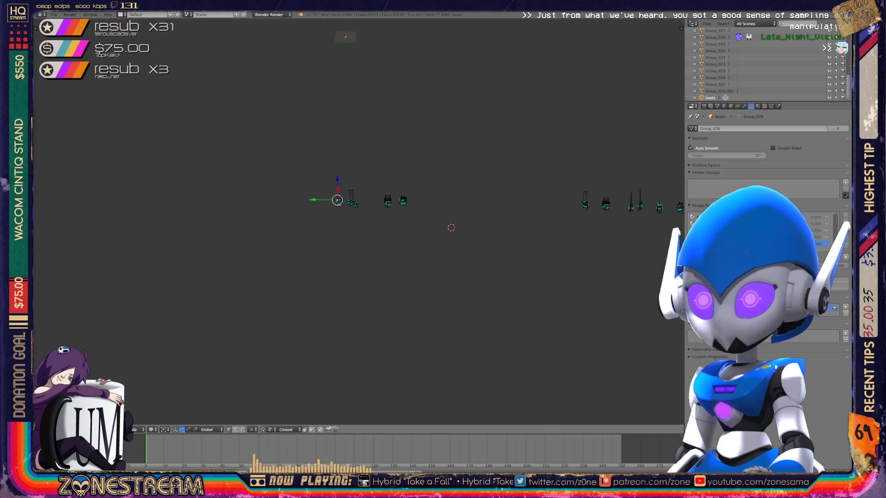
pyautogui.moveTo(358, 222)
pyautogui.keyDown('shift'); pyautogui.mouseDown(button='middle')
pyautogui.moveTo(170, 313)
pyautogui.moveTo(119, 312)
pyautogui.mouseUp(button='middle'); pyautogui.keyUp('shift')
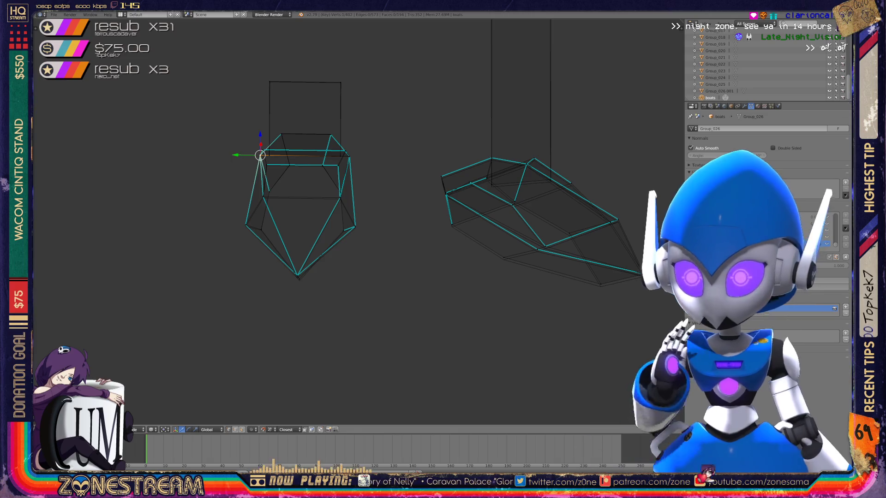
# Step: Centre the view on the boat's bottom vertex from below and nudge it down-left
pyautogui.scroll(3, 358, 220)
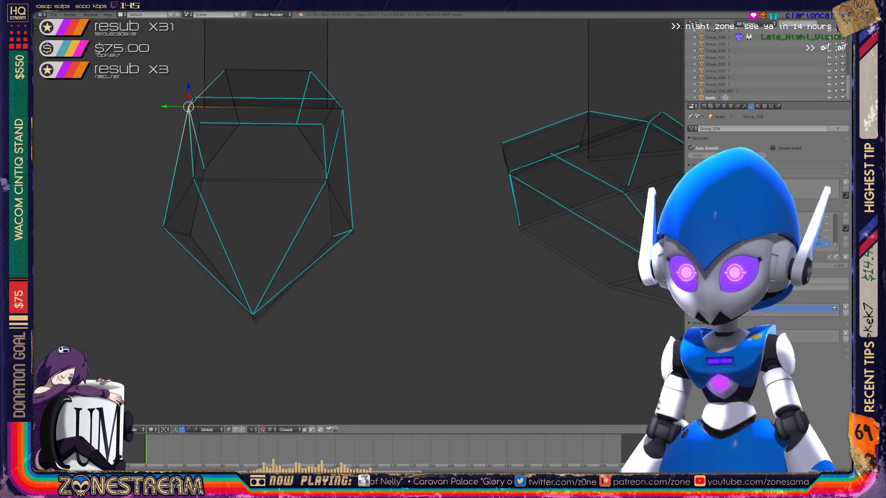
pyautogui.keyDown('shift'); pyautogui.moveTo(246, 170); pyautogui.dragTo(358, 221, button='middle'); pyautogui.keyUp('shift')
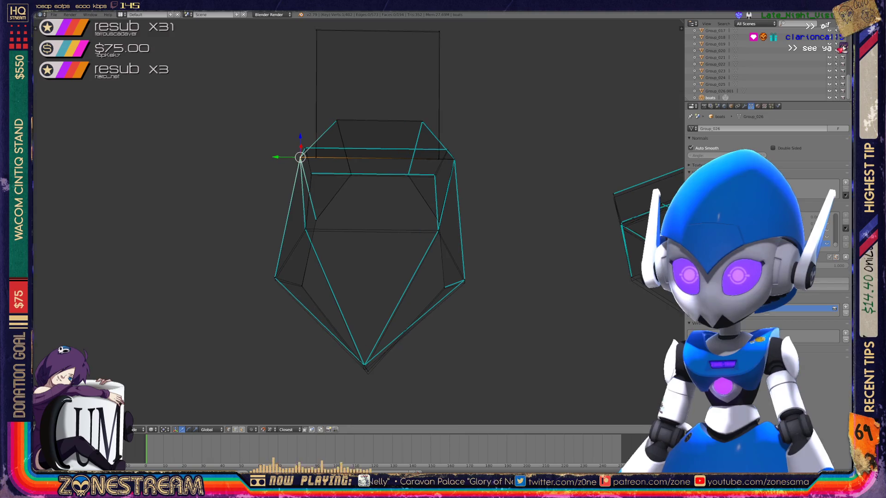
pyautogui.scroll(3, 346, 366)
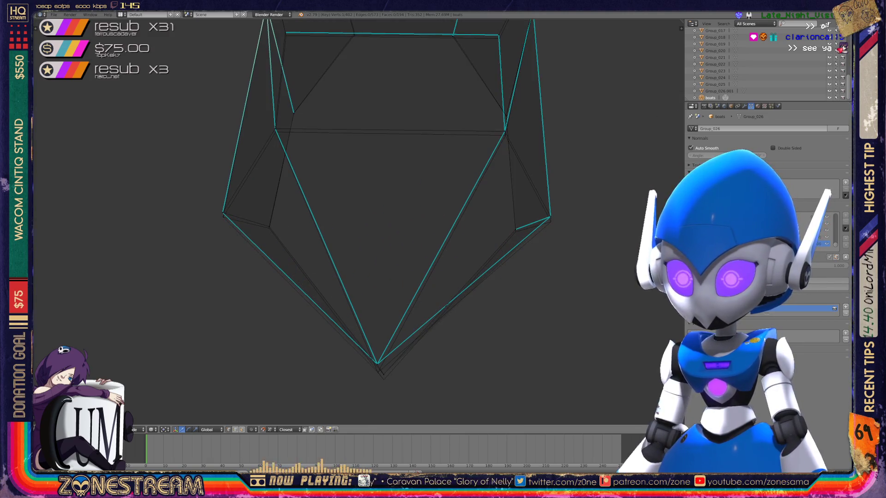
pyautogui.rightClick(383, 374)
pyautogui.scroll(-5, 383, 374)
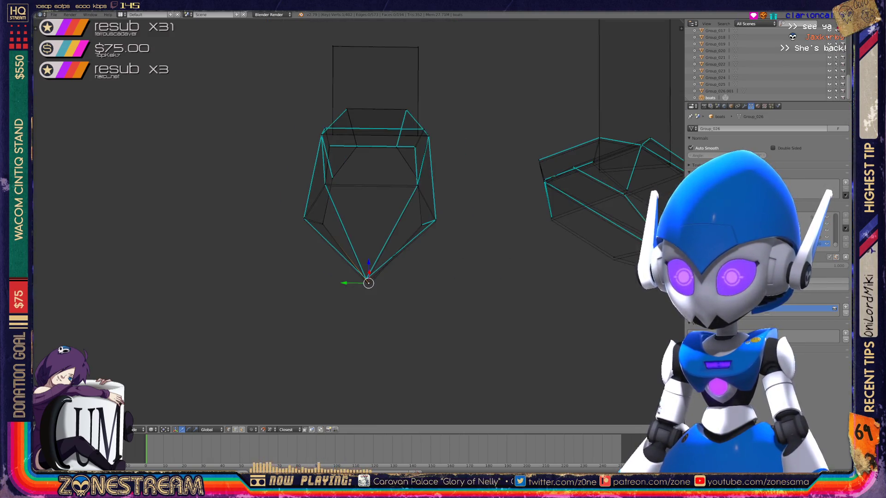
pyautogui.press('KP_Decimal')
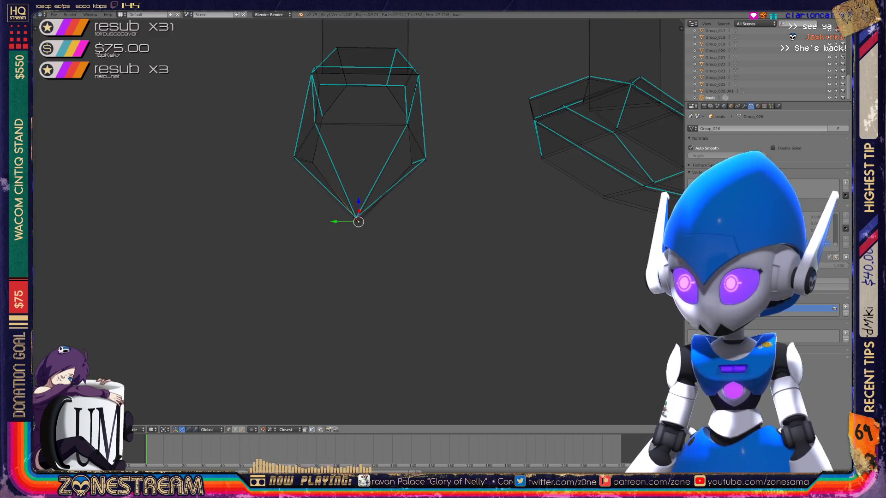
pyautogui.press('KP_2')
pyautogui.press('KP_2')
pyautogui.press('KP_2')
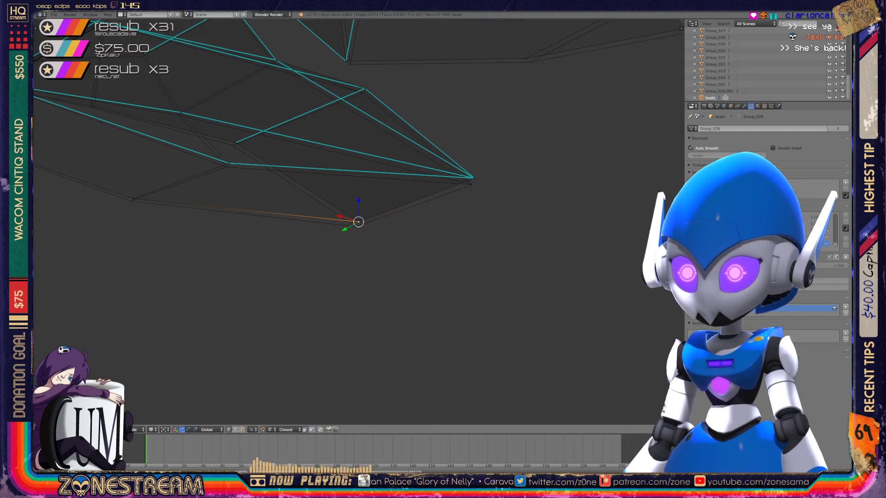
pyautogui.press('KP_2')
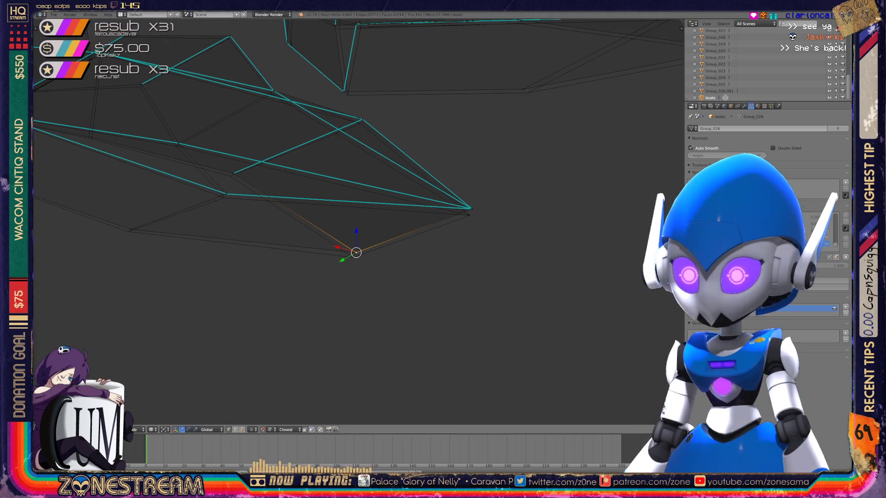
pyautogui.press('g')
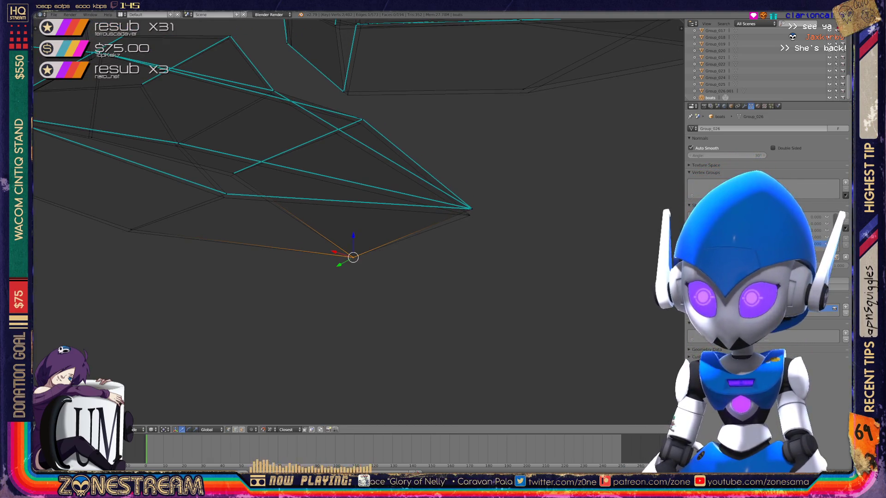
# Step: Nudge the boat's pointed tip vertex slightly downward
pyautogui.click(470, 208)
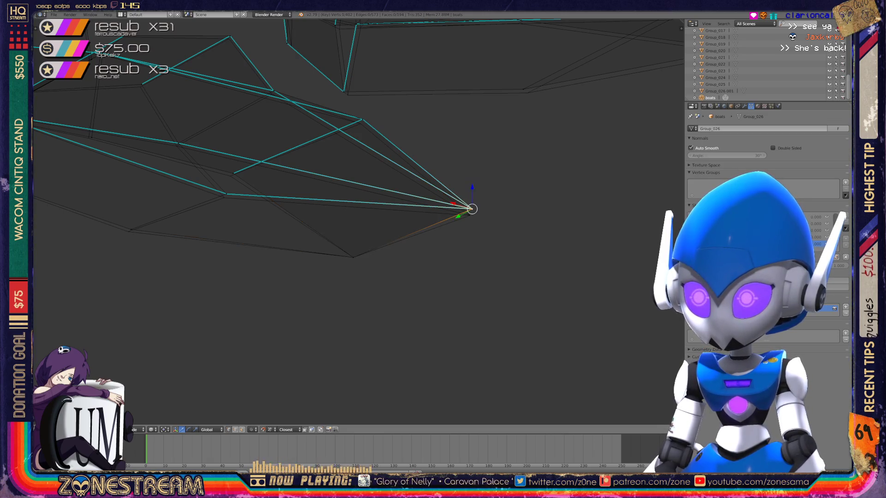
pyautogui.press('g')
pyautogui.click(470, 215)
pyautogui.press('KP_2')
pyautogui.press('KP_2')
pyautogui.press('KP_2')
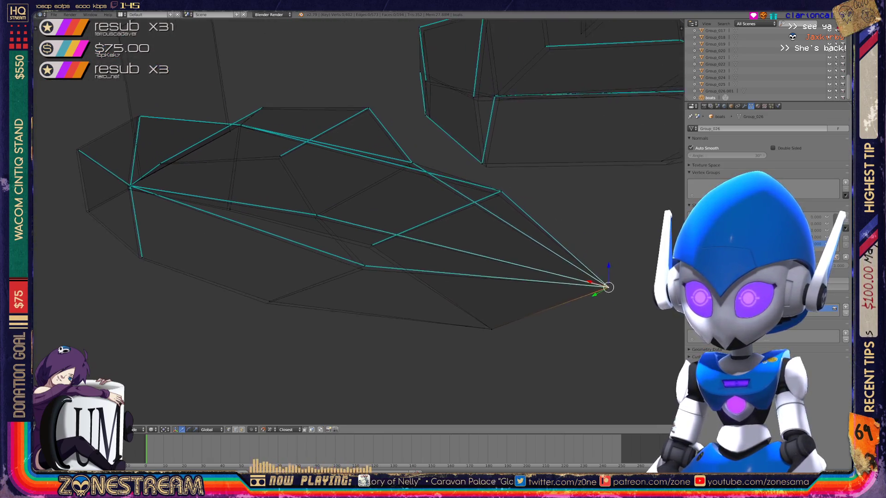
# Step: Shift the hull's lower-left corner vertex slightly to the left
pyautogui.click(262, 312)
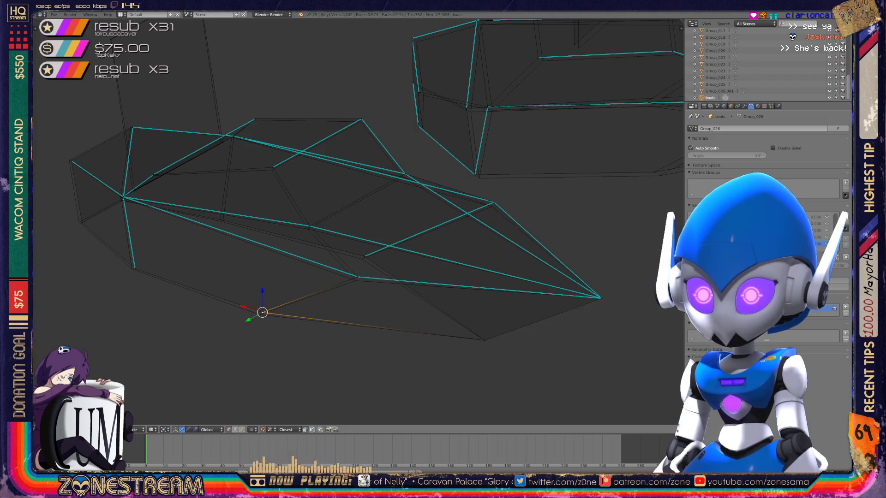
pyautogui.keyDown('shift'); pyautogui.click(257, 316); pyautogui.keyUp('shift')
pyautogui.click(357, 277)
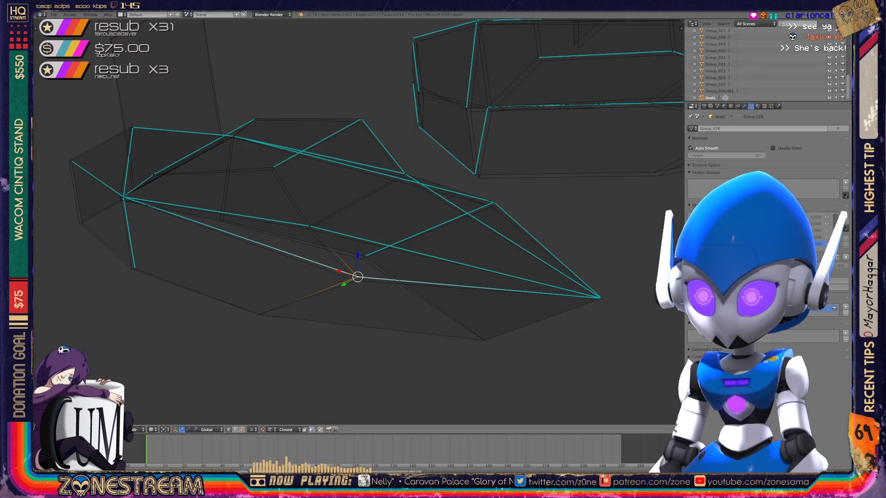
pyautogui.keyDown('shift'); pyautogui.moveTo(166, 212); pyautogui.dragTo(210, 233, button='middle'); pyautogui.keyUp('shift')
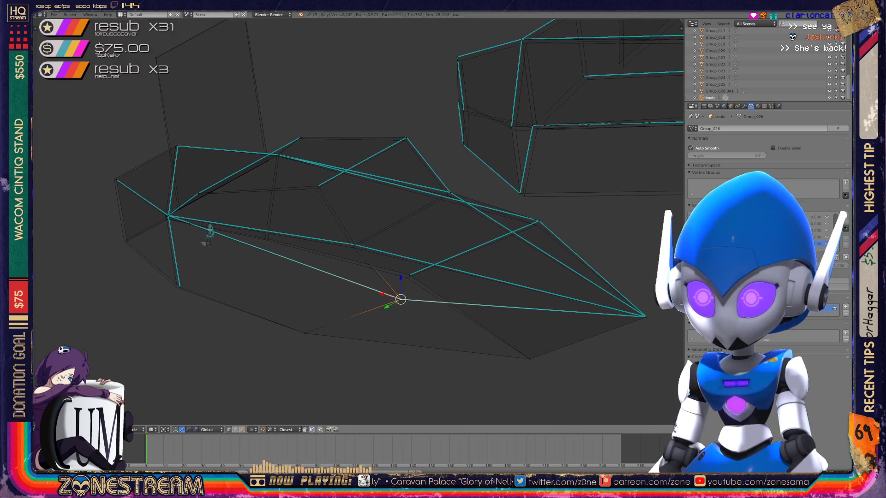
pyautogui.click(407, 278)
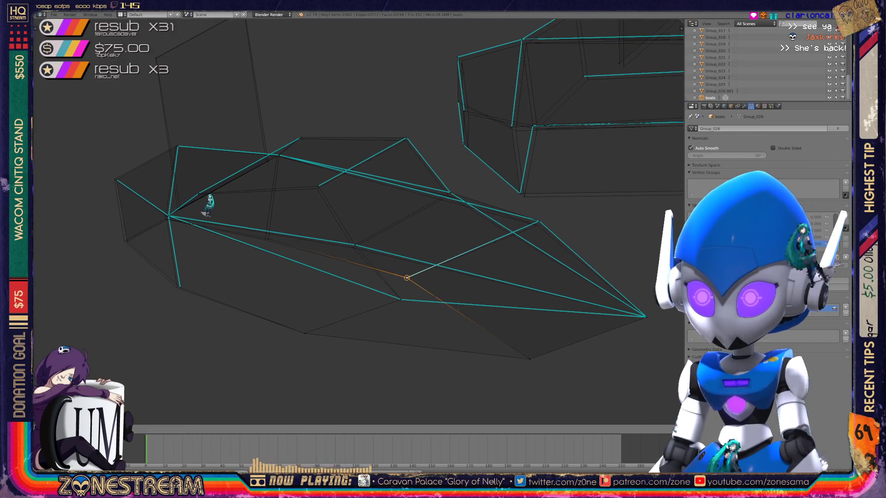
pyautogui.click(180, 286)
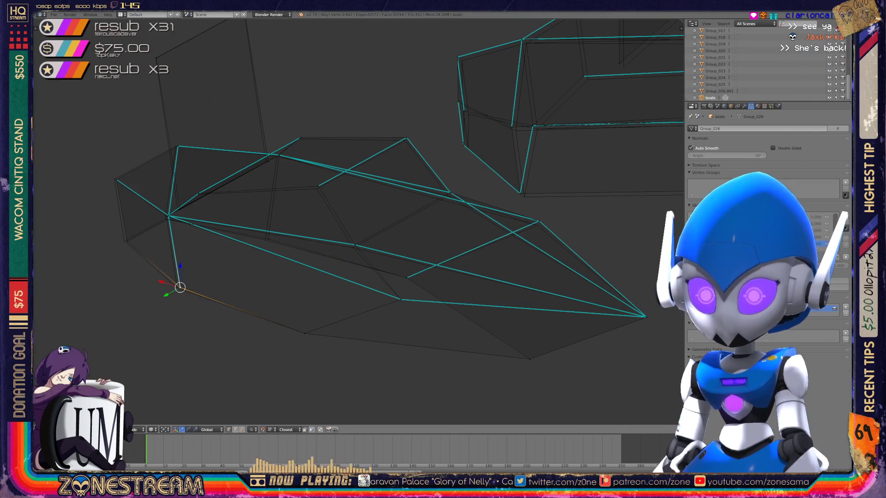
pyautogui.moveTo(180, 287); pyautogui.dragTo(176, 287)
# Step: Nudge the vertex at the hull's left end slightly left
pyautogui.keyDown('shift'); pyautogui.rightClick(124, 241); pyautogui.keyUp('shift')
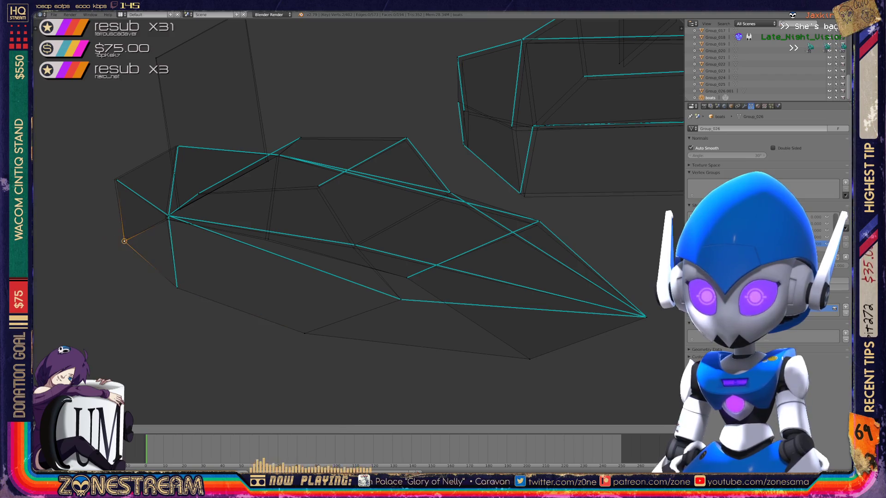
pyautogui.keyDown('shift'); pyautogui.moveTo(350, 222); pyautogui.dragTo(423, 251, button='middle'); pyautogui.keyUp('shift')
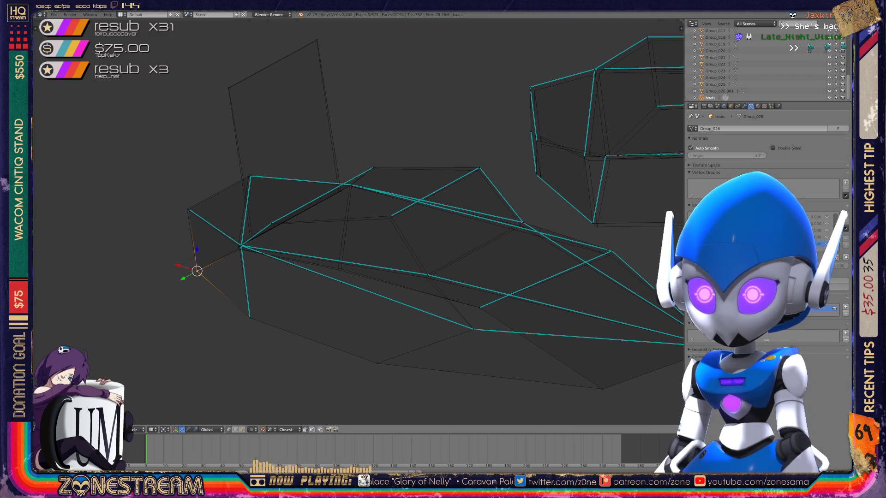
pyautogui.rightClick(189, 209)
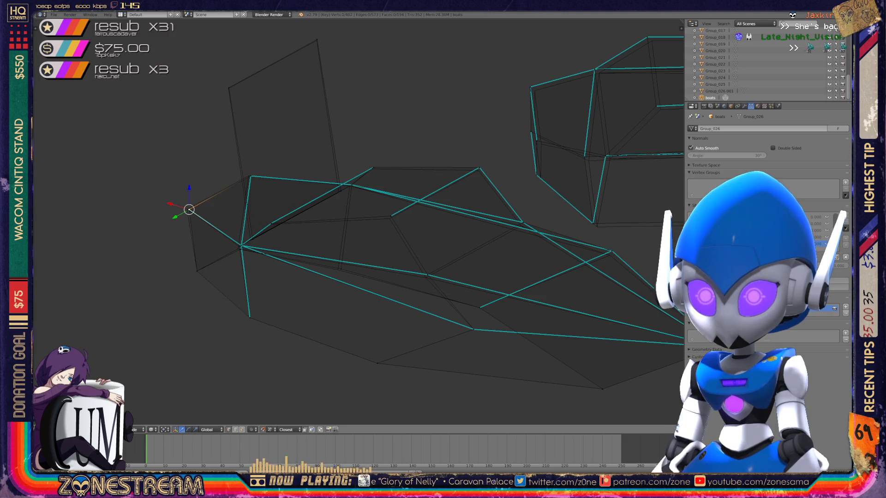
pyautogui.moveTo(189, 210); pyautogui.dragTo(187, 210)
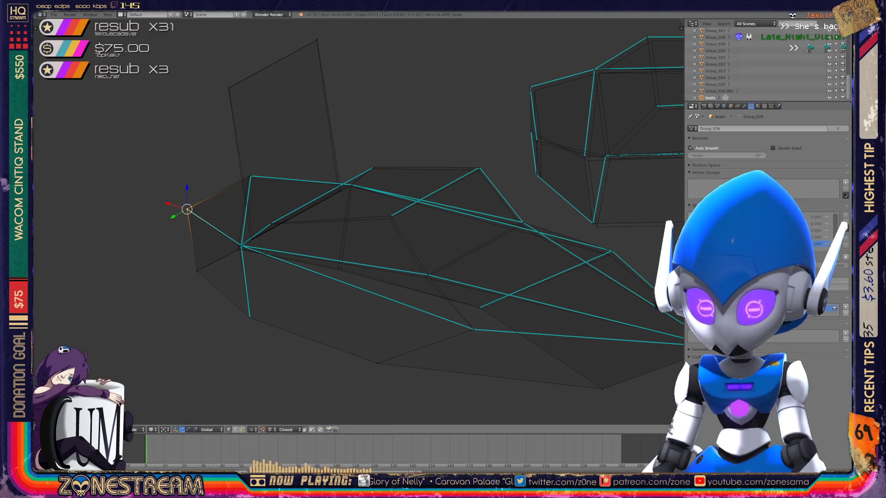
# Step: Select the upright quad's top corners, then shift a hull upper-edge vertex left
pyautogui.rightClick(228, 88)
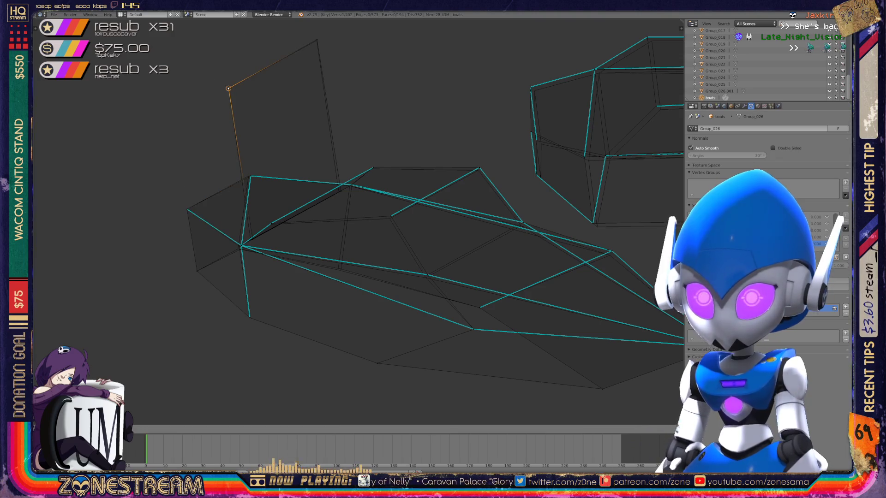
pyautogui.rightClick(317, 40)
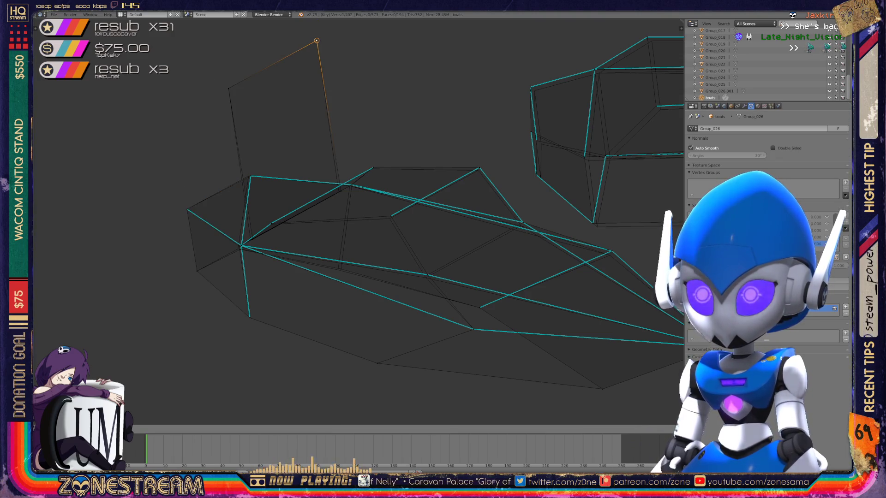
pyautogui.keyDown('shift'); pyautogui.moveTo(369, 230); pyautogui.dragTo(420, 210, button='middle'); pyautogui.keyUp('shift')
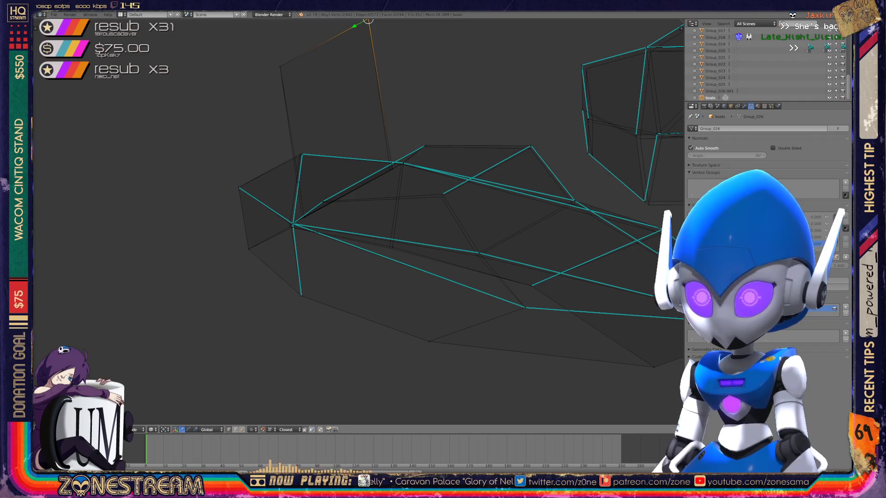
pyautogui.scroll(4, 359, 222)
pyautogui.rightClick(246, 213)
pyautogui.moveTo(246, 213); pyautogui.dragTo(424, 115, button='right')
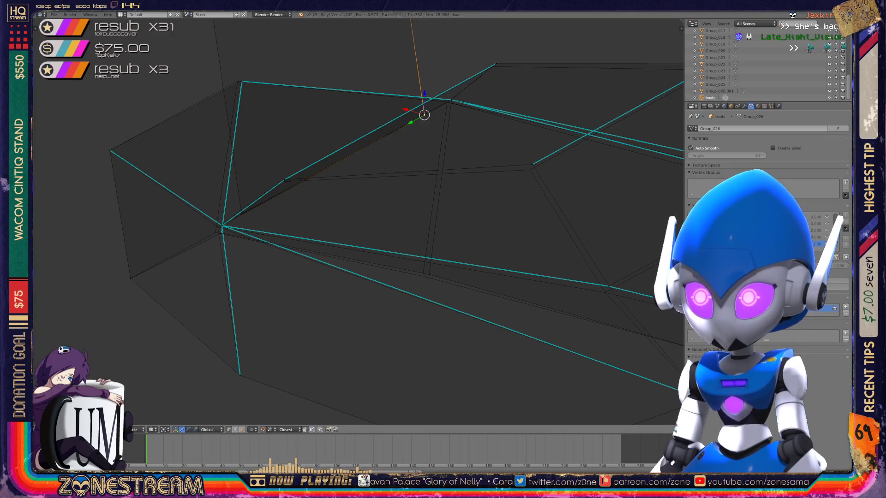
pyautogui.scroll(-4, 424, 115)
# Step: From another angle, select the hull's lower-left corner vertex, then a single upper-left vertex
pyautogui.moveTo(369, 185); pyautogui.dragTo(454, 169, button='middle')
pyautogui.scroll(3, 360, 214)
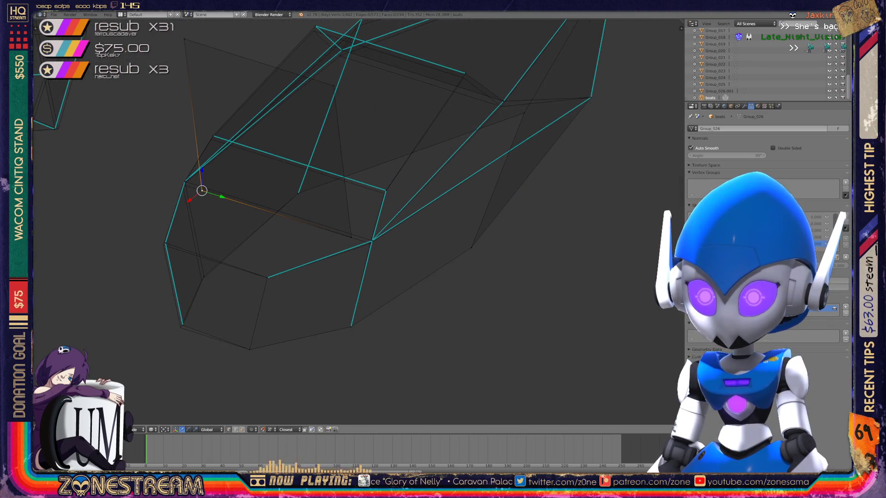
pyautogui.click(164, 245)
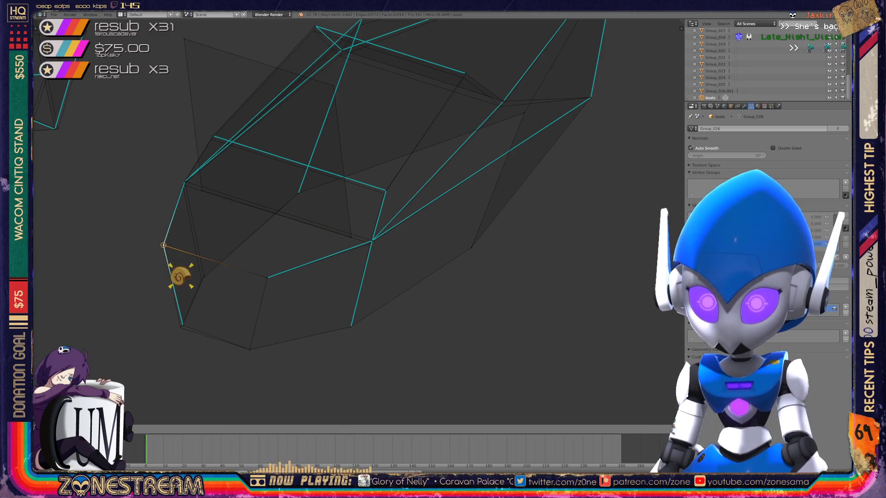
pyautogui.click(202, 280)
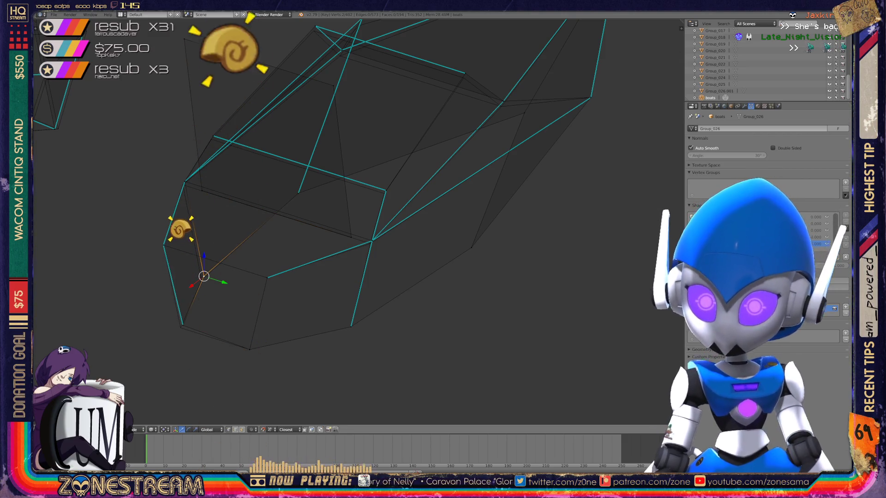
pyautogui.click(183, 325)
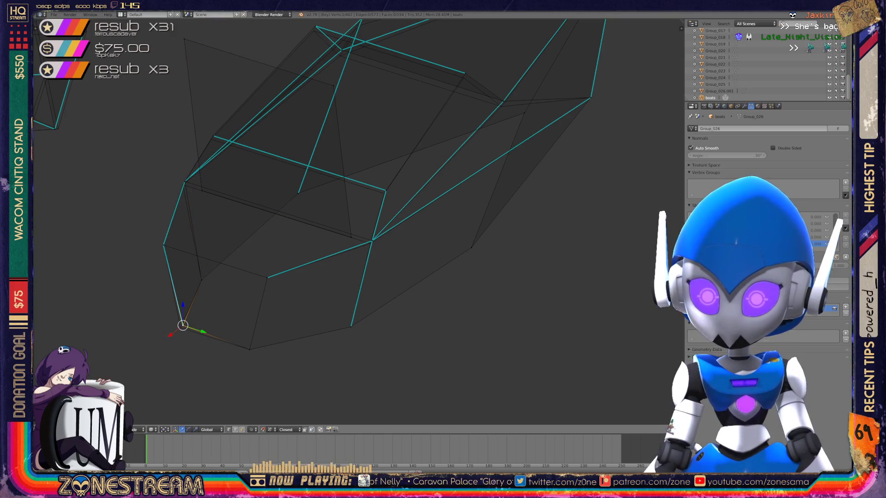
pyautogui.click(181, 326)
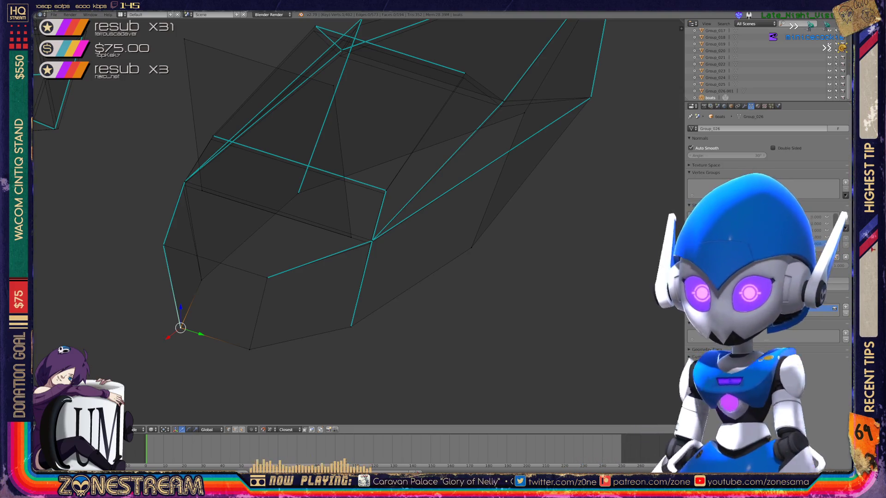
pyautogui.click(183, 184)
pyautogui.keyDown('shift'); pyautogui.click(183, 184); pyautogui.keyUp('shift')
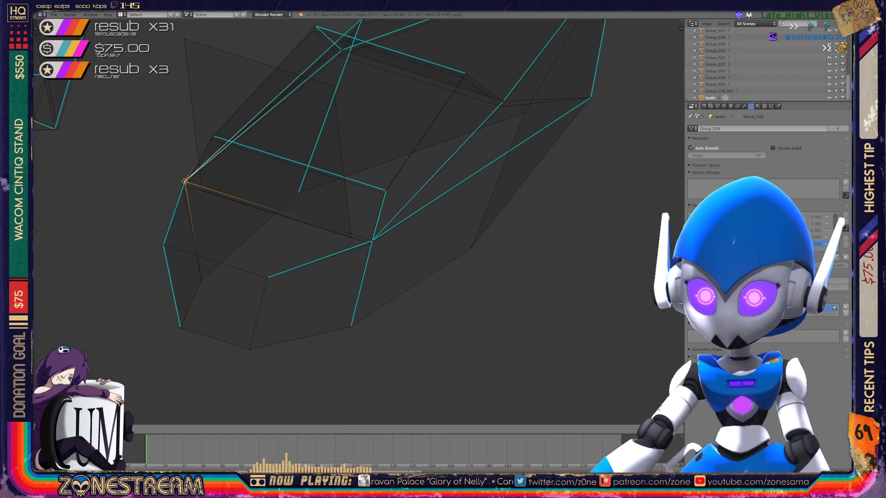
pyautogui.click(183, 185)
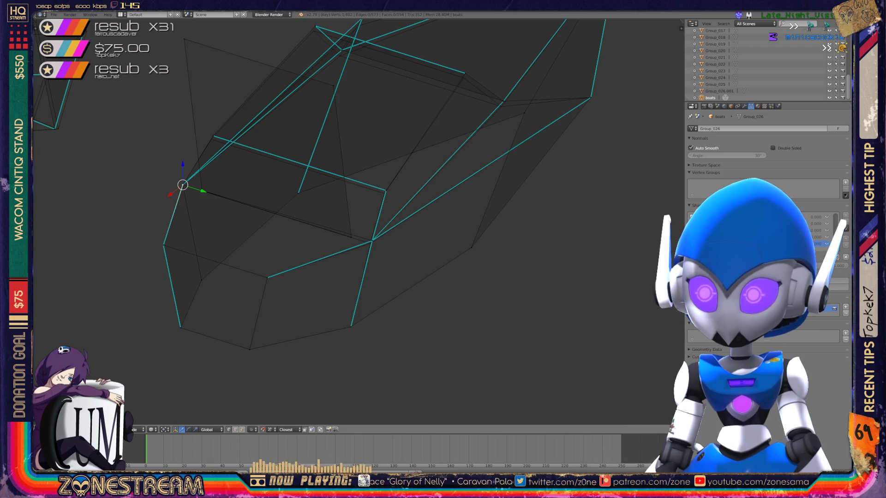
# Step: Snap two hull vertices onto their neighbouring vertices with G
pyautogui.keyDown('shift'); pyautogui.moveTo(277, 207); pyautogui.dragTo(363, 271, button='middle'); pyautogui.keyUp('shift')
pyautogui.moveTo(268, 248)
pyautogui.mouseDown(button='middle')
pyautogui.moveTo(290, 228)
pyautogui.moveTo(486, 209)
pyautogui.moveTo(576, 162)
pyautogui.mouseUp(button='middle')
pyautogui.press('g')
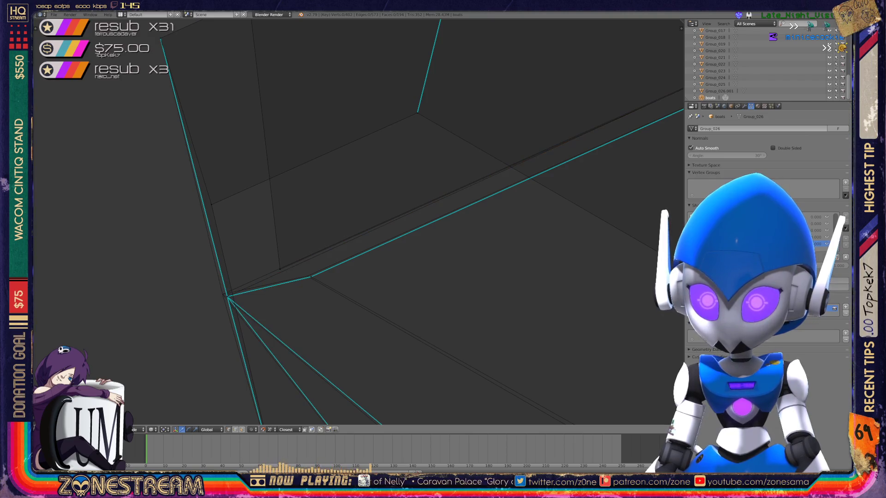
pyautogui.click(223, 293)
pyautogui.rightClick(309, 276)
pyautogui.press('g')
pyautogui.click(307, 276)
# Step: Select another hull vertex and G-move it into place
pyautogui.moveTo(307, 276)
pyautogui.mouseDown(button='middle')
pyautogui.moveTo(387, 238)
pyautogui.moveTo(218, 302)
pyautogui.mouseUp(button='middle')
pyautogui.keyDown('shift'); pyautogui.rightClick(401, 162); pyautogui.keyUp('shift')
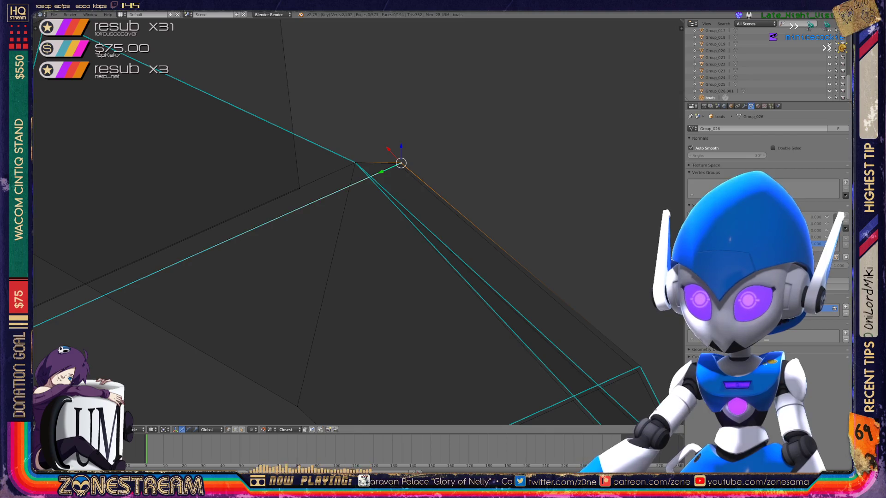
pyautogui.scroll(-4, 387, 96)
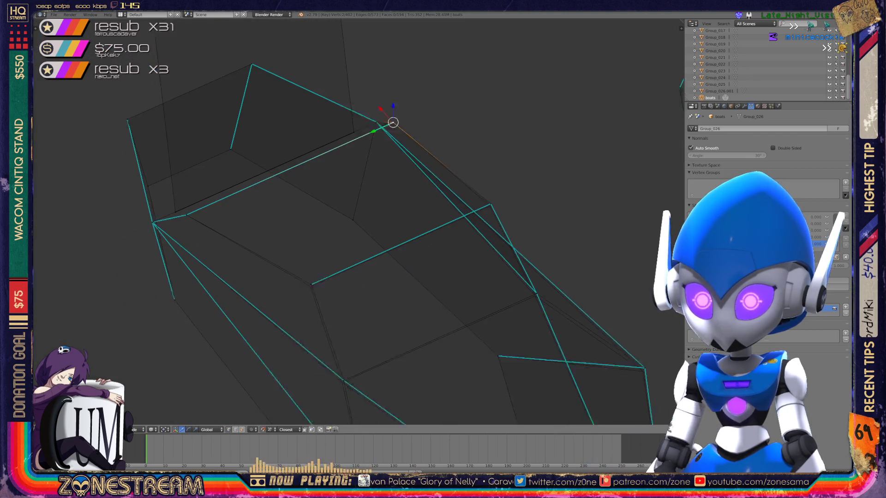
pyautogui.keyDown('shift'); pyautogui.moveTo(387, 97); pyautogui.dragTo(394, 82, button='middle'); pyautogui.keyUp('shift')
pyautogui.rightClick(317, 269)
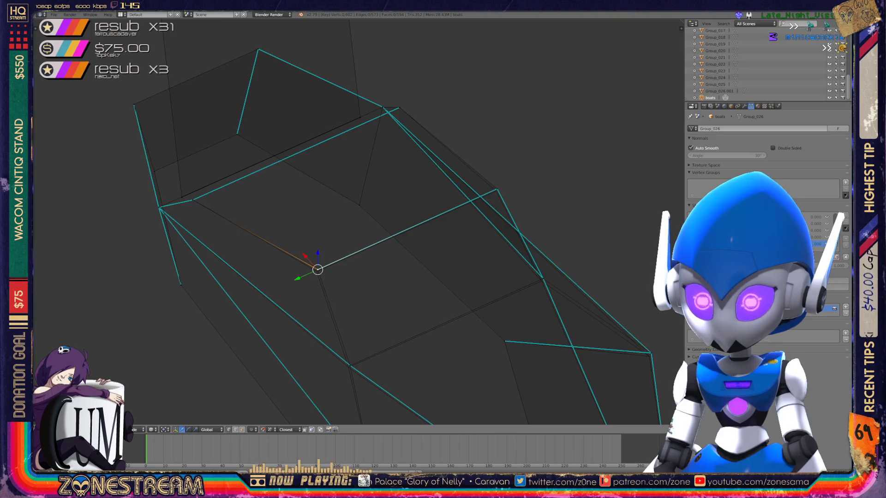
pyautogui.press('g')
pyautogui.press('Return')
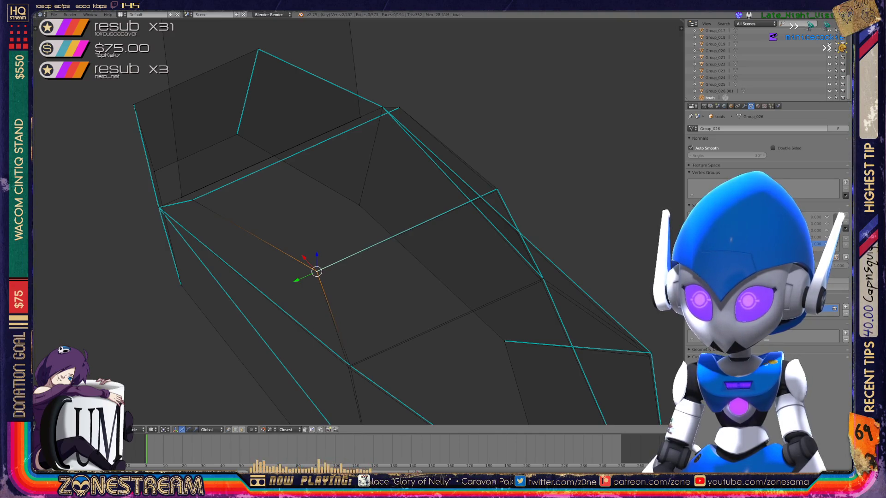
# Step: Select vertices along the close-up hull edge while viewing the whole boat
pyautogui.rightClick(496, 191)
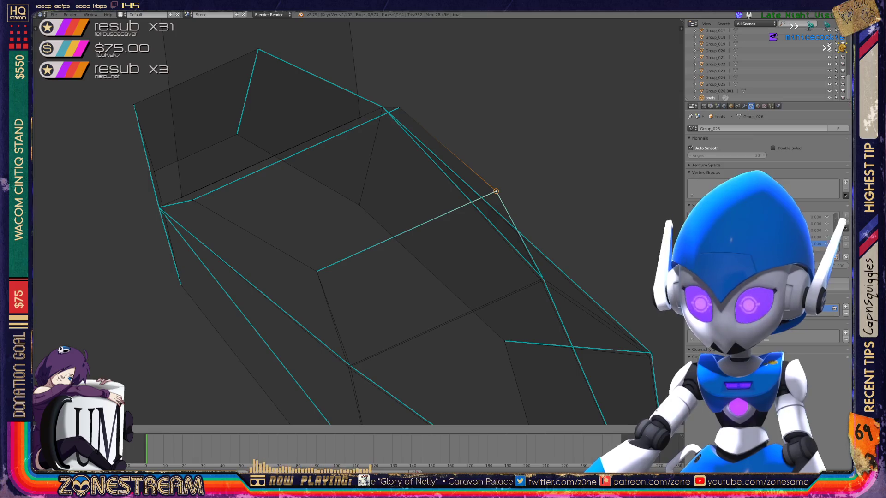
pyautogui.moveTo(360, 221); pyautogui.dragTo(318, 196, button='middle')
pyautogui.scroll(8, 358, 221)
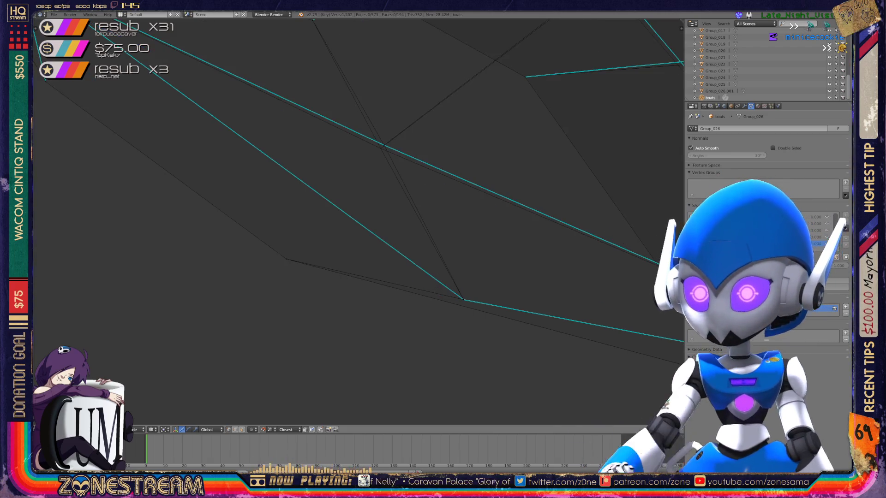
pyautogui.scroll(3, 448, 112)
pyautogui.rightClick(353, 162)
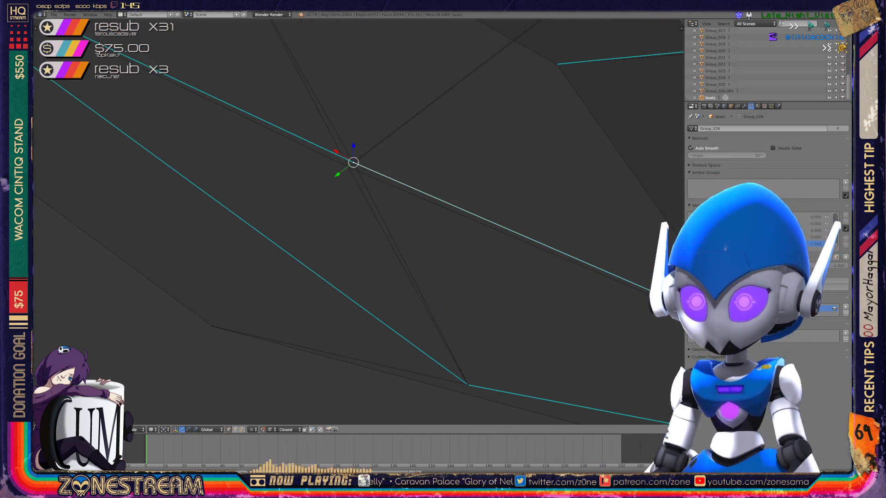
pyautogui.keyDown('shift'); pyautogui.rightClick(353, 163); pyautogui.keyUp('shift')
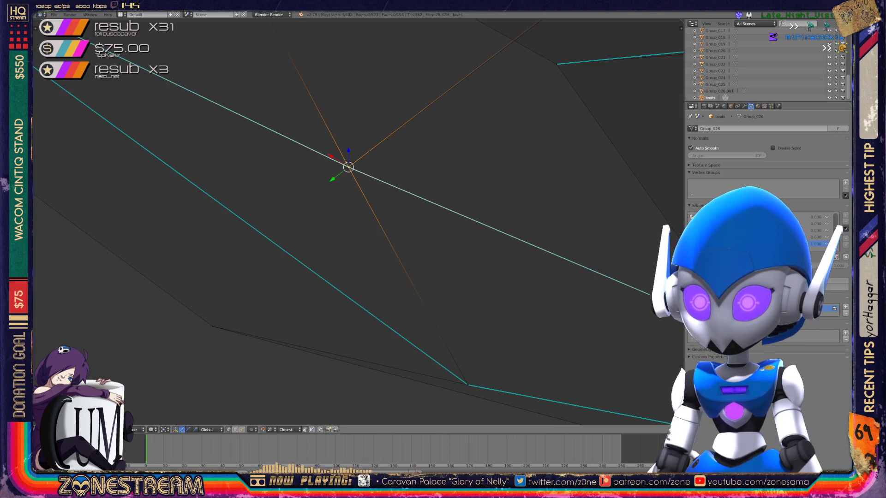
# Step: Select a hull-side edge and a lone vertex, then return the boat to Object Mode
pyautogui.scroll(-4, 128, 331)
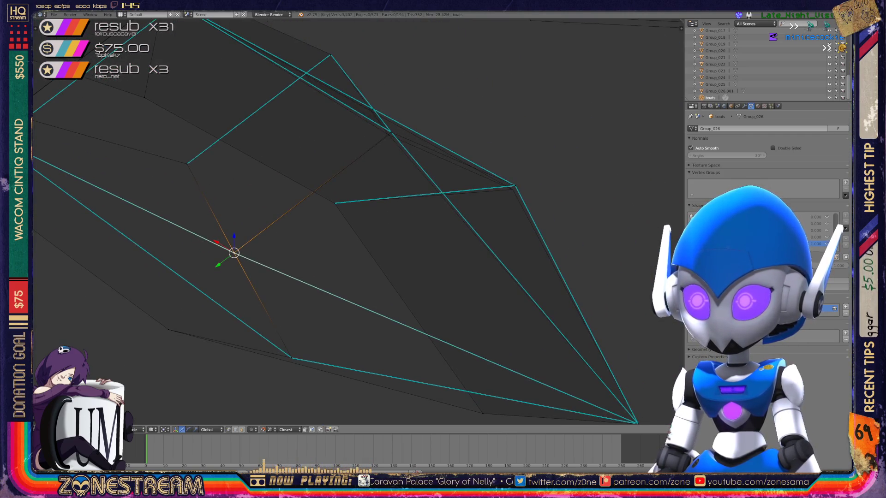
pyautogui.keyDown('shift'); pyautogui.moveTo(129, 331); pyautogui.dragTo(80, 348, button='middle'); pyautogui.keyUp('shift')
pyautogui.scroll(3, 335, 160)
pyautogui.rightClick(347, 140)
pyautogui.moveTo(347, 140)
pyautogui.keyDown('shift'); pyautogui.mouseDown(button='middle')
pyautogui.moveTo(381, 201)
pyautogui.moveTo(332, 214)
pyautogui.mouseUp(button='middle'); pyautogui.keyUp('shift')
pyautogui.scroll(-3, 381, 201)
pyautogui.rightClick(262, 251)
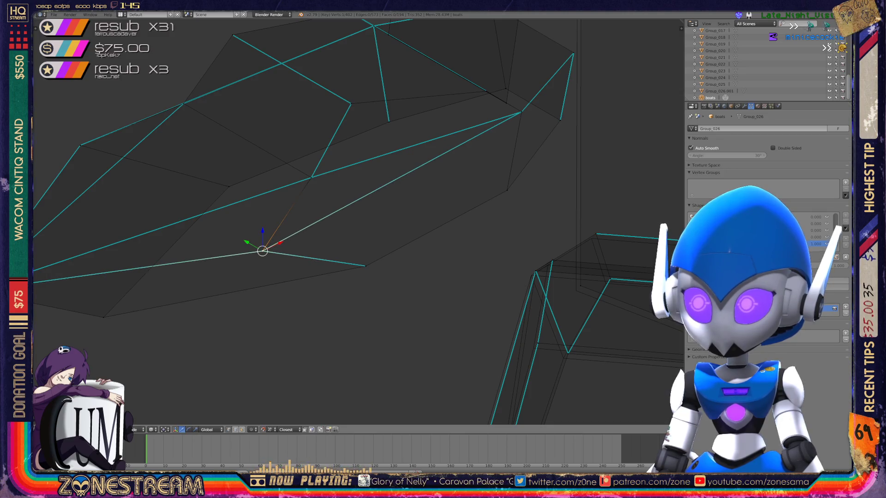
pyautogui.moveTo(264, 249); pyautogui.dragTo(421, 245, button='middle')
pyautogui.press('Tab')
pyautogui.scroll(-10, 358, 222)
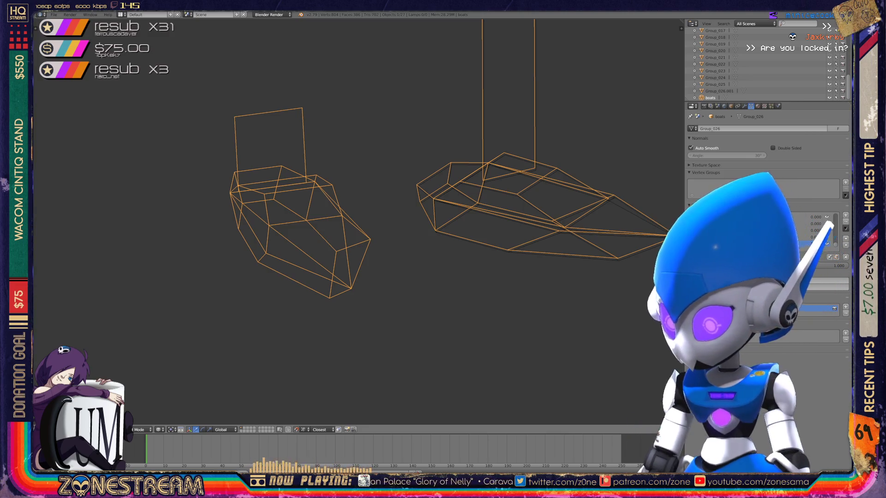
# Step: Enter Edit Mode on the right boat and move one hull vertex slightly down
pyautogui.scroll(-5, 350, 221)
pyautogui.scroll(6, 350, 222)
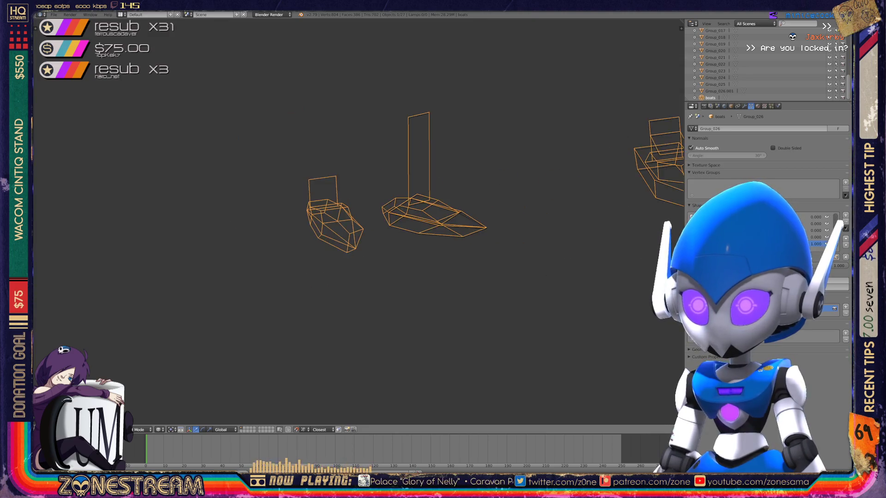
pyautogui.scroll(5, 357, 222)
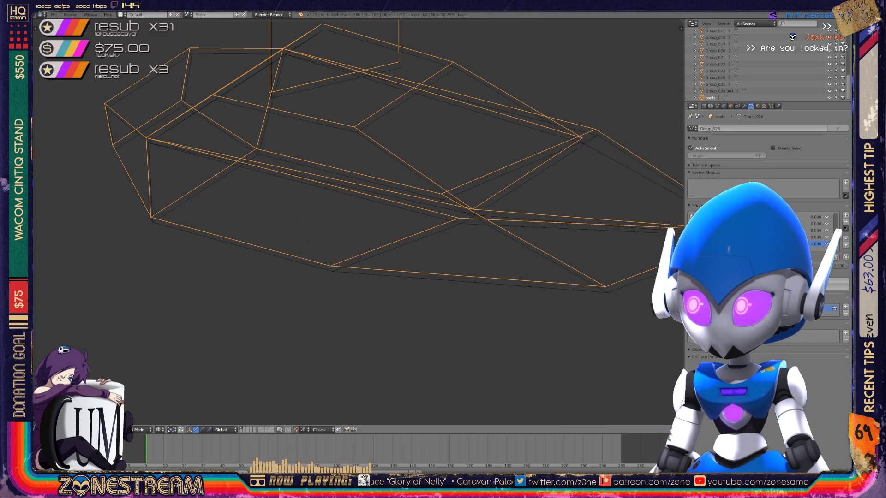
pyautogui.keyDown('shift'); pyautogui.moveTo(323, 221); pyautogui.dragTo(425, 230, button='middle'); pyautogui.keyUp('shift')
pyautogui.press('Tab')
pyautogui.scroll(3, 357, 221)
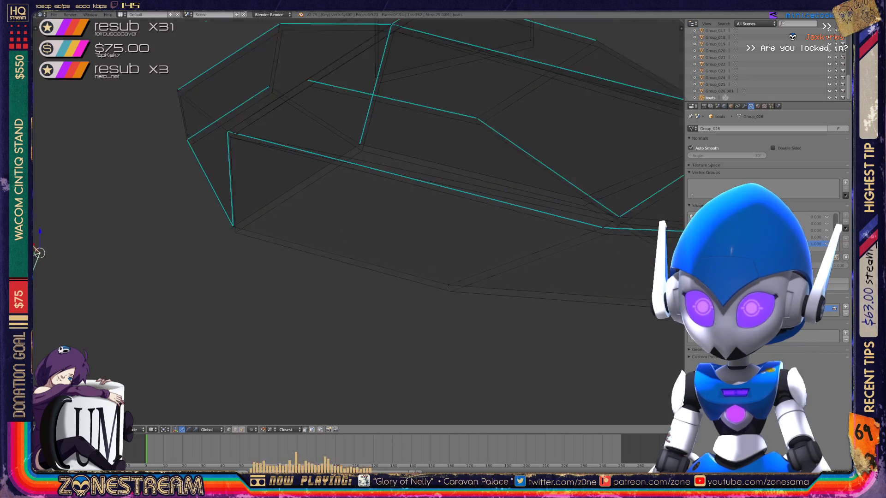
pyautogui.rightClick(208, 227)
pyautogui.moveTo(208, 228); pyautogui.dragTo(210, 235)
# Step: Select the bow corner, then pull the top-left hull vertex slightly down
pyautogui.rightClick(210, 186)
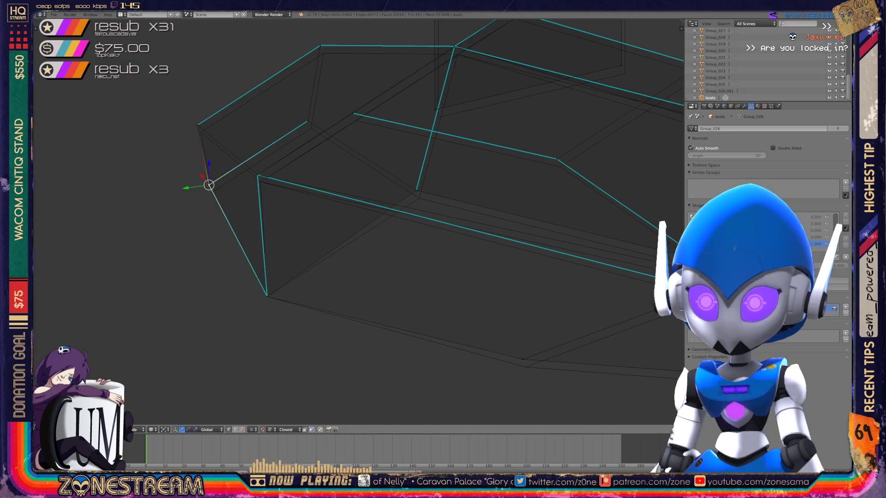
pyautogui.rightClick(211, 189)
pyautogui.rightClick(198, 124)
pyautogui.moveTo(198, 124); pyautogui.dragTo(201, 132, button='right')
# Step: Shift an upper rim vertex down and nudge an inner rim vertex down-right
pyautogui.rightClick(258, 176)
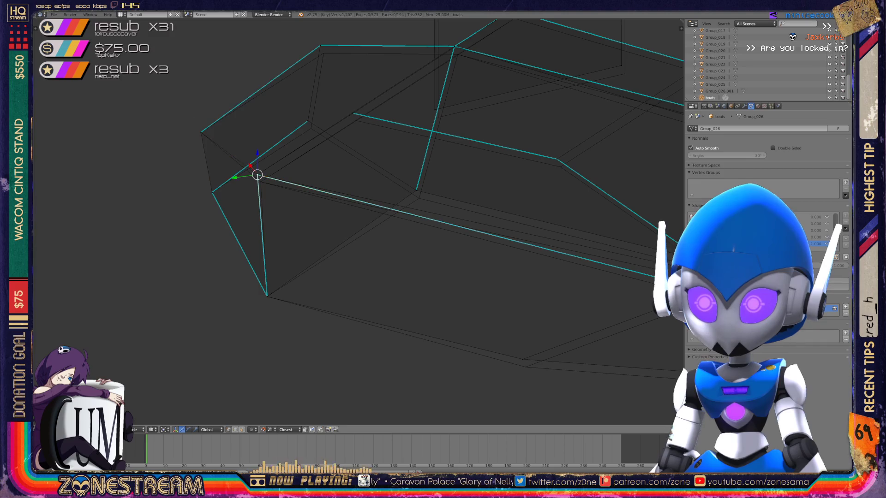
pyautogui.keyDown('shift'); pyautogui.rightClick(678, 266); pyautogui.keyUp('shift')
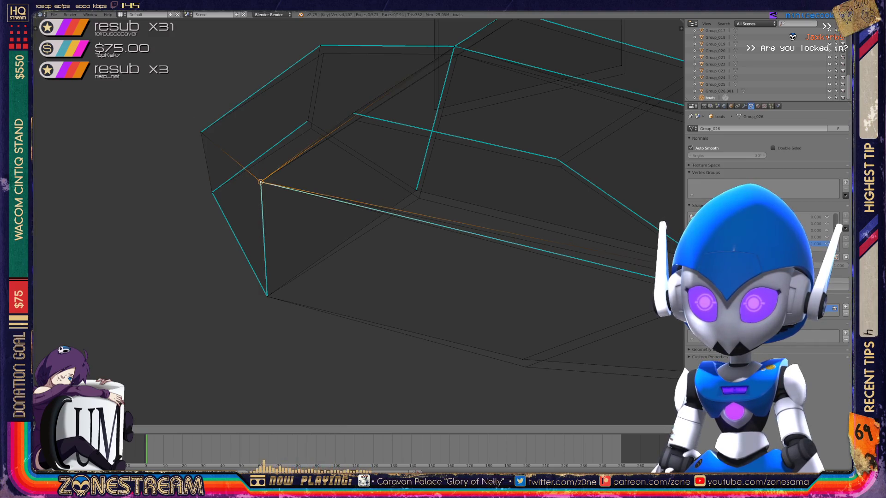
pyautogui.moveTo(350, 240); pyautogui.dragTo(323, 217, button='middle')
pyautogui.rightClick(270, 155)
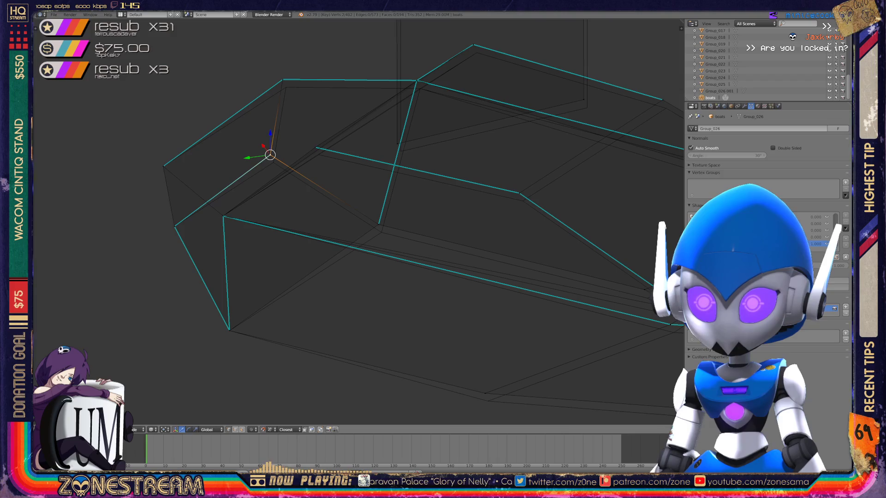
pyautogui.moveTo(270, 154); pyautogui.dragTo(273, 162, button='right')
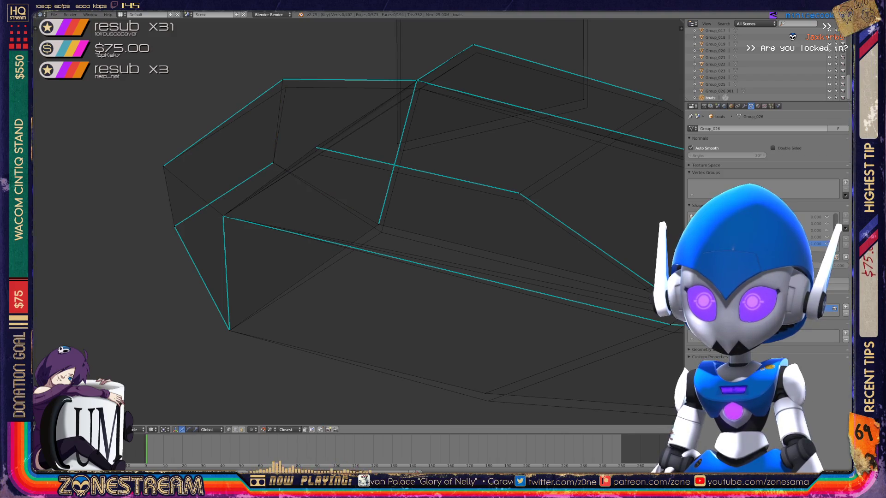
pyautogui.moveTo(323, 207); pyautogui.dragTo(258, 157, button='middle')
pyautogui.rightClick(287, 171)
pyautogui.press('g')
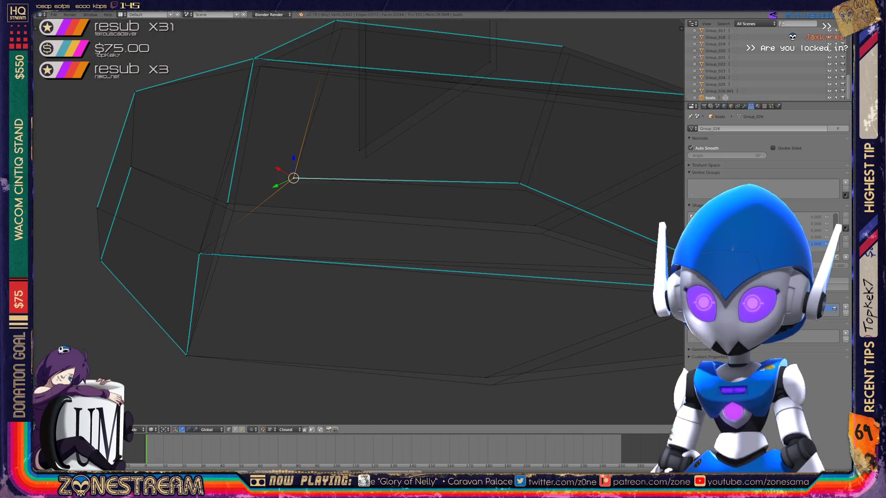
# Step: Move the vertex where the edges meet onto the lower edge corner
pyautogui.moveTo(323, 231); pyautogui.dragTo(397, 212, button='middle')
pyautogui.keyDown('shift'); pyautogui.moveTo(443, 231); pyautogui.dragTo(235, 156, button='middle'); pyautogui.keyUp('shift')
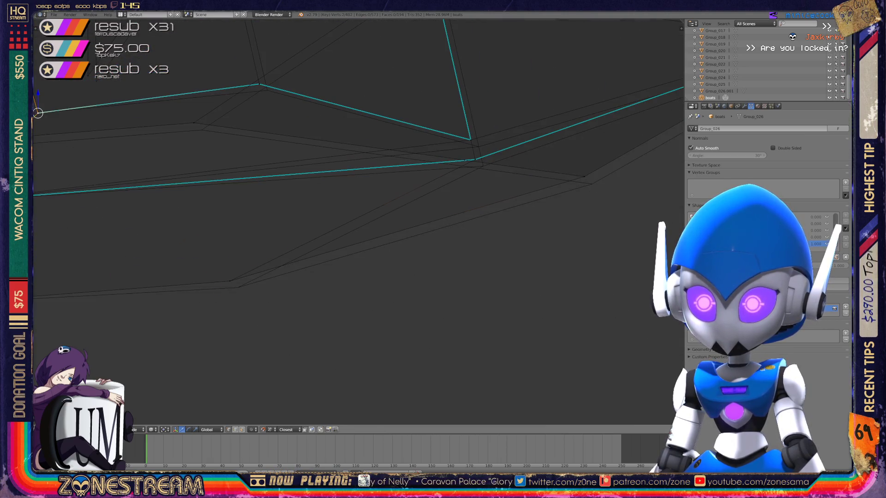
pyautogui.rightClick(230, 280)
pyautogui.keyDown('shift'); pyautogui.moveTo(322, 231); pyautogui.dragTo(214, 262, button='middle'); pyautogui.keyUp('shift')
pyautogui.press('g')
pyautogui.click(366, 189)
pyautogui.press('g')
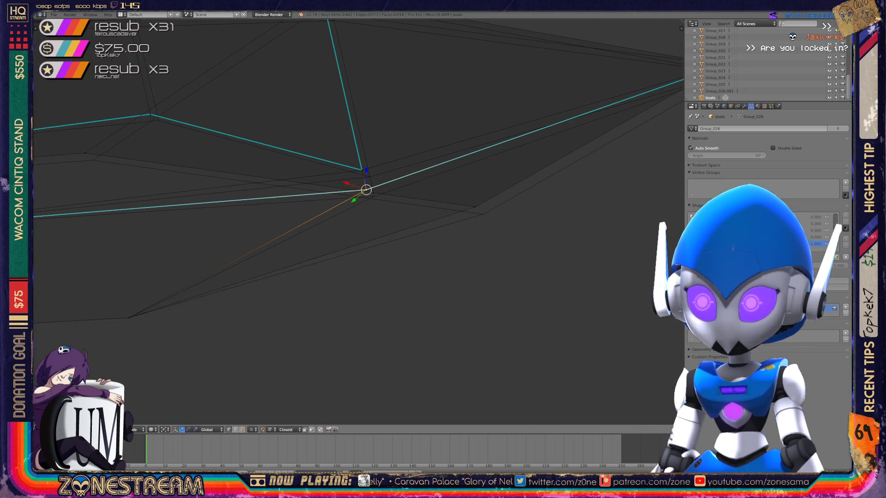
pyautogui.click(375, 196)
# Step: G-move the neighbouring vertex into its new position
pyautogui.rightClick(474, 206)
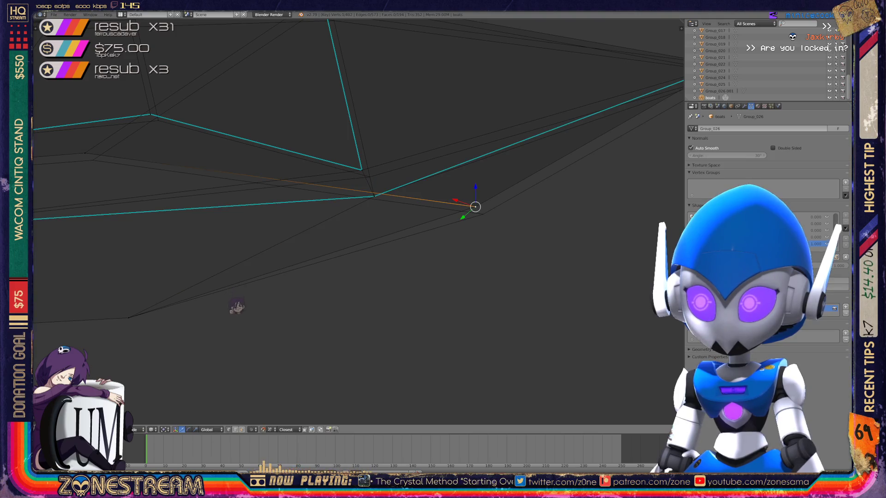
pyautogui.press('g')
pyautogui.click(233, 302)
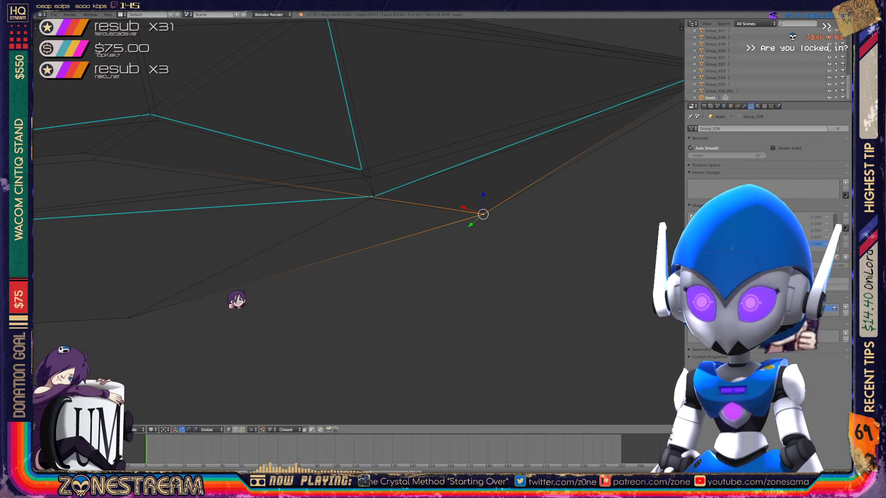
pyautogui.moveTo(236, 287)
pyautogui.mouseDown(button='middle')
pyautogui.moveTo(237, 241)
pyautogui.moveTo(139, 235)
pyautogui.mouseUp(button='middle')
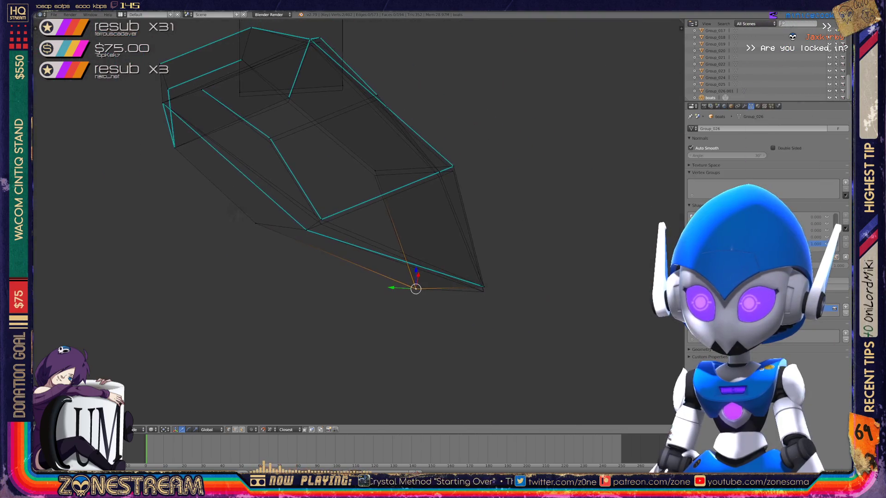
pyautogui.scroll(6, 138, 235)
# Step: Lower the bow tip vertex slightly, then select another rim vertex
pyautogui.rightClick(292, 174)
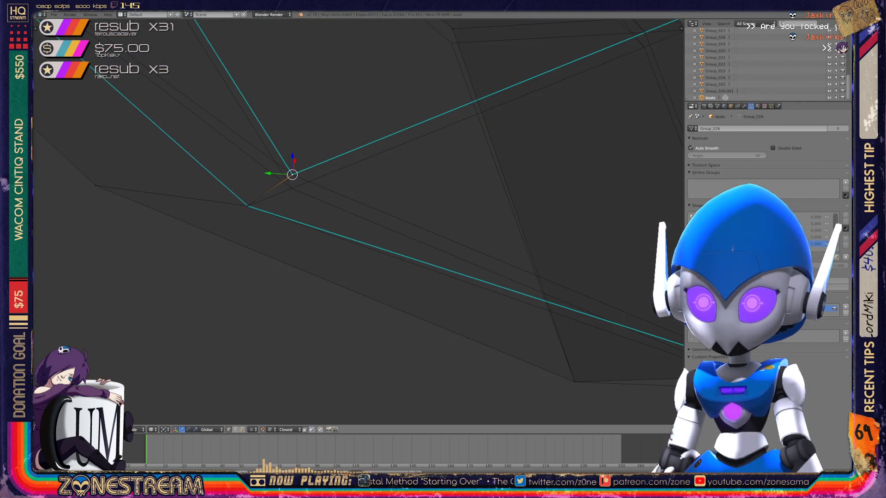
pyautogui.scroll(-5, 292, 174)
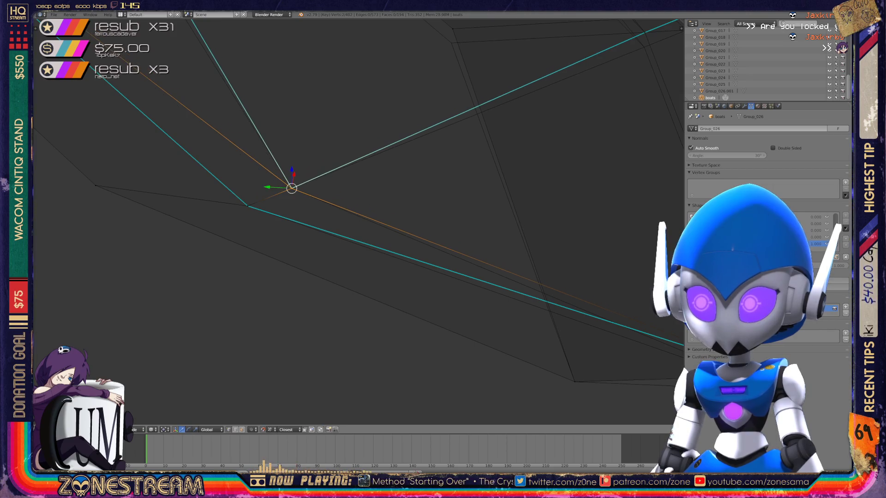
pyautogui.rightClick(391, 221)
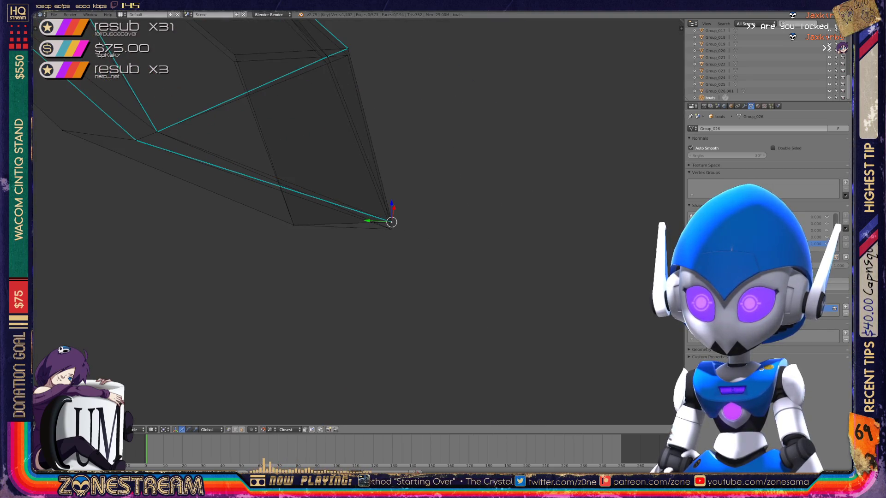
pyautogui.moveTo(392, 204); pyautogui.dragTo(392, 210)
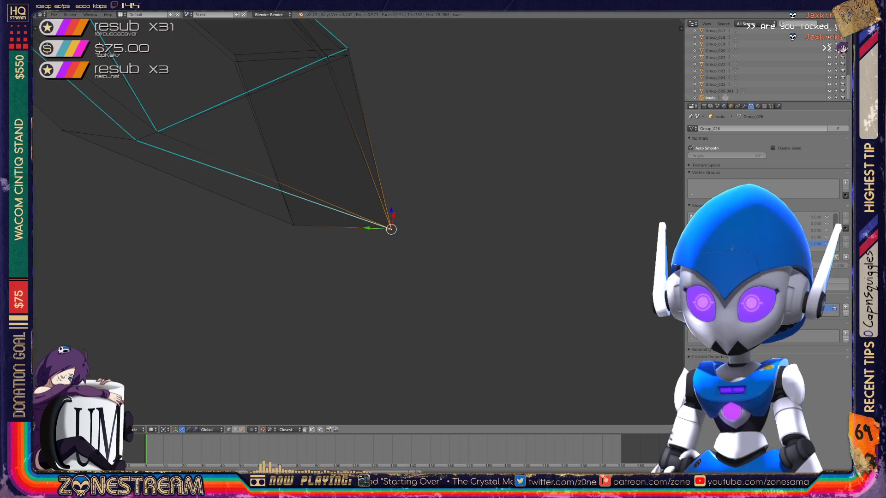
pyautogui.keyDown('shift'); pyautogui.moveTo(235, 56); pyautogui.dragTo(308, 167, button='middle'); pyautogui.keyUp('shift')
pyautogui.rightClick(308, 167)
# Step: Nudge the selected rim vertex slightly down
pyautogui.moveTo(308, 149); pyautogui.dragTo(308, 156)
pyautogui.moveTo(323, 184); pyautogui.dragTo(415, 203, button='middle')
pyautogui.scroll(6, 357, 222)
pyautogui.scroll(2, 373, 139)
pyautogui.keyDown('shift'); pyautogui.moveTo(369, 185); pyautogui.dragTo(363, 223, button='middle'); pyautogui.keyUp('shift')
# Step: Move the edge-junction vertex and the next vertex along the edge down-left
pyautogui.rightClick(403, 211)
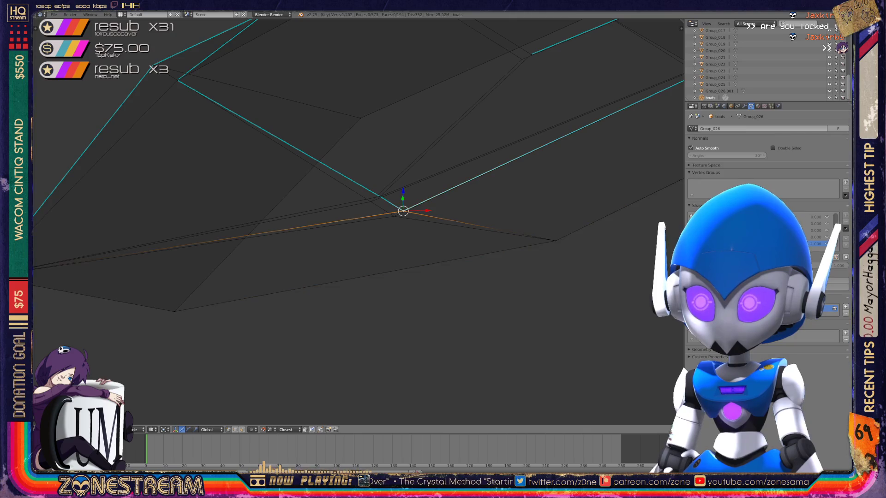
pyautogui.press('g')
pyautogui.rightClick(395, 210)
pyautogui.press('g')
pyautogui.click(394, 216)
pyautogui.rightClick(380, 196)
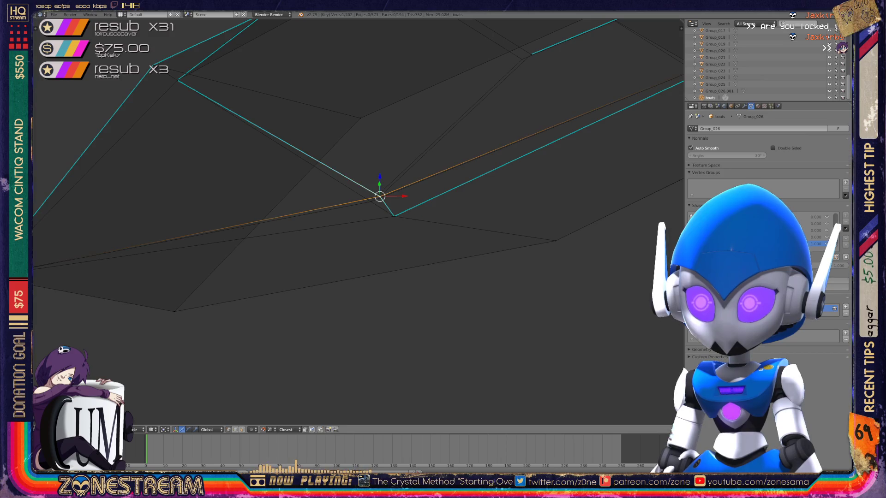
pyautogui.press('g')
pyautogui.click(370, 201)
# Step: Shift another hull vertex and an upper-edge vertex down-left
pyautogui.moveTo(415, 139)
pyautogui.keyDown('shift'); pyautogui.mouseDown(button='middle')
pyautogui.moveTo(337, 223)
pyautogui.moveTo(281, 312)
pyautogui.mouseUp(button='middle'); pyautogui.keyUp('shift')
pyautogui.rightClick(397, 227)
pyautogui.press('g')
pyautogui.click(389, 233)
pyautogui.rightClick(222, 119)
pyautogui.press('g')
pyautogui.click(214, 123)
# Step: Move the bottom vertex of the vertical edge, then raise it upward
pyautogui.keyDown('shift'); pyautogui.moveTo(213, 123); pyautogui.dragTo(130, 167, button='middle'); pyautogui.keyUp('shift')
pyautogui.rightClick(340, 229)
pyautogui.press('g')
pyautogui.click(330, 237)
pyautogui.press('g')
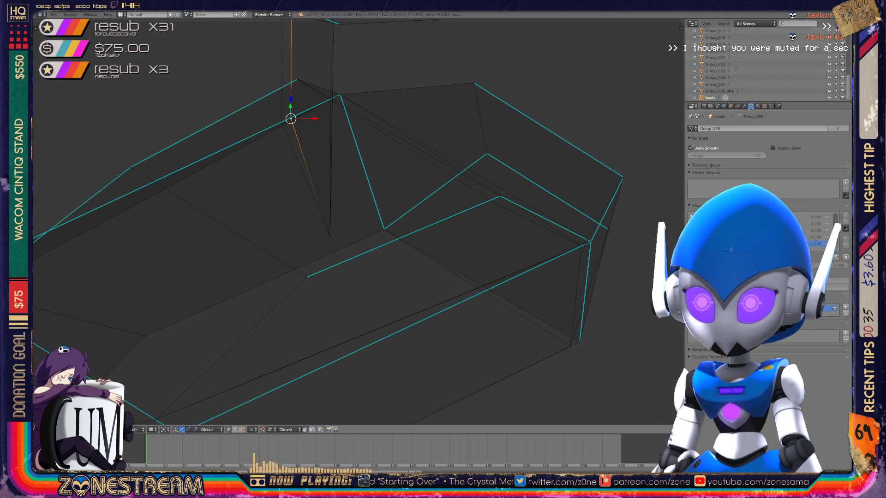
pyautogui.click(281, 122)
# Step: Select a rim vertex and the mesh's top vertex, framing the boat's middle
pyautogui.keyDown('shift'); pyautogui.moveTo(281, 122); pyautogui.dragTo(248, 211, button='middle'); pyautogui.keyUp('shift')
pyautogui.moveTo(351, 222)
pyautogui.mouseDown(button='middle')
pyautogui.moveTo(378, 217)
pyautogui.moveTo(359, 217)
pyautogui.mouseUp(button='middle')
pyautogui.rightClick(306, 124)
pyautogui.rightClick(279, 42)
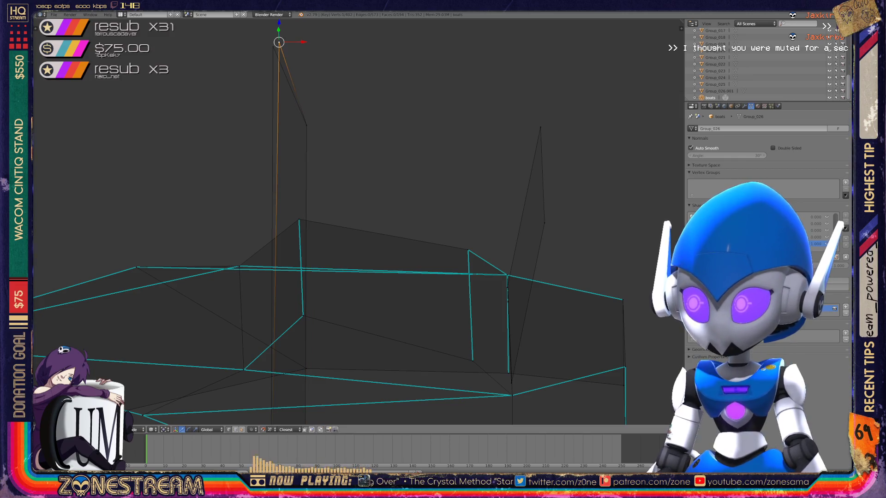
pyautogui.scroll(-5, 322, 221)
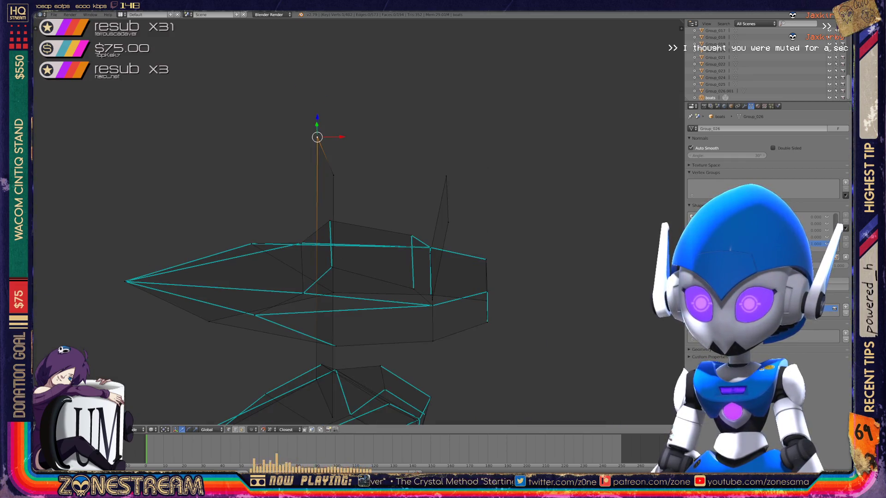
pyautogui.moveTo(323, 277)
pyautogui.keyDown('shift'); pyautogui.mouseDown(button='middle')
pyautogui.moveTo(323, 208)
pyautogui.moveTo(332, 217)
pyautogui.moveTo(286, 207)
pyautogui.moveTo(300, 217)
pyautogui.mouseUp(button='middle'); pyautogui.keyUp('shift')
pyautogui.scroll(4, 350, 221)
pyautogui.scroll(2, 350, 221)
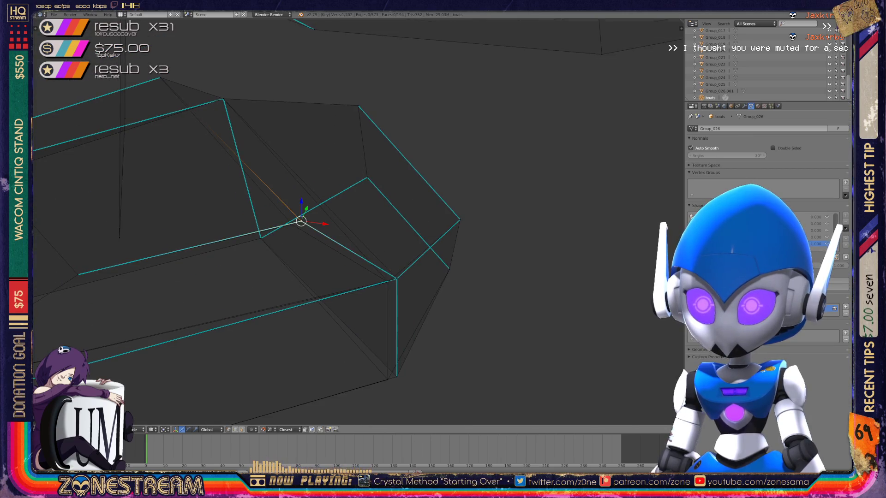
# Step: Nudge a hull vertex left, the corner vertex down-left and the bottom vertex left
pyautogui.moveTo(300, 222); pyautogui.dragTo(291, 225, button='right')
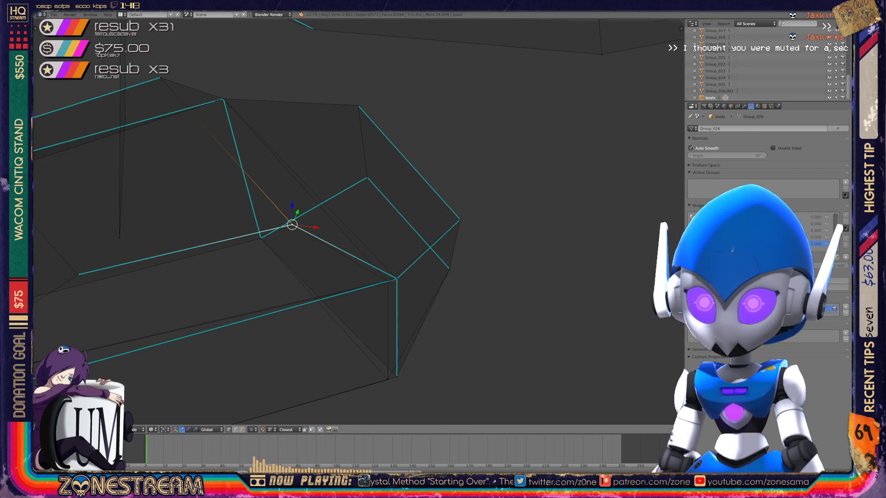
pyautogui.rightClick(396, 278)
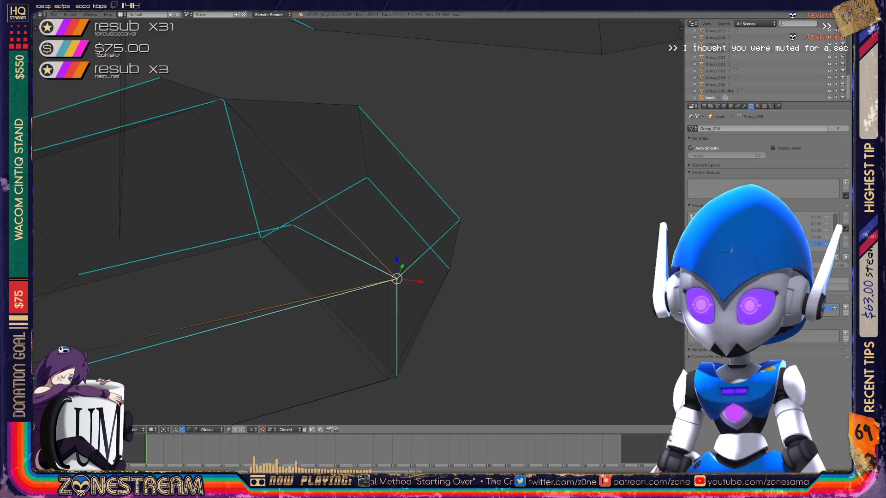
pyautogui.moveTo(396, 278); pyautogui.dragTo(387, 282, button='right')
pyautogui.rightClick(396, 376)
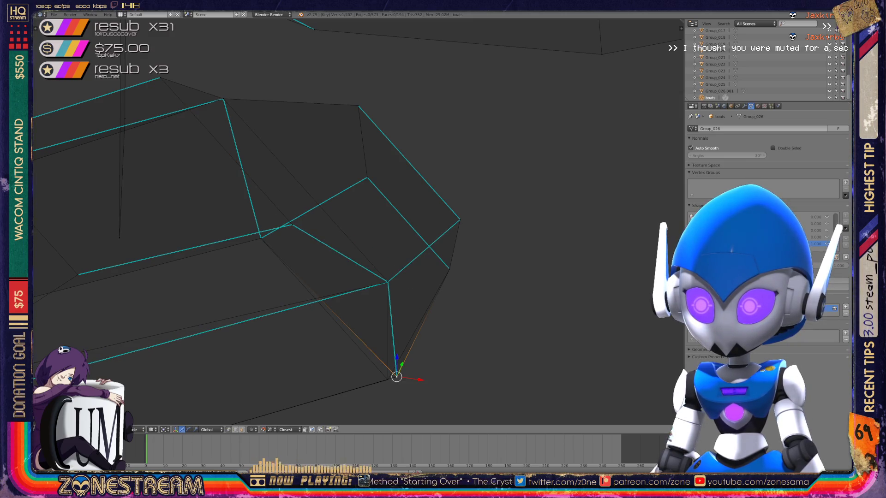
pyautogui.moveTo(396, 377); pyautogui.dragTo(387, 376, button='right')
# Step: Return the boat to Object Mode and orbit to view the boats
pyautogui.scroll(-4, 357, 222)
pyautogui.press('Tab')
pyautogui.moveTo(357, 221); pyautogui.dragTo(357, 148, button='middle')
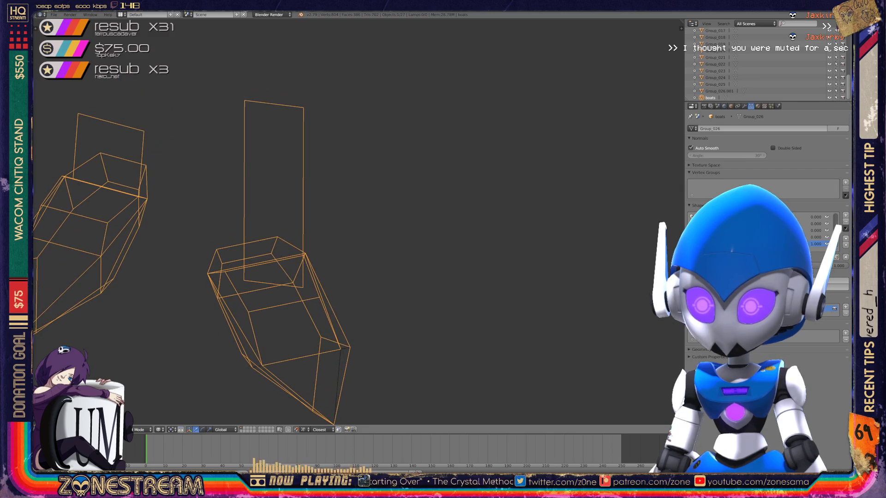
# Step: Join the selected boat objects, then locate the next boat and enter Edit Mode on it
pyautogui.hotkey('ctrl', 'j')
pyautogui.press('Return')
pyautogui.press('Tab')
pyautogui.moveTo(358, 222)
pyautogui.keyDown('shift'); pyautogui.mouseDown(button='middle')
pyautogui.moveTo(352, 230)
pyautogui.moveTo(323, 115)
pyautogui.moveTo(289, 43)
pyautogui.mouseUp(button='middle'); pyautogui.keyUp('shift')
pyautogui.scroll(-5, 357, 221)
pyautogui.moveTo(357, 222)
pyautogui.mouseDown(button='middle')
pyautogui.moveTo(369, 207)
pyautogui.moveTo(322, 203)
pyautogui.mouseUp(button='middle')
pyautogui.scroll(6, 415, 148)
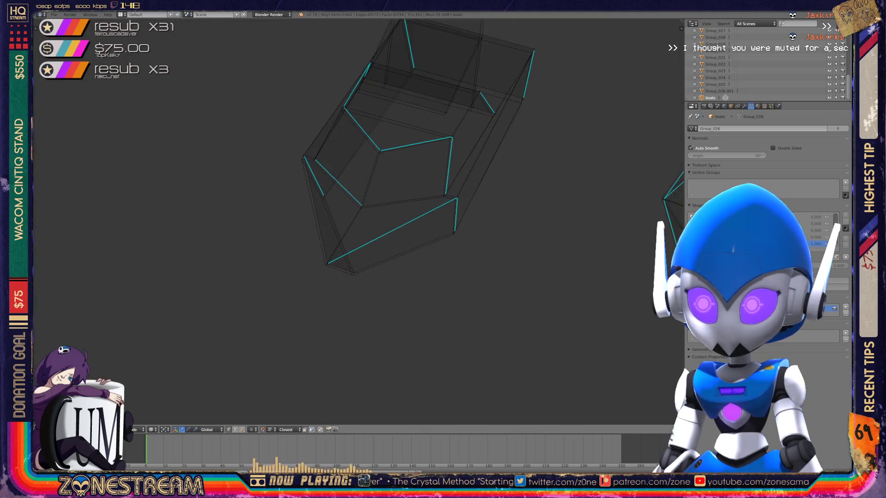
pyautogui.press('Tab')
pyautogui.scroll(2, 415, 162)
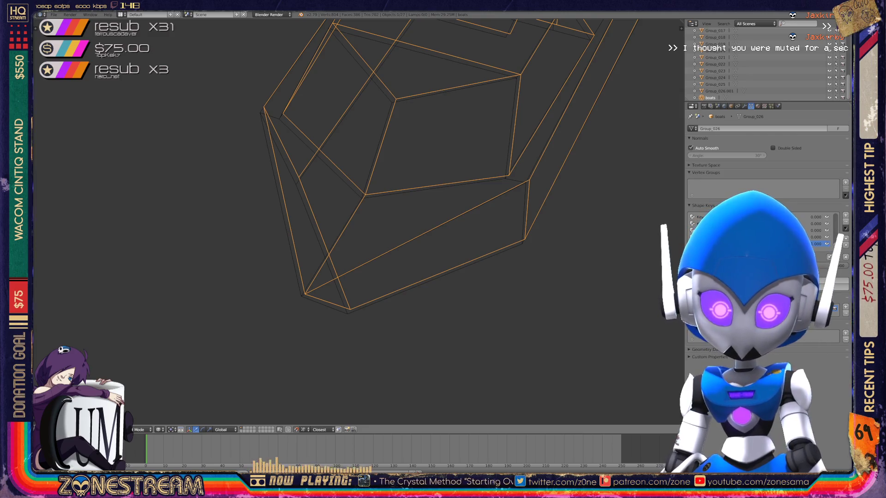
pyautogui.press('Tab')
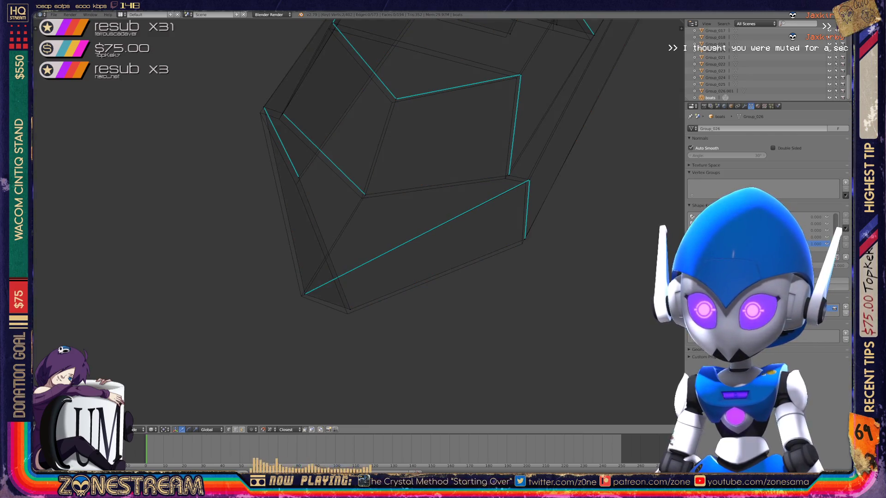
# Step: Nudge the hull's lower-left and lower corner vertices slightly
pyautogui.rightClick(305, 294)
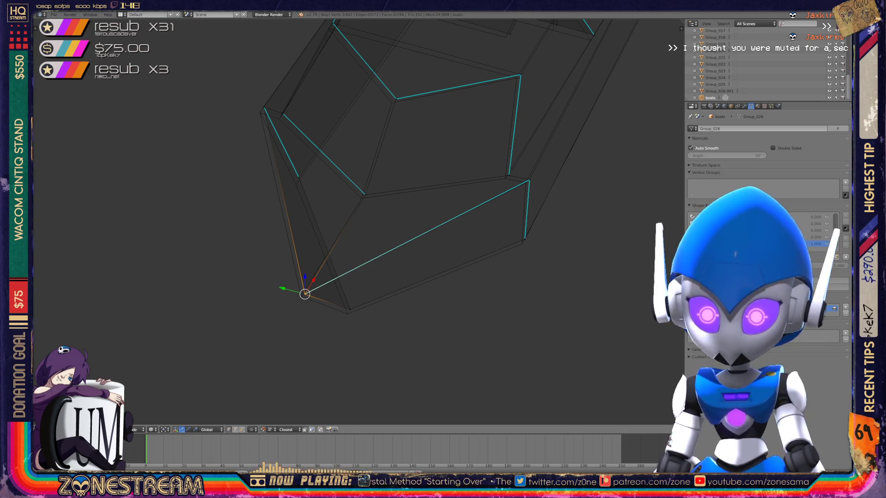
pyautogui.press('g')
pyautogui.press('Return')
pyautogui.rightClick(350, 309)
pyautogui.press('g')
pyautogui.press('Return')
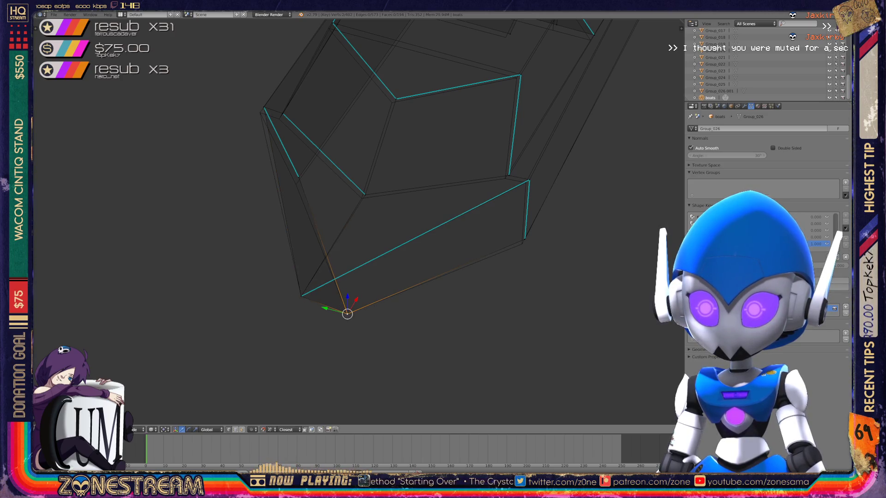
pyautogui.keyDown('shift'); pyautogui.moveTo(350, 309); pyautogui.dragTo(396, 383, button='middle'); pyautogui.keyUp('shift')
# Step: Shift the upper-right hull vertices slightly into place
pyautogui.rightClick(570, 312)
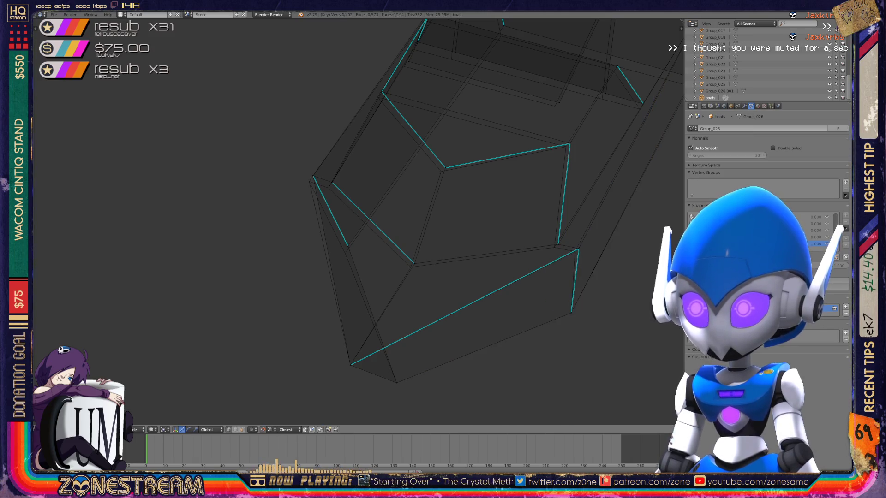
pyautogui.rightClick(574, 251)
pyautogui.keyDown('shift'); pyautogui.rightClick(557, 244); pyautogui.keyUp('shift')
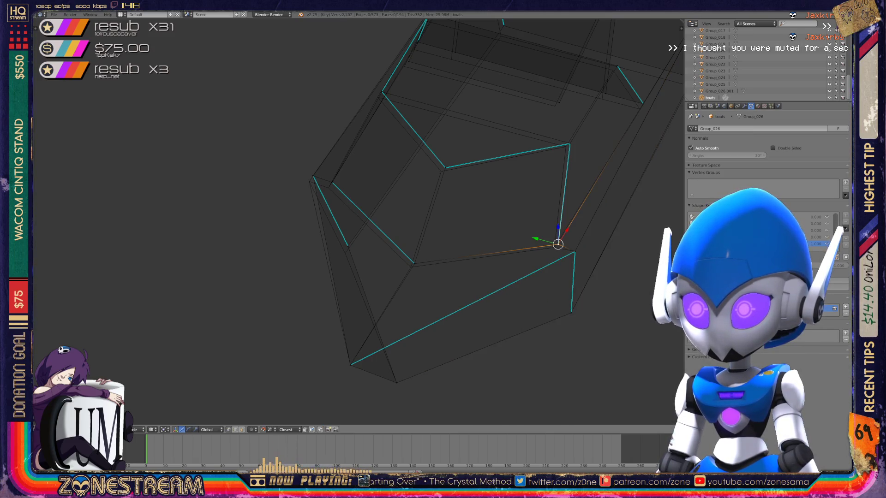
pyautogui.press('g')
pyautogui.press('Return')
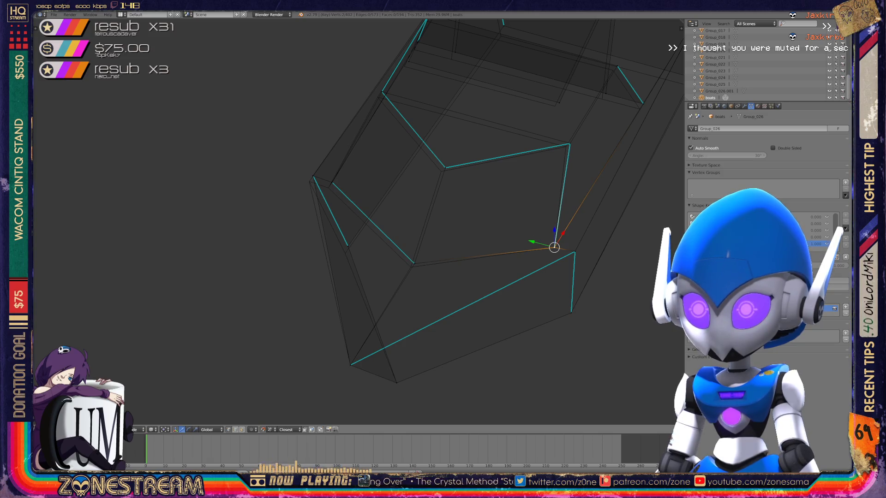
# Step: Move the left corner vertex slightly down and adjust the next vertex along that edge
pyautogui.rightClick(415, 264)
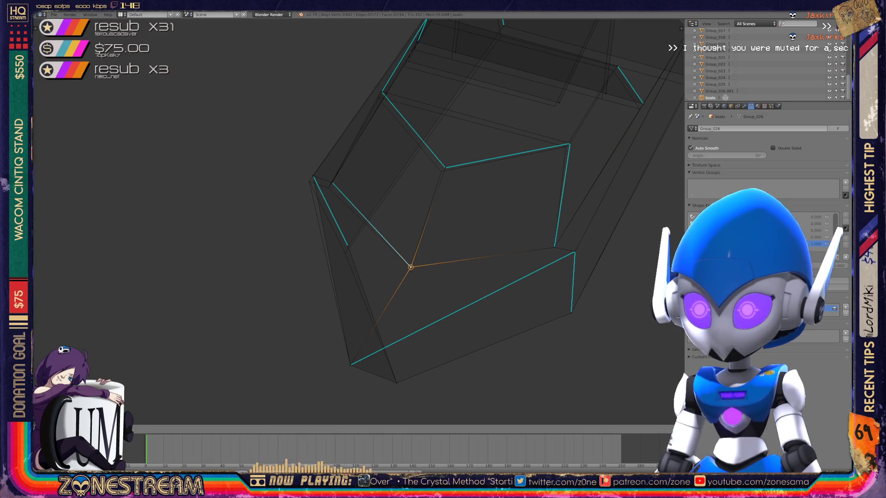
pyautogui.keyDown('shift'); pyautogui.moveTo(414, 263); pyautogui.dragTo(473, 303, button='middle'); pyautogui.keyUp('shift')
pyautogui.rightClick(407, 288)
pyautogui.rightClick(375, 212)
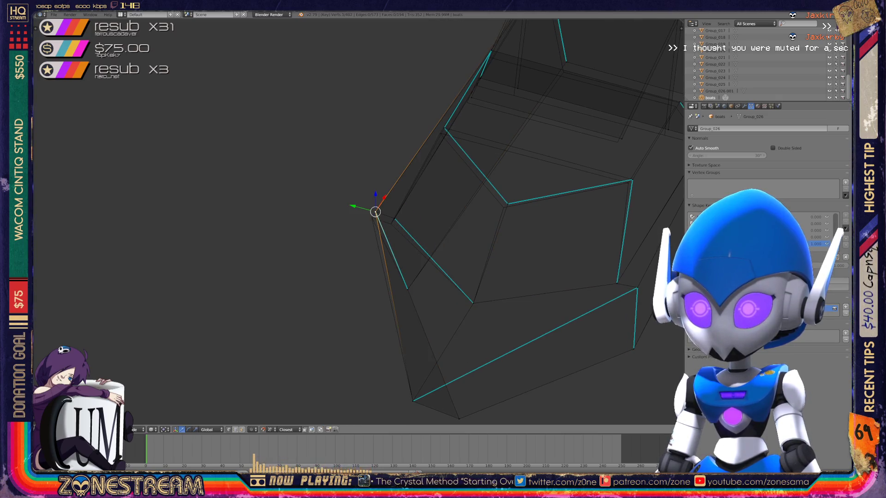
pyautogui.press('g')
pyautogui.click(373, 219)
pyautogui.rightClick(394, 219)
pyautogui.press('g')
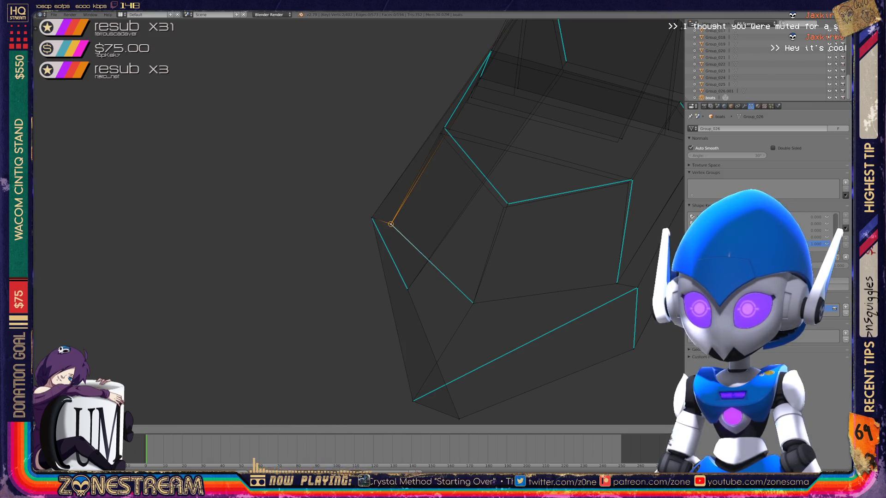
pyautogui.click(391, 224)
# Step: Nudge the hull-edge junction vertex and the upper-right vertex, then select the lower-left neighbouring vertex
pyautogui.keyDown('shift'); pyautogui.moveTo(390, 224); pyautogui.dragTo(342, 239, button='middle'); pyautogui.keyUp('shift')
pyautogui.rightClick(459, 219)
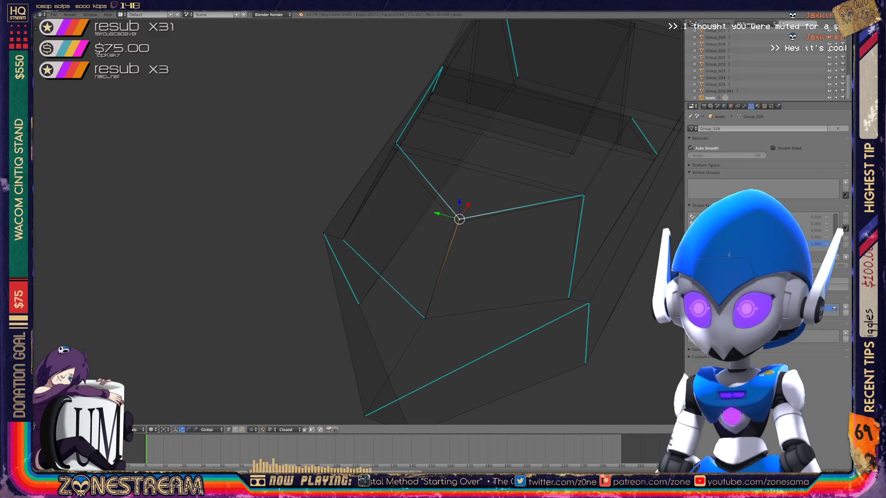
pyautogui.press('g')
pyautogui.press('Return')
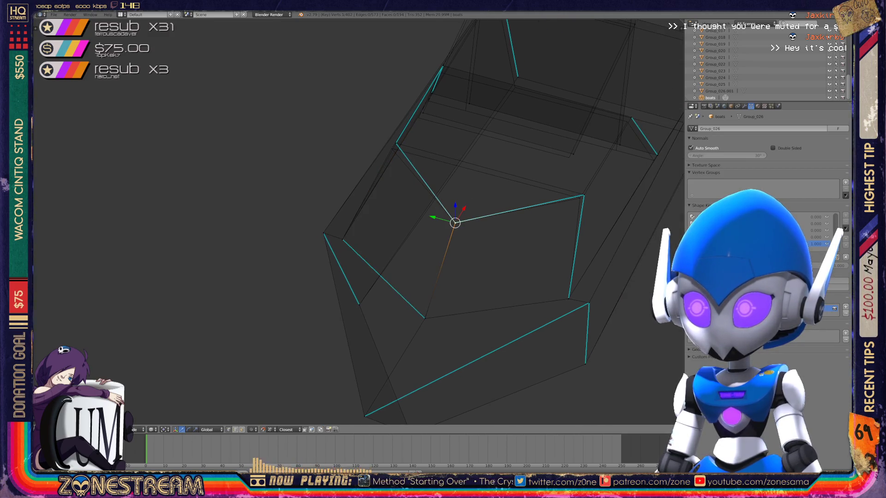
pyautogui.rightClick(584, 195)
pyautogui.press('g')
pyautogui.press('Return')
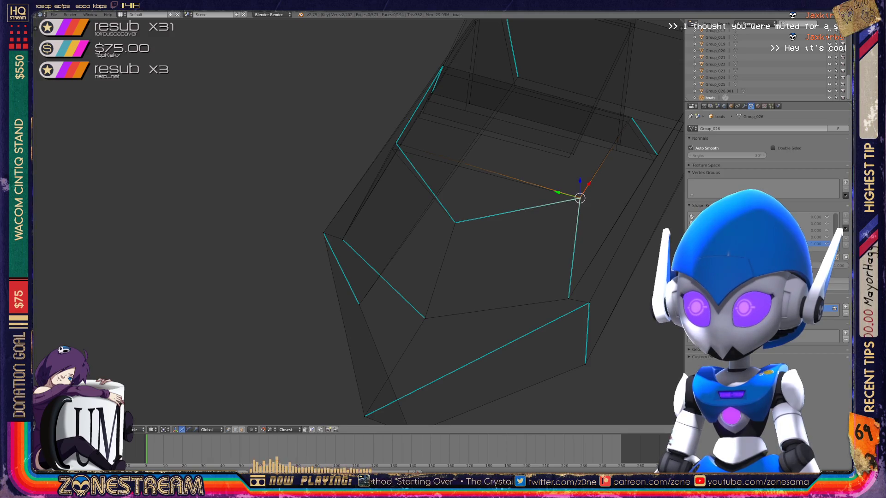
pyautogui.scroll(-4, 359, 221)
pyautogui.moveTo(415, 231); pyautogui.dragTo(461, 193, button='middle')
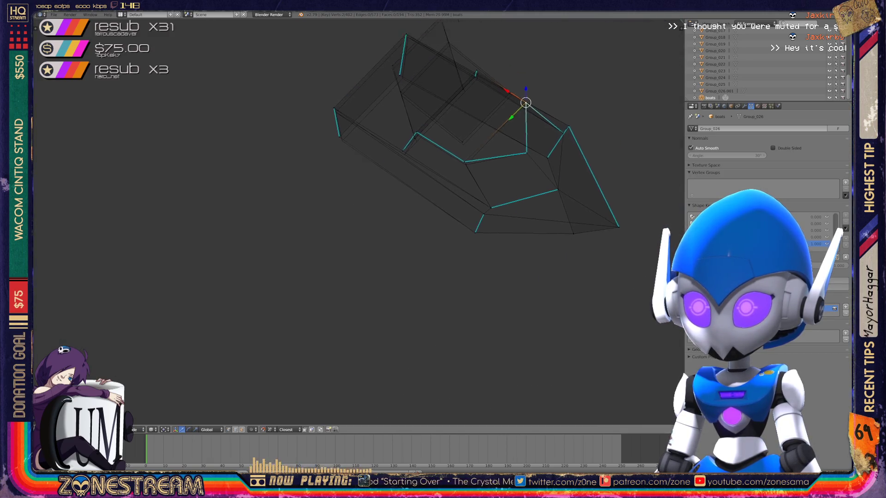
pyautogui.scroll(5, 461, 194)
pyautogui.scroll(2, 358, 222)
pyautogui.rightClick(394, 256)
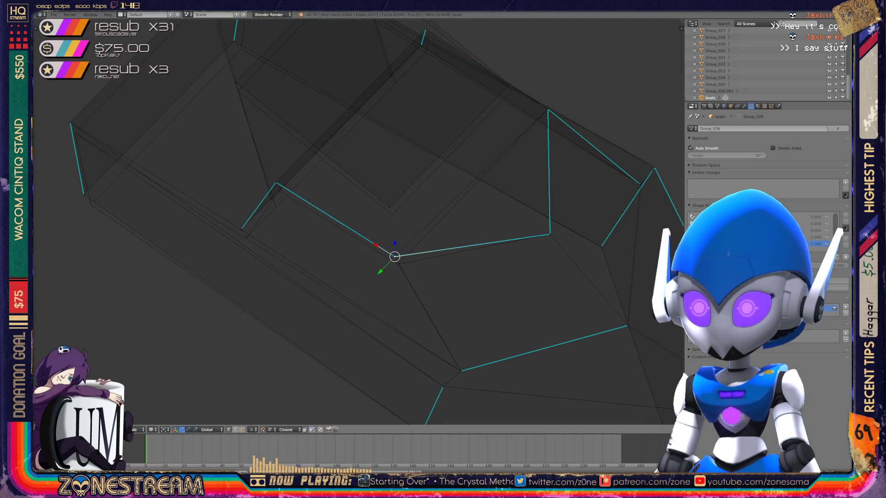
# Step: Move the selected vertex down-right and snap the upper vertex to a new position
pyautogui.press('g')
pyautogui.press('Return')
pyautogui.rightClick(390, 208)
pyautogui.press('g')
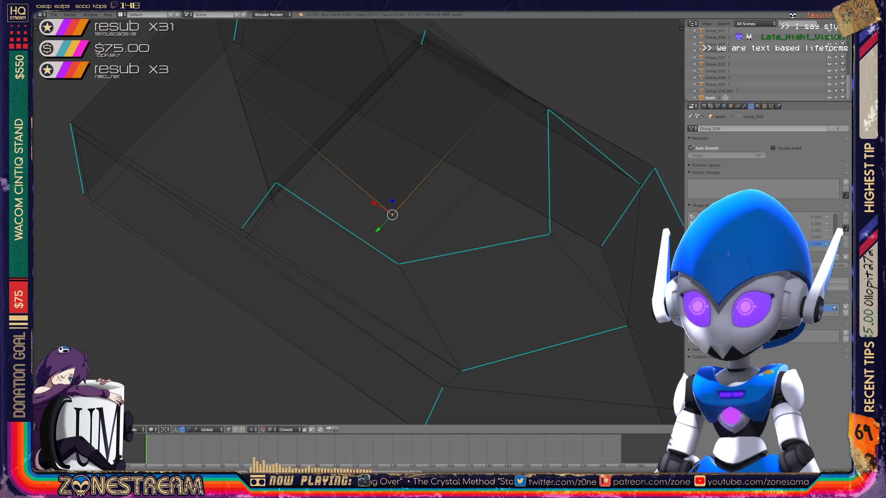
pyautogui.click(512, 90)
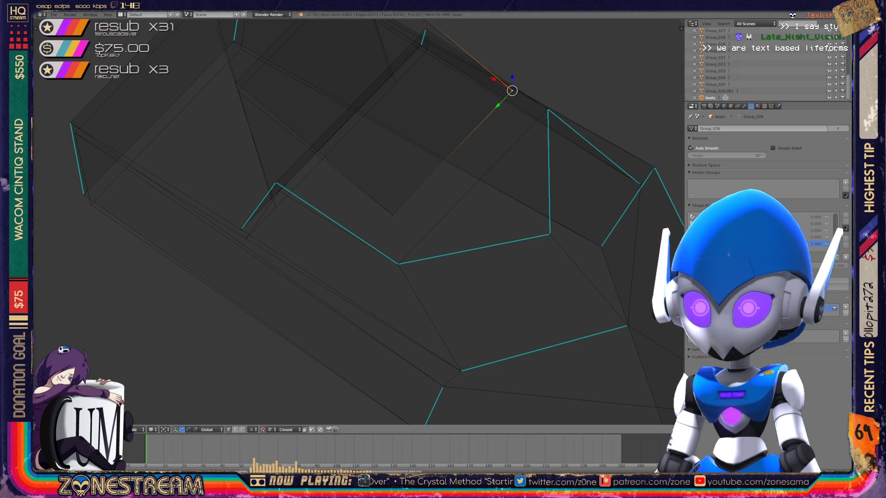
# Step: Shift two lower hull vertices, the hull's left vertex and the upper-left corner slightly down-right
pyautogui.rightClick(270, 199)
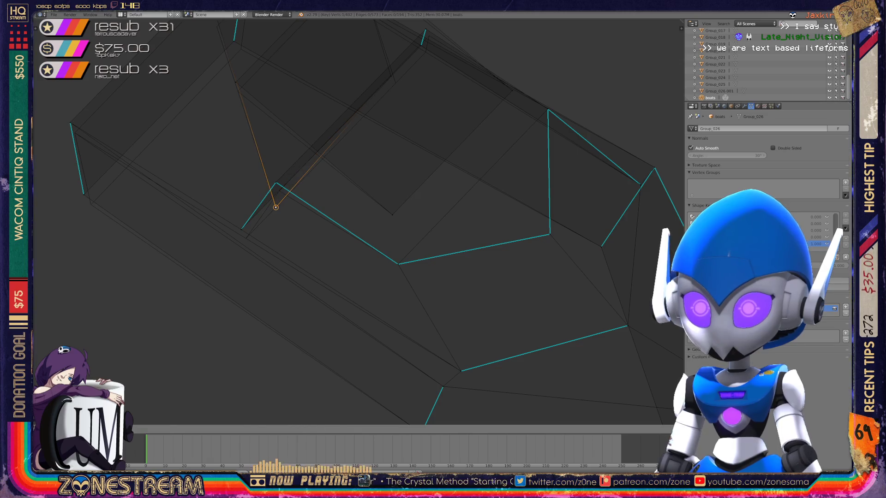
pyautogui.keyDown('shift'); pyautogui.rightClick(240, 230); pyautogui.keyUp('shift')
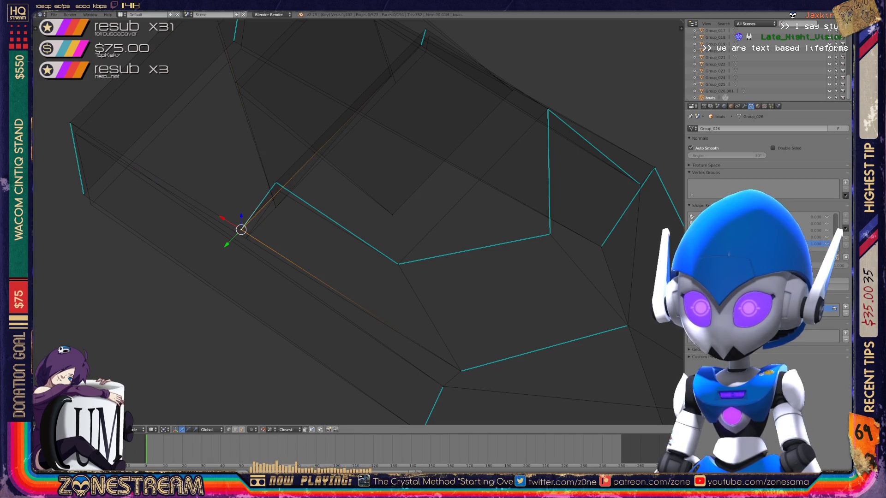
pyautogui.moveTo(240, 229); pyautogui.dragTo(245, 238, button='right')
pyautogui.keyDown('shift'); pyautogui.moveTo(369, 230); pyautogui.dragTo(429, 247, button='middle'); pyautogui.keyUp('shift')
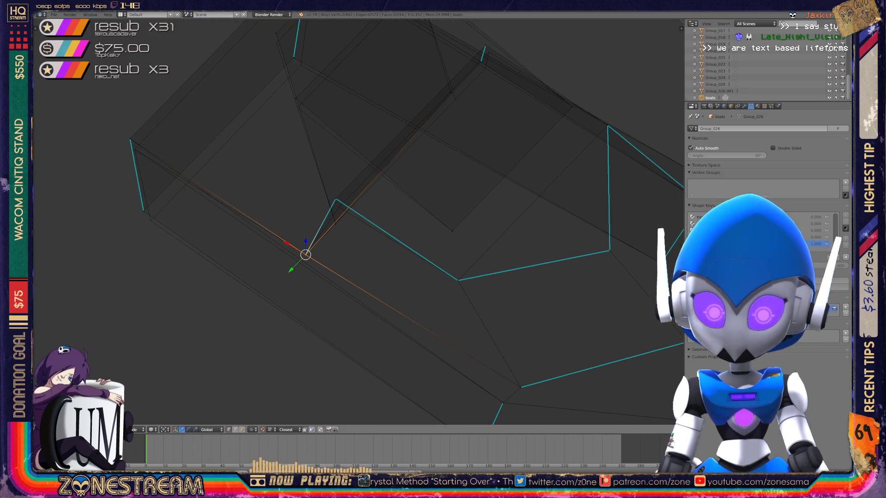
pyautogui.rightClick(144, 210)
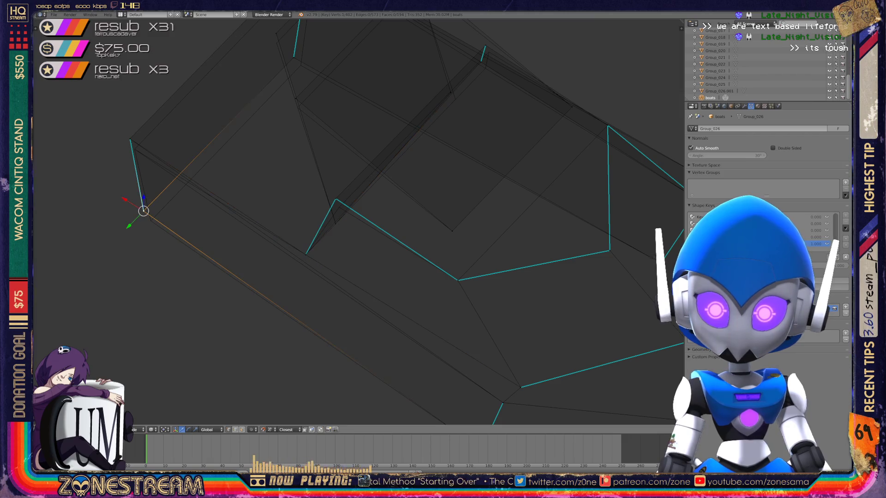
pyautogui.moveTo(143, 211); pyautogui.dragTo(151, 220, button='right')
pyautogui.rightClick(130, 139)
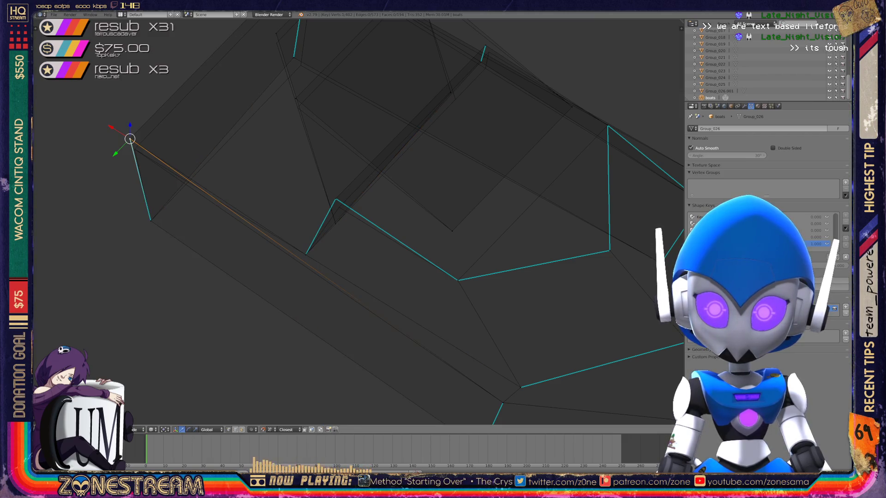
pyautogui.moveTo(130, 139); pyautogui.dragTo(134, 151, button='right')
# Step: Pull the mid-hull vertices and the edge's top vertex slightly lower
pyautogui.scroll(-3, 358, 221)
pyautogui.moveTo(358, 221)
pyautogui.keyDown('shift'); pyautogui.mouseDown(button='middle')
pyautogui.moveTo(337, 281)
pyautogui.moveTo(286, 230)
pyautogui.mouseUp(button='middle'); pyautogui.keyUp('shift')
pyautogui.rightClick(265, 211)
pyautogui.moveTo(265, 212); pyautogui.dragTo(268, 223, button='right')
pyautogui.rightClick(264, 172)
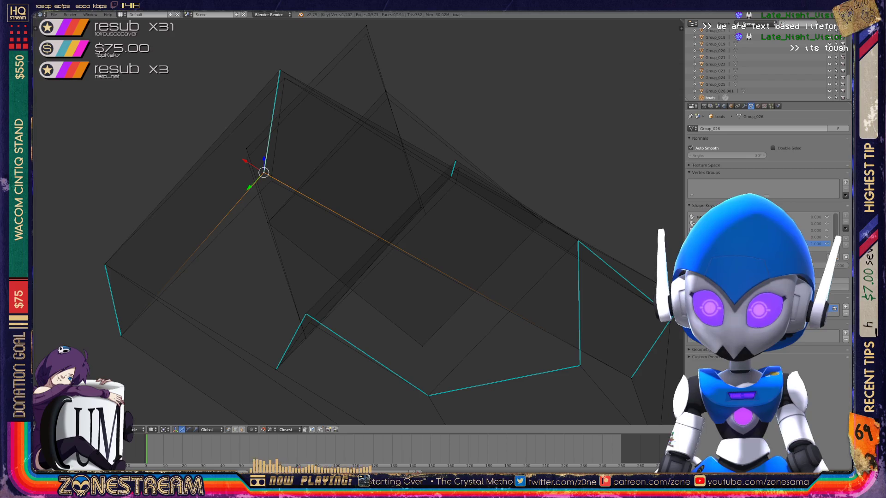
pyautogui.moveTo(264, 172); pyautogui.dragTo(271, 180, button='right')
pyautogui.rightClick(280, 71)
pyautogui.moveTo(280, 71); pyautogui.dragTo(285, 77, button='right')
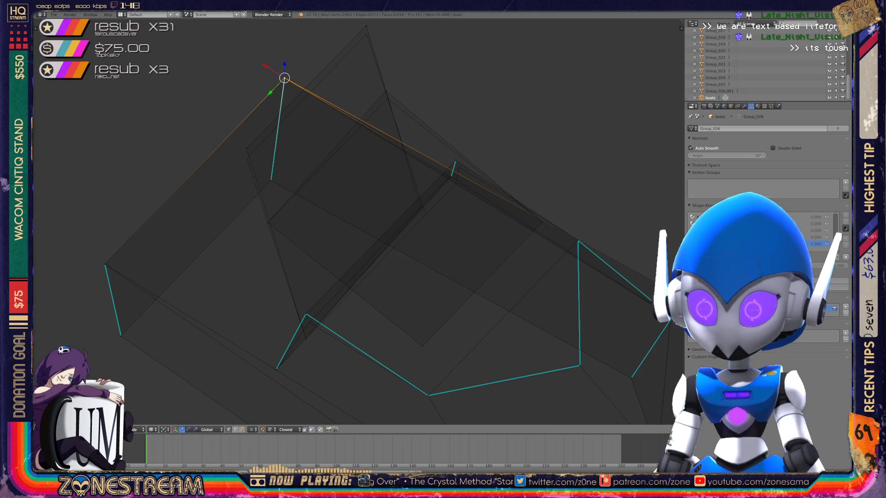
# Step: Reposition the edge's end vertex and move its upper vertex lower on the hull
pyautogui.scroll(-3, 358, 221)
pyautogui.moveTo(358, 221); pyautogui.dragTo(309, 207, button='middle')
pyautogui.scroll(3, 357, 221)
pyautogui.scroll(3, 358, 222)
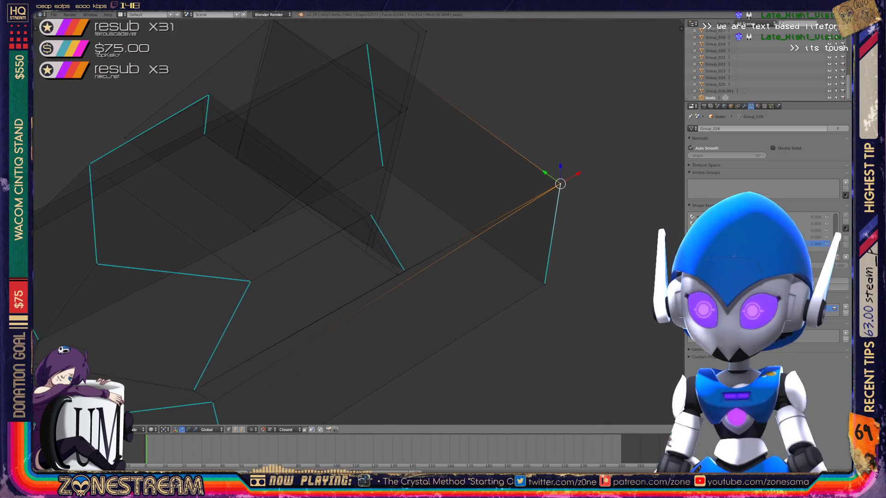
pyautogui.rightClick(424, 297)
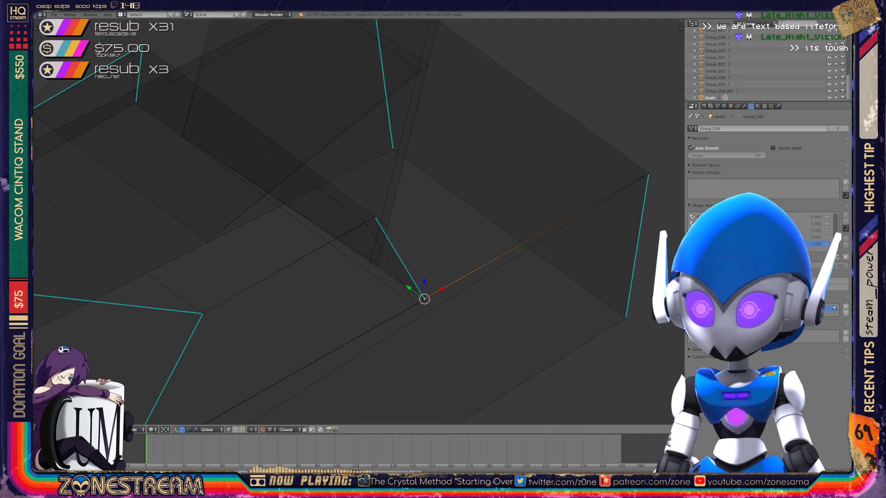
pyautogui.press('g')
pyautogui.click(414, 305)
pyautogui.rightClick(375, 217)
pyautogui.press('g')
pyautogui.click(366, 224)
pyautogui.press('g')
pyautogui.click(368, 271)
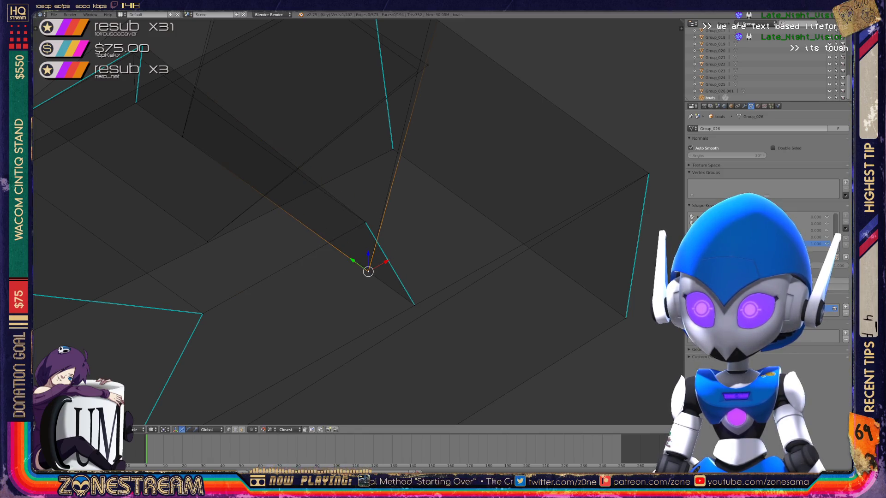
# Step: Raise the selected vertex higher on the hull and refine its position
pyautogui.press('KP_8')
pyautogui.press('KP_8')
pyautogui.press('g')
pyautogui.click(408, 208)
pyautogui.press('g')
pyautogui.click(444, 89)
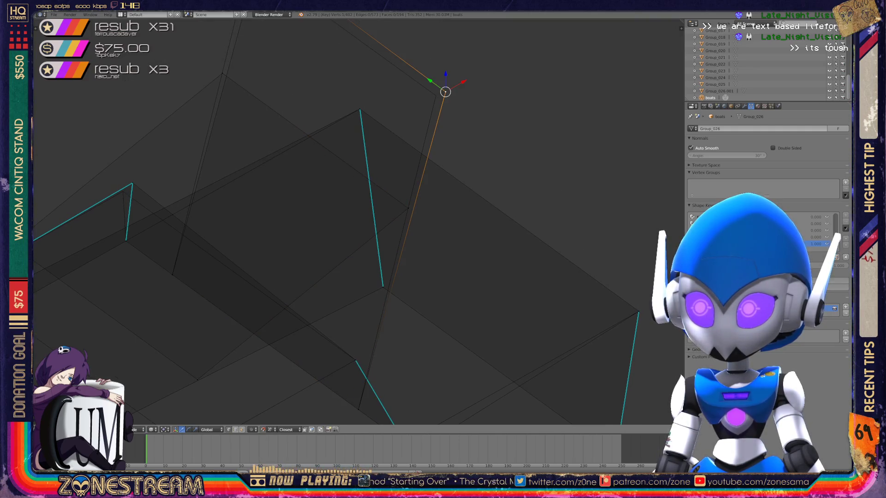
pyautogui.press('g')
pyautogui.click(435, 95)
# Step: Place the vertex at its final spot and orbit with the numpad to check the hull shape
pyautogui.press('KP_8')
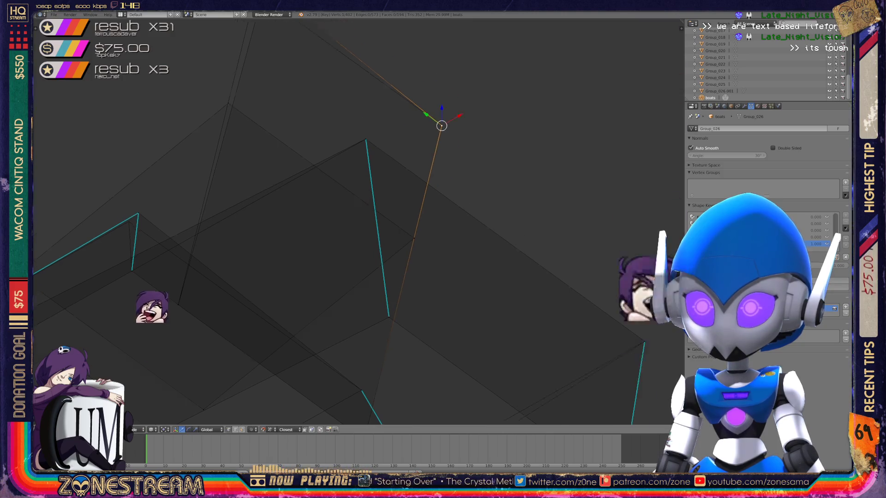
pyautogui.press('g')
pyautogui.click(288, 80)
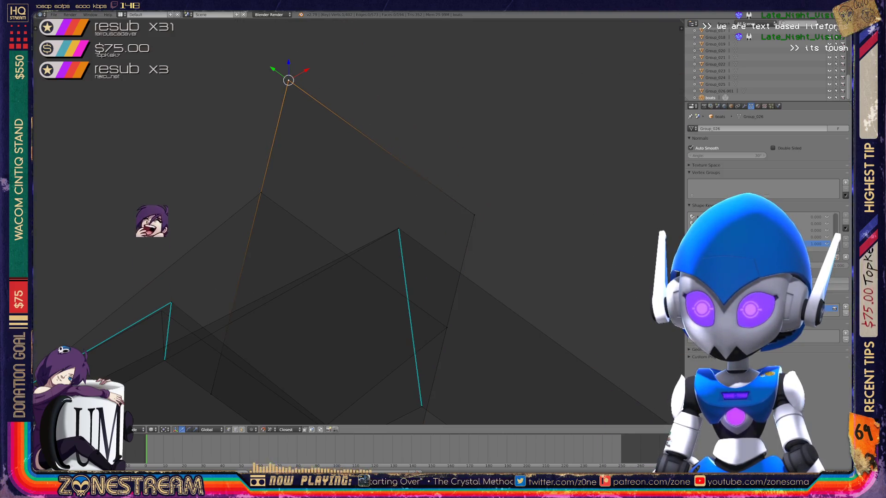
pyautogui.press('KP_8')
pyautogui.press('KP_4')
pyautogui.press('KP_8')
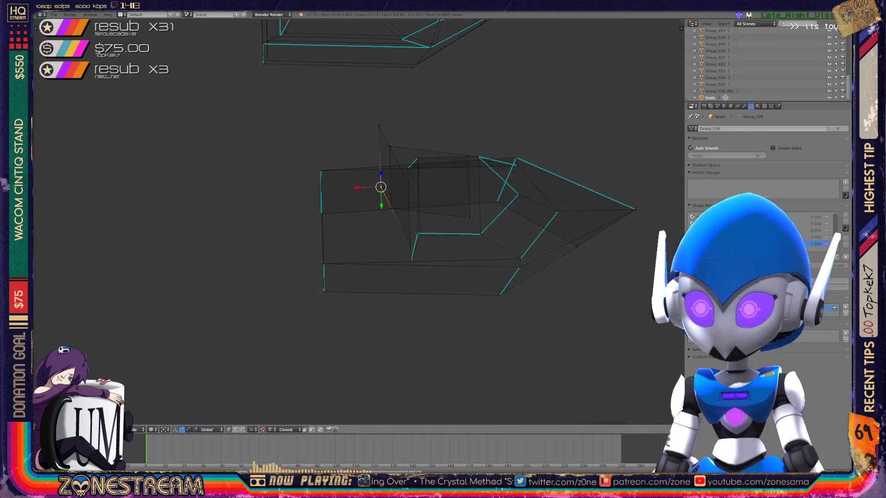
# Step: Move the selected vertex slightly lower and to the right
pyautogui.press('Tab')
pyautogui.press('KP_4')
pyautogui.press('Tab')
pyautogui.scroll(3, 357, 222)
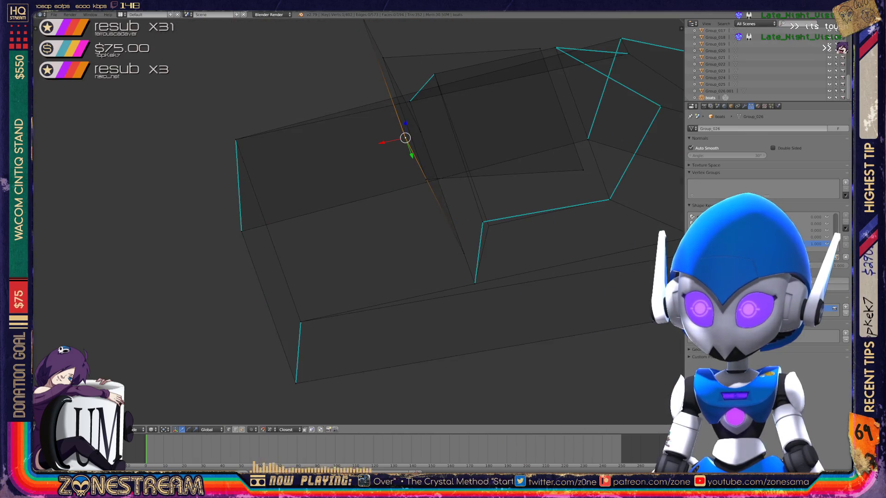
pyautogui.scroll(3, 358, 222)
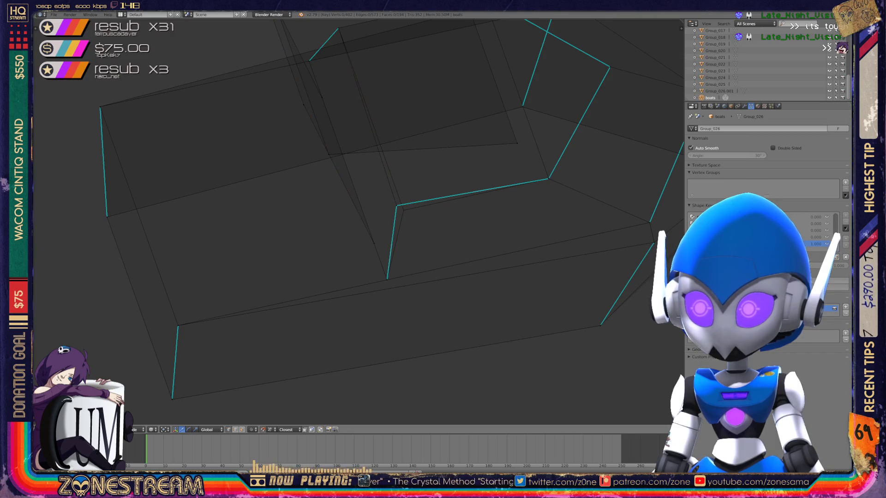
pyautogui.press('g')
pyautogui.click(407, 212)
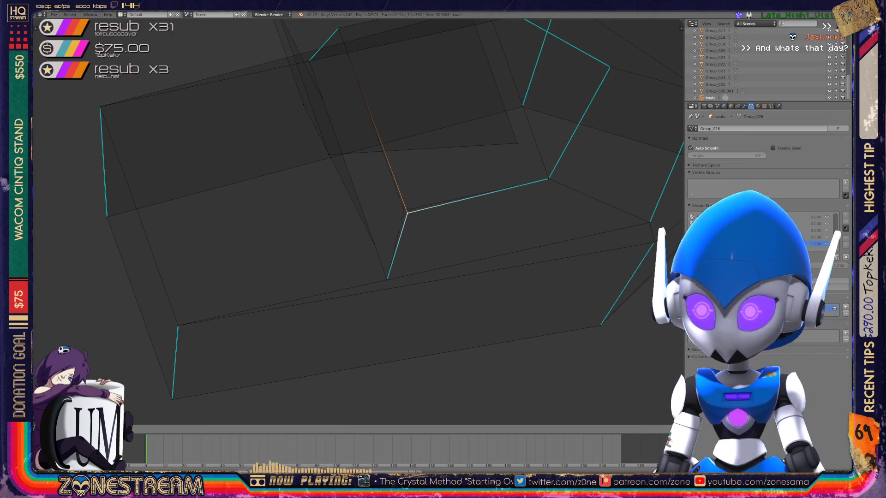
# Step: Check the finished boat in Object Mode and save over boats.blend
pyautogui.press('Tab')
pyautogui.scroll(-3, 357, 207)
pyautogui.press('KP_8')
pyautogui.press('Tab')
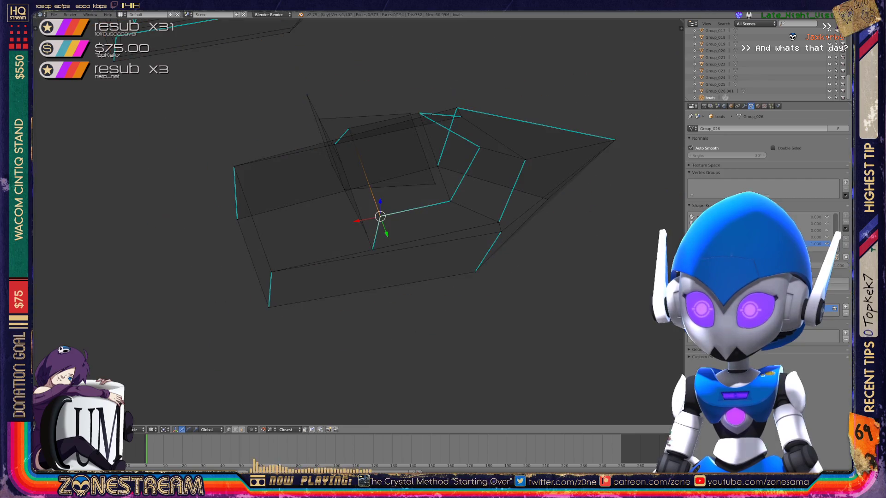
pyautogui.scroll(-2, 376, 217)
pyautogui.press('KP_6')
pyautogui.press('KP_8')
pyautogui.press('KP_8')
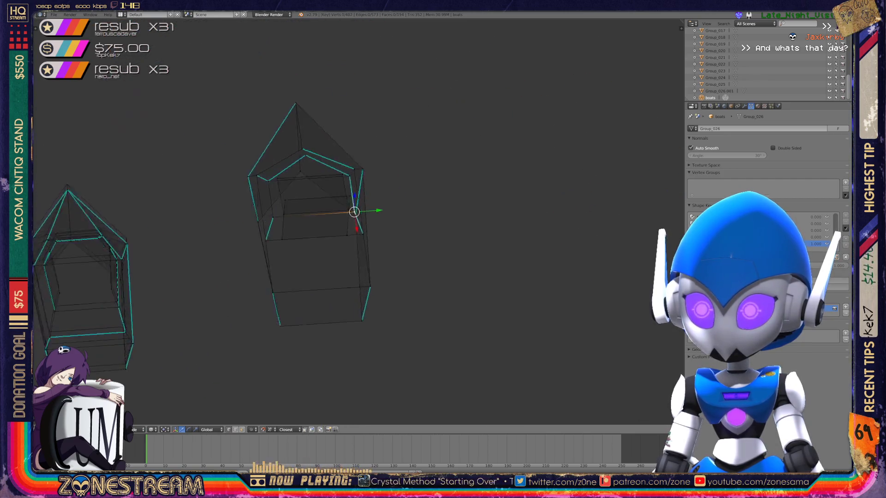
pyautogui.press('Tab')
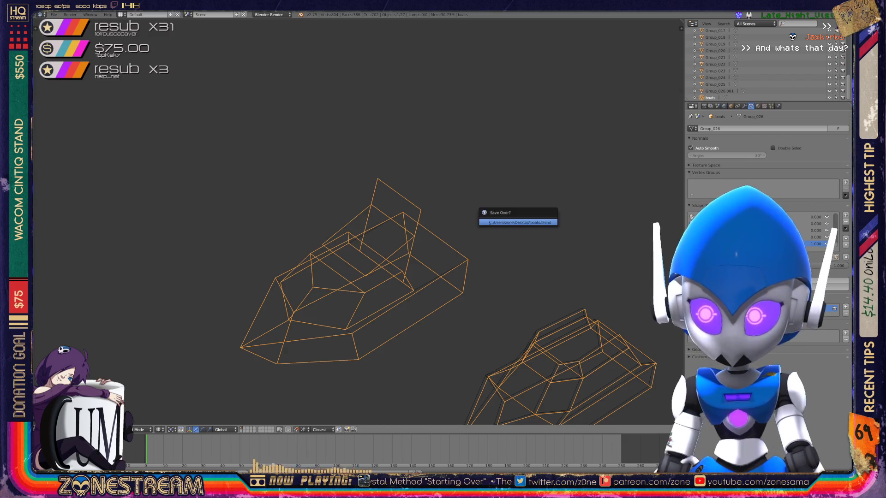
# Step: Enter Edit Mode on the other pointed-bow boat's hull
pyautogui.scroll(-4, 355, 221)
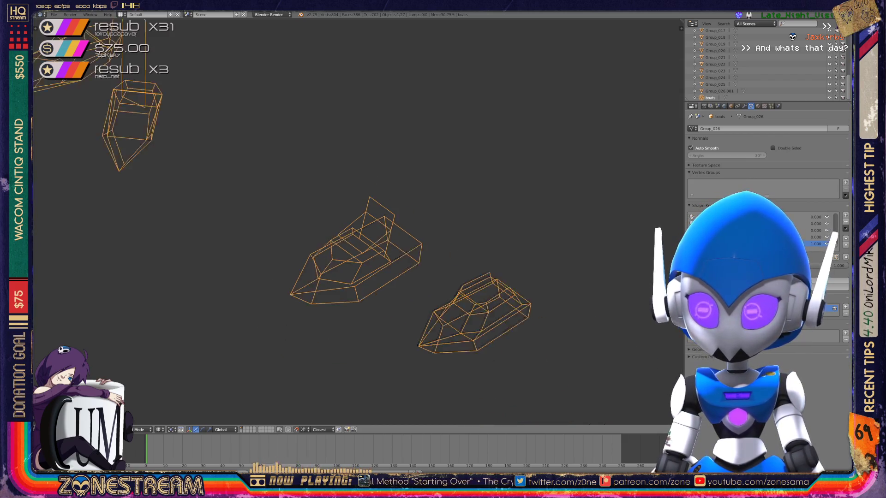
pyautogui.scroll(5, 346, 198)
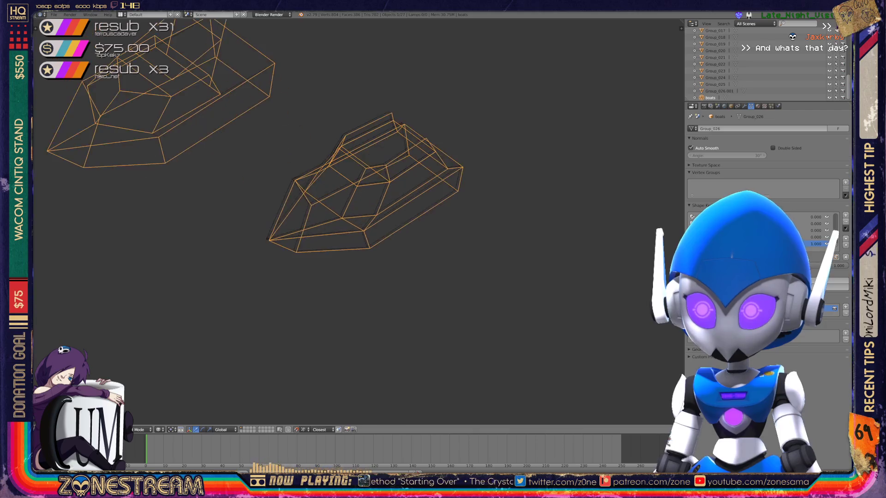
pyautogui.press('Tab')
pyautogui.scroll(3, 369, 207)
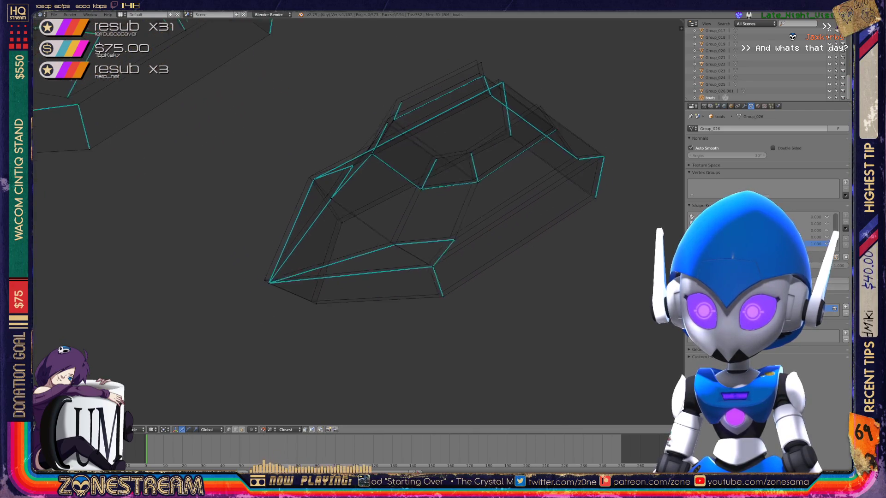
# Step: Nudge the bow's tip vertex and the lower hull vertex slightly up and left
pyautogui.rightClick(249, 293)
pyautogui.keyDown('shift'); pyautogui.rightClick(250, 293); pyautogui.keyUp('shift')
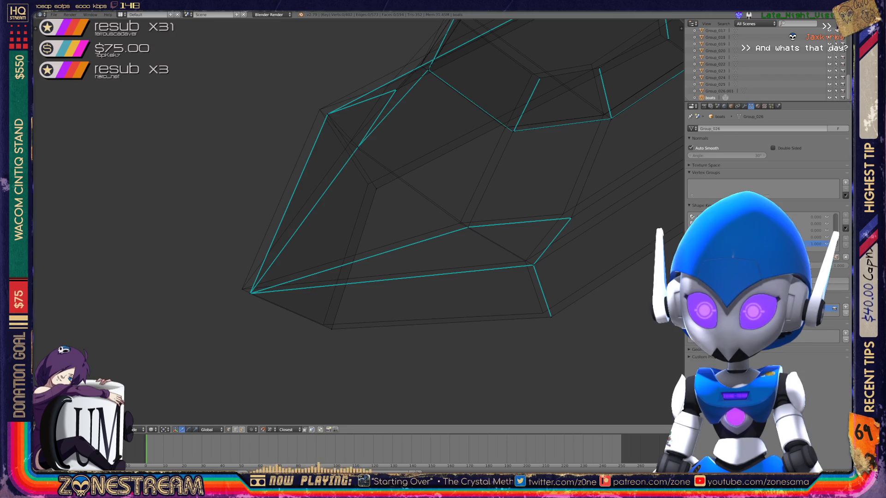
pyautogui.keyDown('shift'); pyautogui.rightClick(249, 293); pyautogui.keyUp('shift')
pyautogui.press('g')
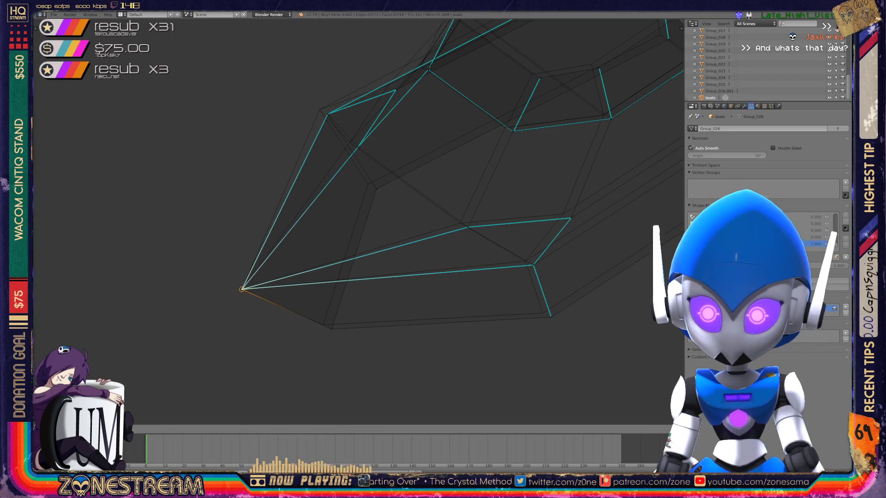
pyautogui.click(243, 289)
pyautogui.rightClick(332, 329)
pyautogui.press('g')
pyautogui.press('Return')
# Step: Nudge the vertex at the hull's rear edge slightly inward
pyautogui.rightClick(368, 184)
pyautogui.click(368, 184)
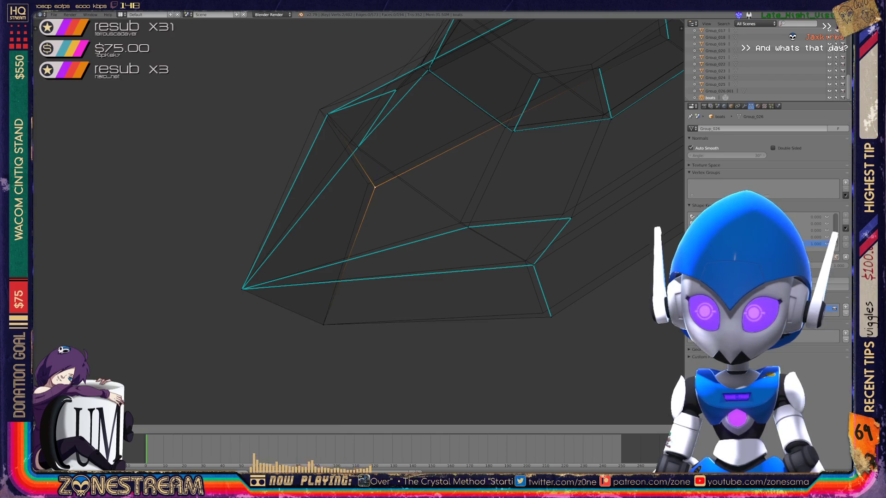
pyautogui.rightClick(534, 264)
pyautogui.click(533, 265)
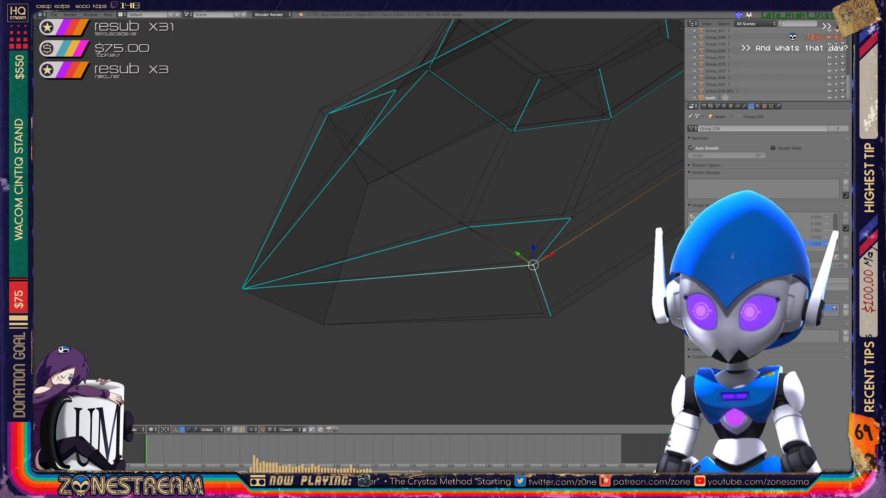
pyautogui.press('g')
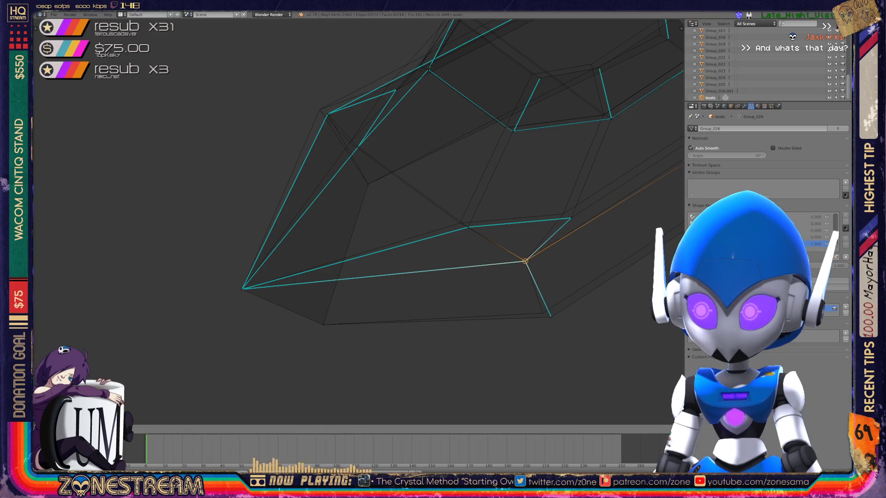
pyautogui.press('Return')
# Step: Nudge the next hull vertex and the lower hull corner vertex slightly inward
pyautogui.rightClick(468, 227)
pyautogui.click(468, 226)
pyautogui.press('g')
pyautogui.press('Return')
pyautogui.rightClick(551, 317)
pyautogui.click(551, 317)
pyautogui.press('g')
pyautogui.press('Return')
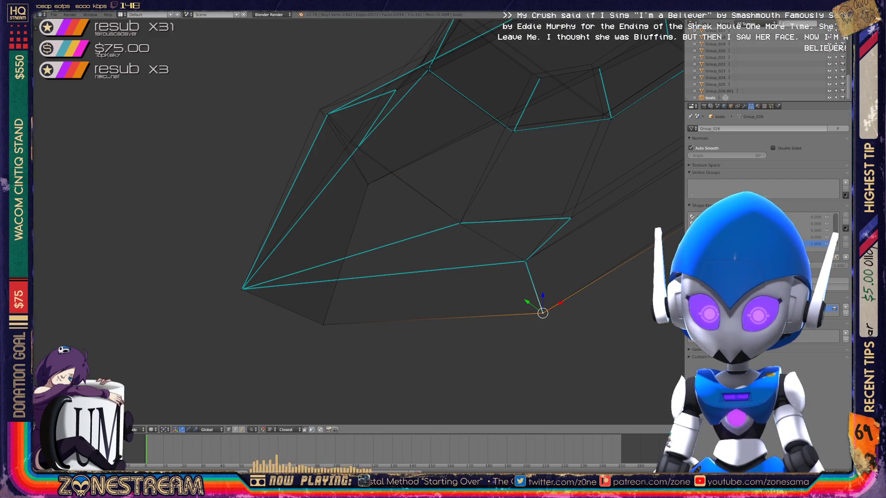
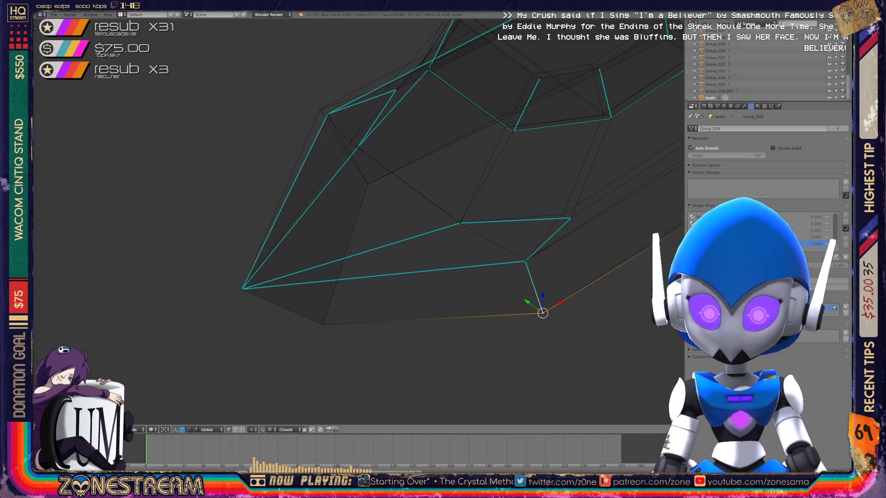
# Step: Edge-slide the first two selected vertices of the boot outline, orbiting between edits
pyautogui.moveTo(369, 222)
pyautogui.mouseDown(button='middle')
pyautogui.moveTo(480, 208)
pyautogui.moveTo(507, 194)
pyautogui.moveTo(480, 207)
pyautogui.mouseUp(button='middle')
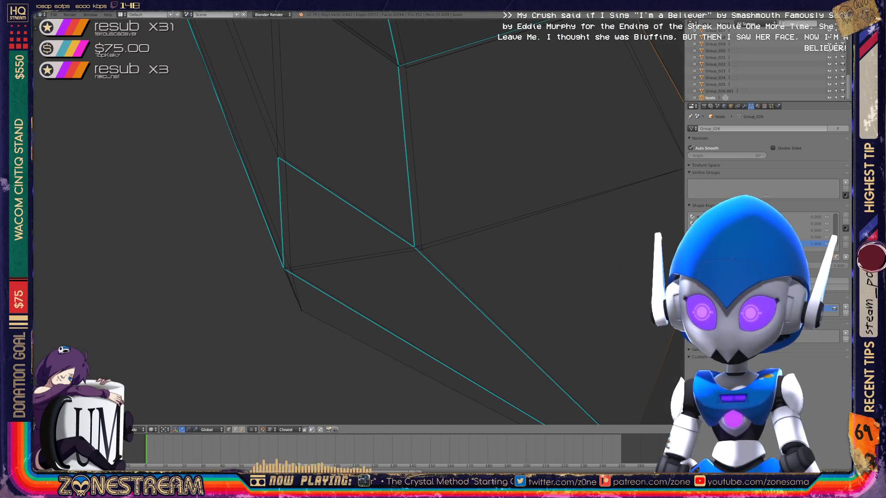
pyautogui.press('g')
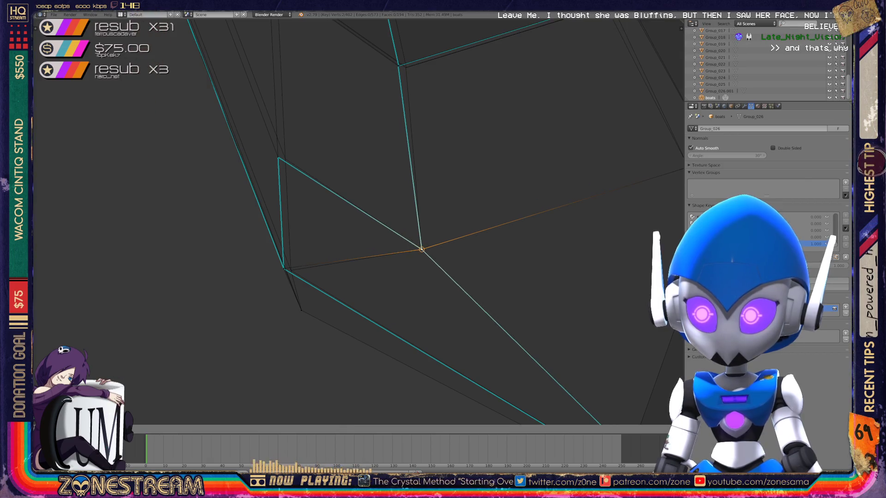
pyautogui.press('Return')
pyautogui.moveTo(351, 221); pyautogui.dragTo(392, 208, button='middle')
pyautogui.press('g')
pyautogui.press('Return')
pyautogui.moveTo(406, 249)
pyautogui.mouseDown(button='middle')
pyautogui.moveTo(438, 244)
pyautogui.moveTo(437, 369)
pyautogui.mouseUp(button='middle')
# Step: Edge-slide two more boot vertices along their edges to follow the reference
pyautogui.rightClick(363, 278)
pyautogui.press('g')
pyautogui.press('Return')
pyautogui.moveTo(415, 249); pyautogui.dragTo(360, 208, button='middle')
pyautogui.rightClick(219, 216)
pyautogui.press('g')
pyautogui.press('Return')
# Step: Slide the top vertex and the corner vertex slightly along their edges
pyautogui.rightClick(191, 117)
pyautogui.press('g')
pyautogui.press('Return')
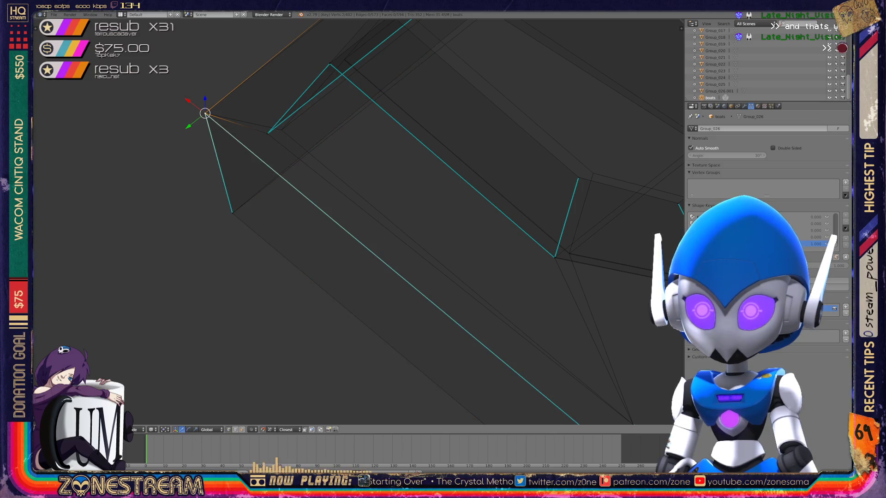
pyautogui.rightClick(268, 133)
pyautogui.press('g')
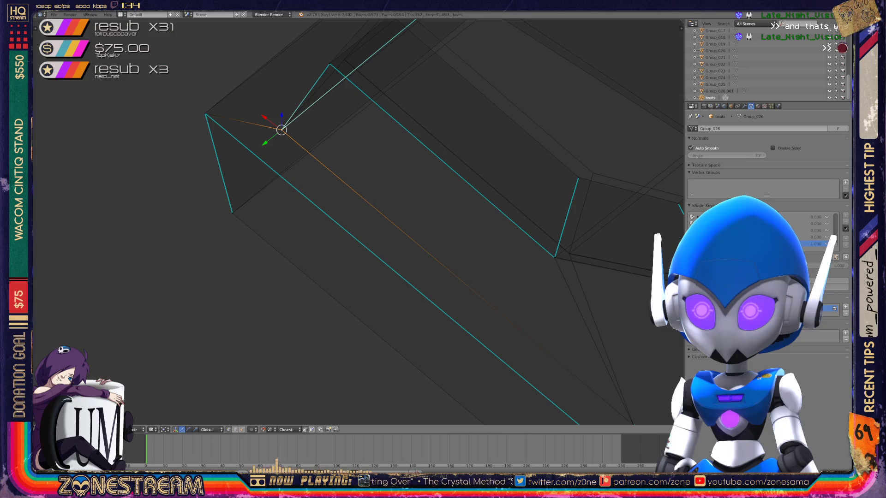
pyautogui.press('Return')
pyautogui.scroll(-3, 355, 222)
pyautogui.scroll(-3, 355, 221)
pyautogui.moveTo(323, 184); pyautogui.dragTo(378, 199, button='middle')
pyautogui.scroll(2, 355, 222)
pyautogui.scroll(4, 231, 193)
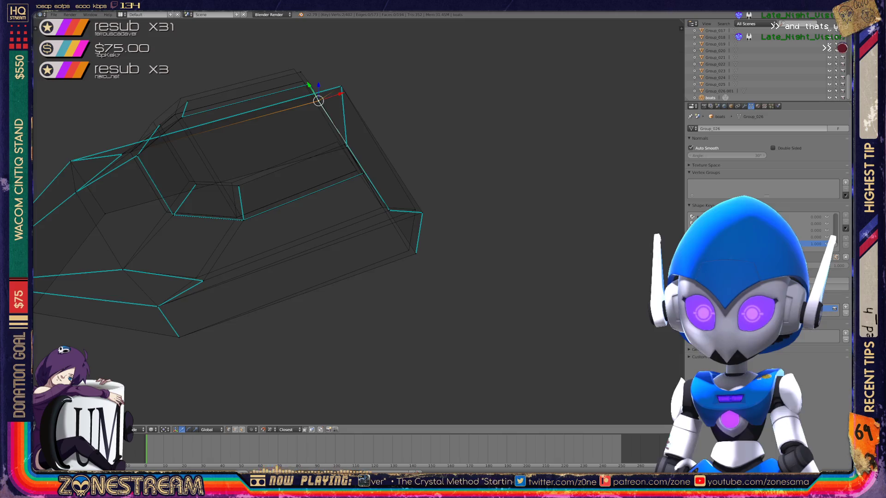
pyautogui.scroll(3, 323, 208)
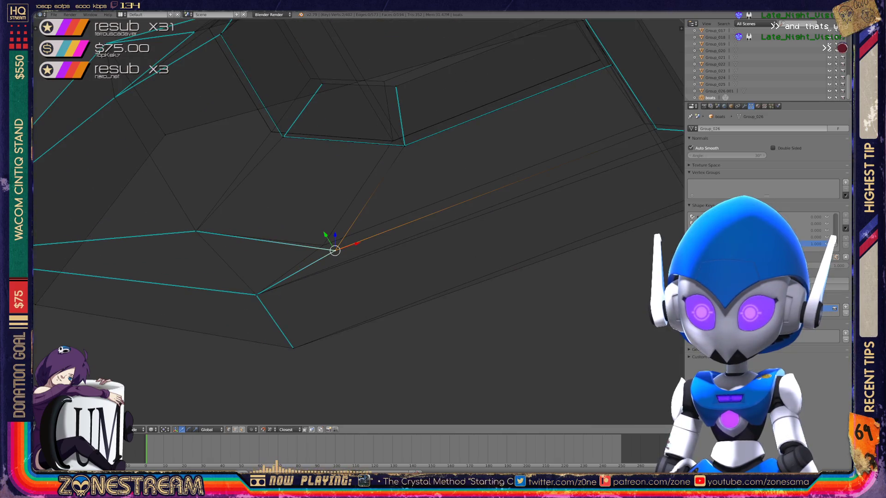
pyautogui.keyDown('shift'); pyautogui.moveTo(350, 208); pyautogui.dragTo(80, 292, button='middle'); pyautogui.keyUp('shift')
# Step: Nudge three vertices (upper, corner and lower) slightly up and left, then view the whole boot
pyautogui.rightClick(385, 213)
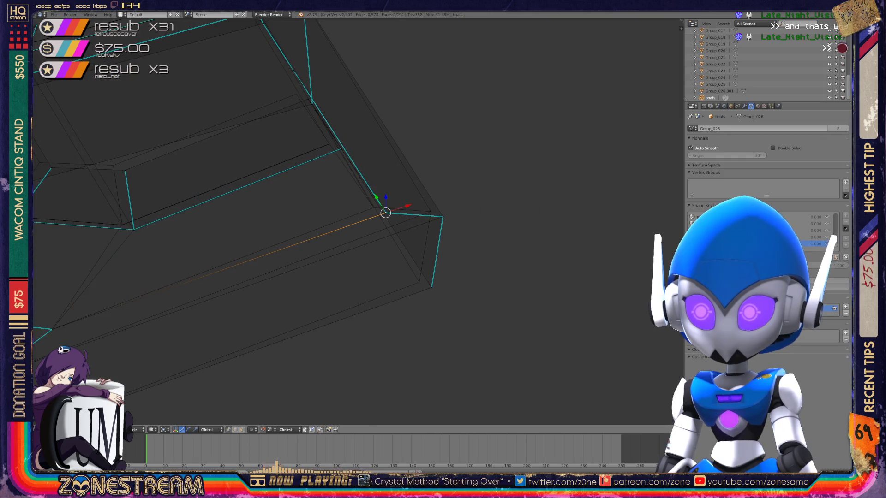
pyautogui.moveTo(385, 212); pyautogui.dragTo(374, 207, button='right')
pyautogui.rightClick(443, 216)
pyautogui.moveTo(442, 217); pyautogui.dragTo(430, 211, button='right')
pyautogui.rightClick(431, 287)
pyautogui.moveTo(430, 286); pyautogui.dragTo(419, 281, button='right')
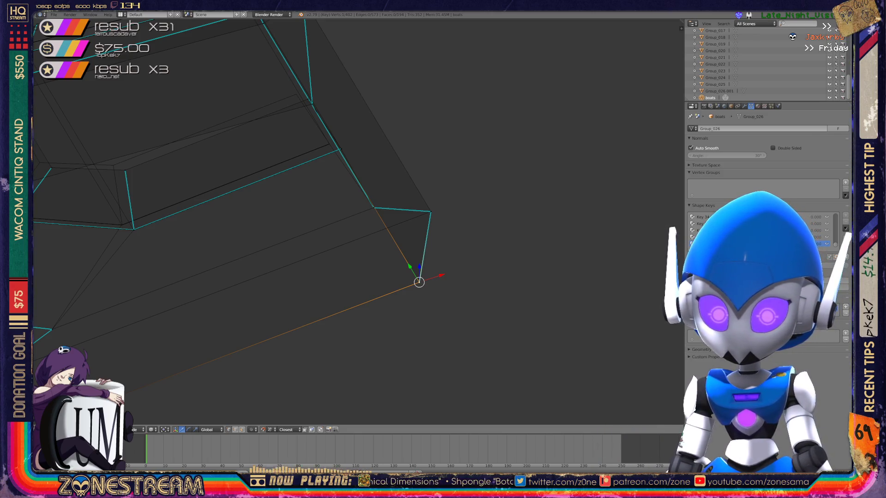
pyautogui.scroll(-4, 323, 222)
pyautogui.moveTo(323, 221); pyautogui.dragTo(461, 169, button='middle')
pyautogui.moveTo(351, 208); pyautogui.dragTo(387, 198, button='middle')
# Step: Edge-slide the lower vertex, the next vertex and an upper-left vertex into new positions
pyautogui.scroll(3, 323, 221)
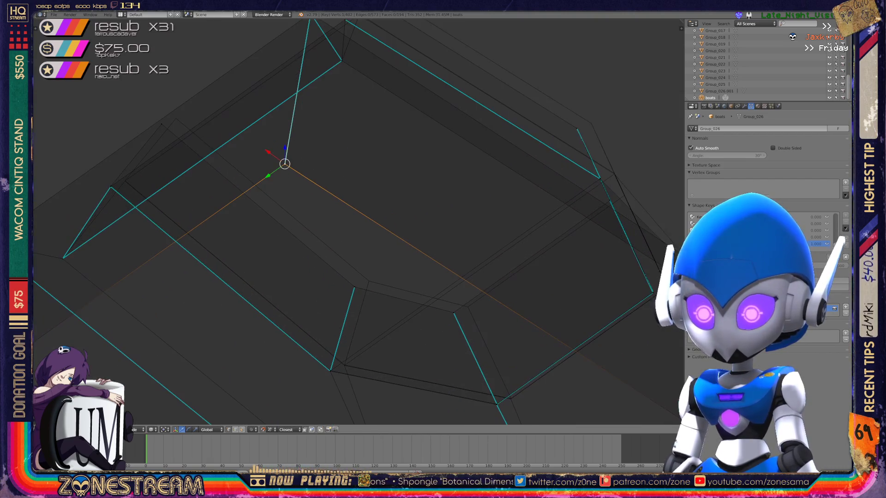
pyautogui.rightClick(354, 289)
pyautogui.press('g')
pyautogui.click(369, 281)
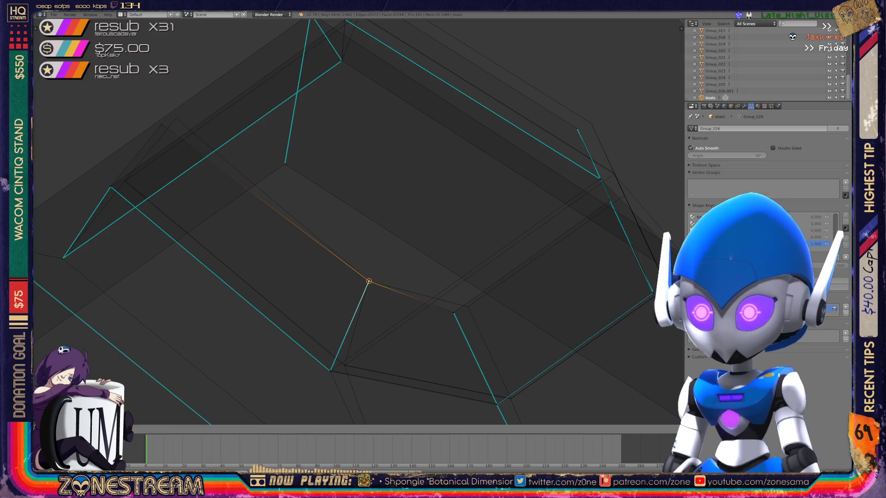
pyautogui.rightClick(454, 314)
pyautogui.press('g')
pyautogui.click(468, 307)
pyautogui.rightClick(162, 123)
pyautogui.press('g')
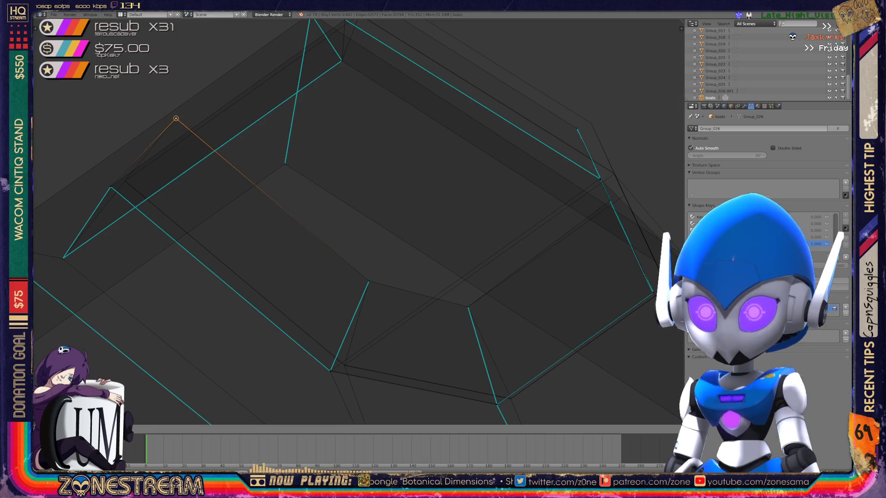
pyautogui.click(177, 118)
# Step: Slide two more boot vertices along their edges, then orbit to view the whole boot
pyautogui.scroll(-2, 178, 119)
pyautogui.moveTo(351, 221); pyautogui.dragTo(318, 198, button='middle')
pyautogui.scroll(1, 354, 220)
pyautogui.rightClick(189, 276)
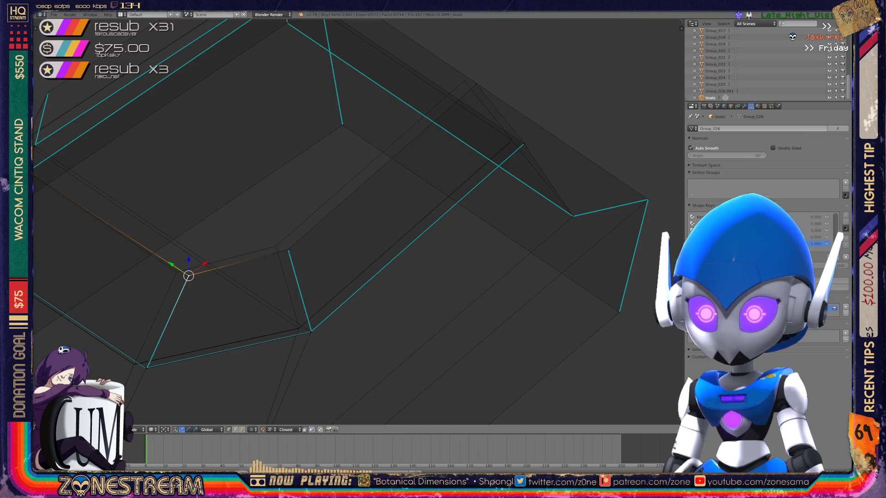
pyautogui.press('g')
pyautogui.press('Return')
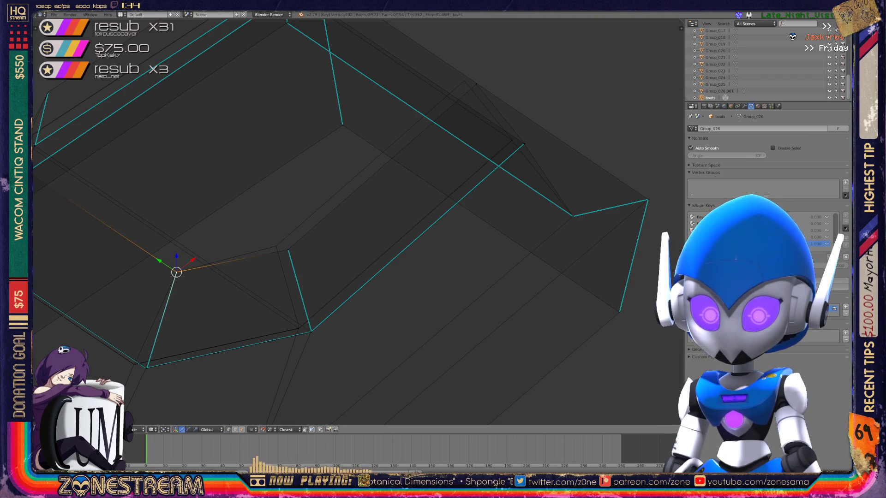
pyautogui.rightClick(276, 248)
pyautogui.press('g')
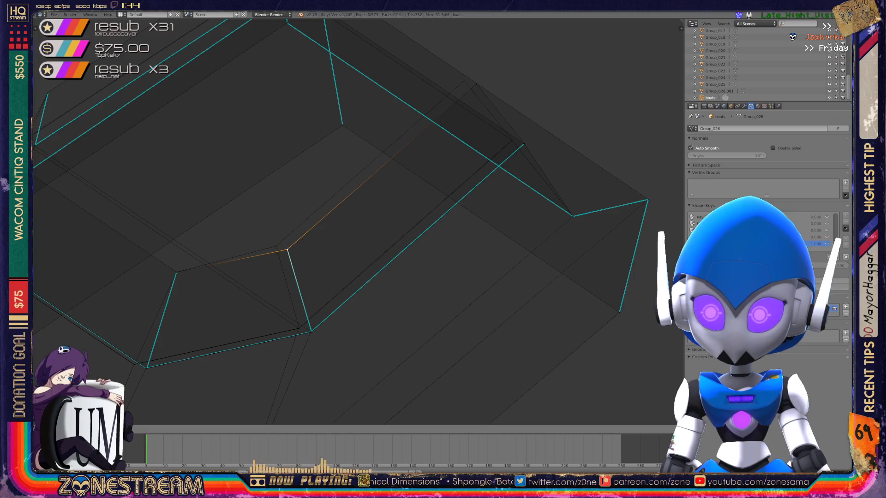
pyautogui.press('Return')
pyautogui.moveTo(323, 231)
pyautogui.mouseDown(button='middle')
pyautogui.moveTo(369, 198)
pyautogui.moveTo(351, 217)
pyautogui.mouseUp(button='middle')
# Step: Slide another vertex slightly along its edge
pyautogui.rightClick(364, 237)
pyautogui.press('g')
pyautogui.click(348, 226)
pyautogui.scroll(-5, 348, 226)
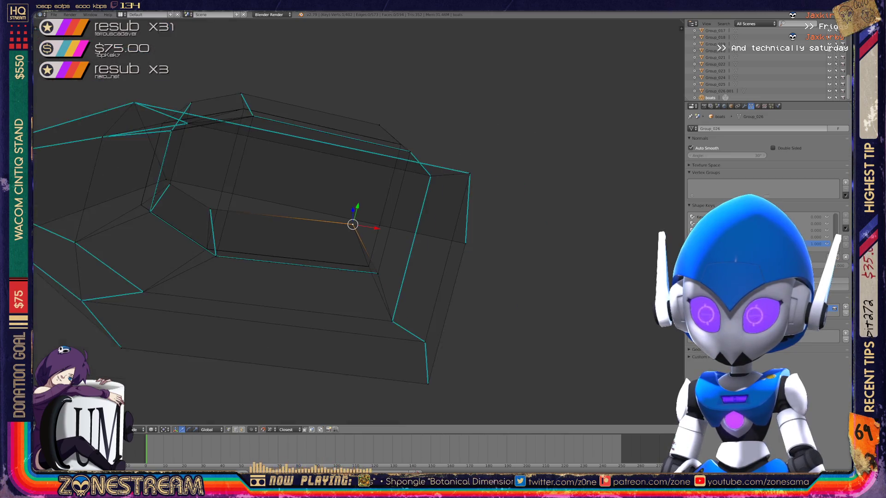
pyautogui.scroll(6, 348, 226)
pyautogui.moveTo(348, 226); pyautogui.dragTo(323, 161, button='middle')
pyautogui.scroll(6, 357, 221)
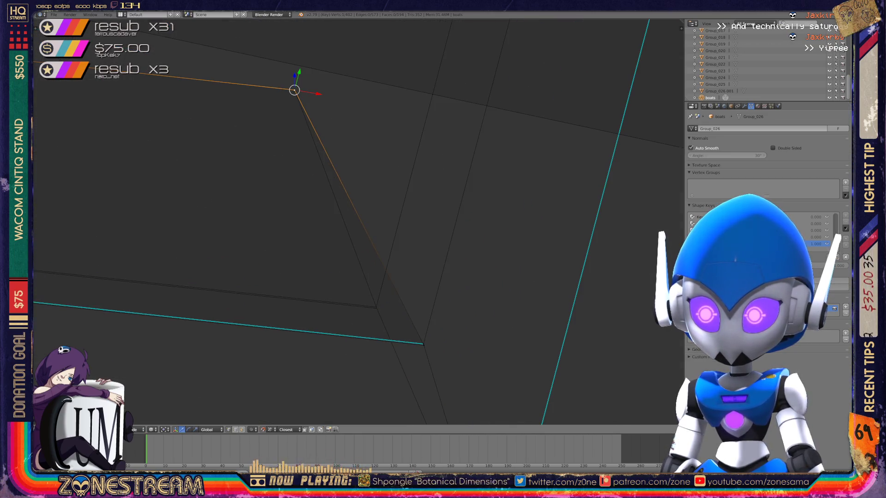
# Step: Move the lower-right corner vertex onto its neighbouring vertex
pyautogui.rightClick(488, 395)
pyautogui.moveTo(488, 395); pyautogui.dragTo(348, 286, button='right')
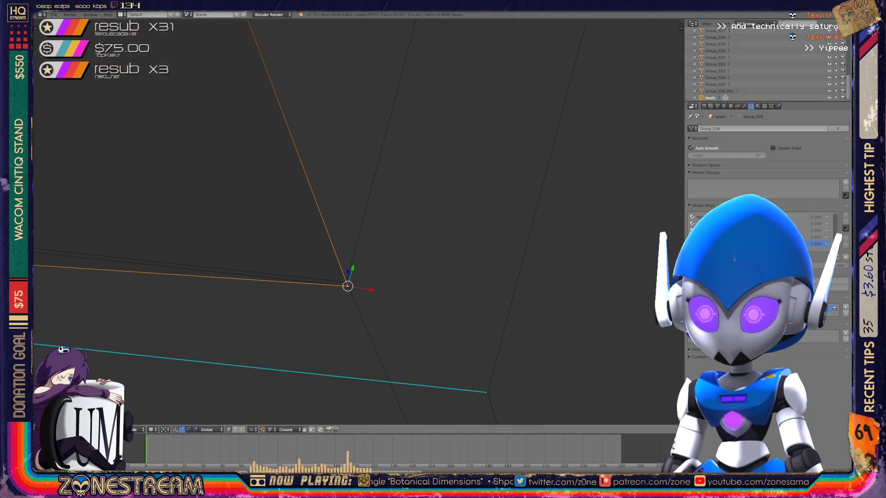
pyautogui.rightClick(487, 392)
pyautogui.moveTo(487, 392)
pyautogui.mouseDown(button='right')
pyautogui.moveTo(346, 282)
pyautogui.moveTo(524, 421)
pyautogui.moveTo(346, 282)
pyautogui.mouseUp(button='right')
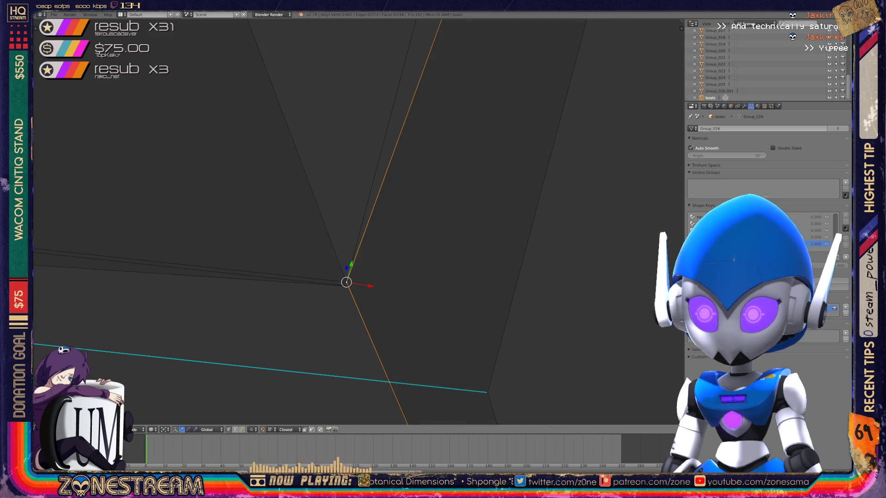
pyautogui.rightClick(487, 392)
pyautogui.moveTo(487, 392)
pyautogui.mouseDown(button='right')
pyautogui.moveTo(526, 203)
pyautogui.moveTo(346, 283)
pyautogui.mouseUp(button='right')
# Step: Snap the stray corner vertex onto the nearby neighbouring vertex and orbit to check it
pyautogui.moveTo(346, 282)
pyautogui.keyDown('shift'); pyautogui.mouseDown(button='middle')
pyautogui.moveTo(682, 281)
pyautogui.moveTo(629, 267)
pyautogui.mouseUp(button='middle'); pyautogui.keyUp('shift')
pyautogui.moveTo(323, 231)
pyautogui.keyDown('shift'); pyautogui.mouseDown(button='middle')
pyautogui.moveTo(322, 241)
pyautogui.moveTo(636, 256)
pyautogui.mouseUp(button='middle'); pyautogui.keyUp('shift')
pyautogui.moveTo(161, 250)
pyautogui.keyDown('shift'); pyautogui.mouseDown(button='middle')
pyautogui.moveTo(350, 281)
pyautogui.moveTo(341, 355)
pyautogui.moveTo(341, 326)
pyautogui.mouseUp(button='middle'); pyautogui.keyUp('shift')
pyautogui.rightClick(341, 326)
pyautogui.rightClick(200, 215)
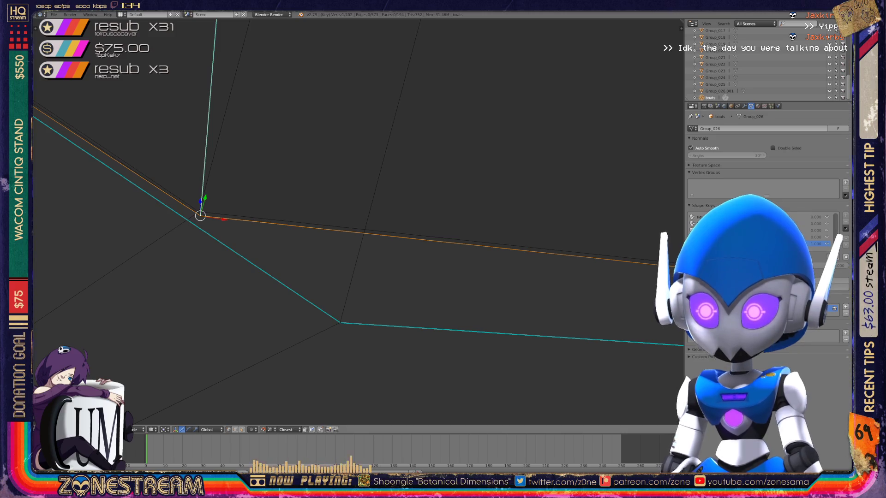
pyautogui.rightClick(340, 322)
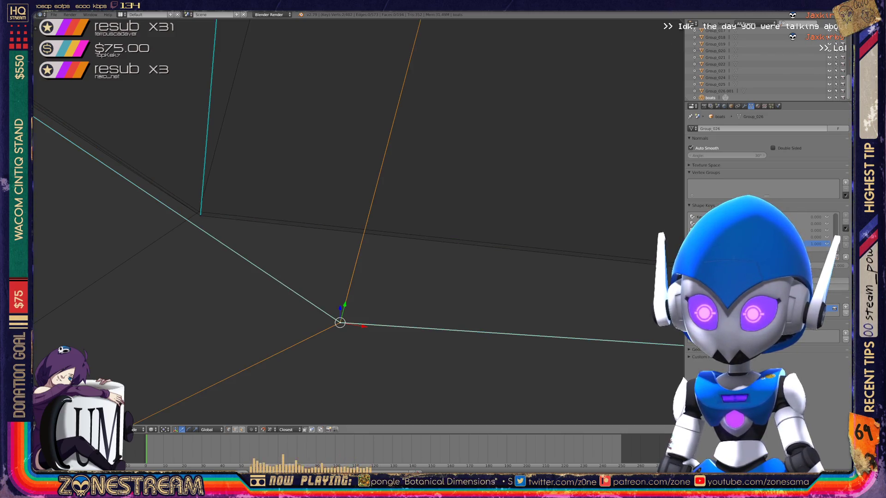
pyautogui.press('g')
pyautogui.click(199, 212)
pyautogui.scroll(-5, 358, 222)
pyautogui.moveTo(323, 221); pyautogui.dragTo(392, 208, button='middle')
pyautogui.scroll(6, 323, 208)
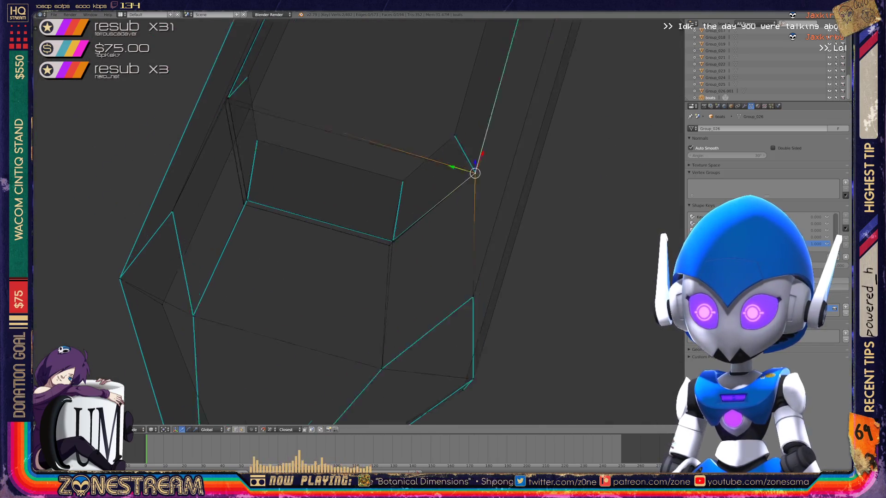
# Step: Move a corner vertex down and left, then snap the upper corner vertex onto it
pyautogui.moveTo(308, 170)
pyautogui.keyDown('shift'); pyautogui.mouseDown(button='middle')
pyautogui.moveTo(361, 191)
pyautogui.moveTo(367, 177)
pyautogui.mouseUp(button='middle'); pyautogui.keyUp('shift')
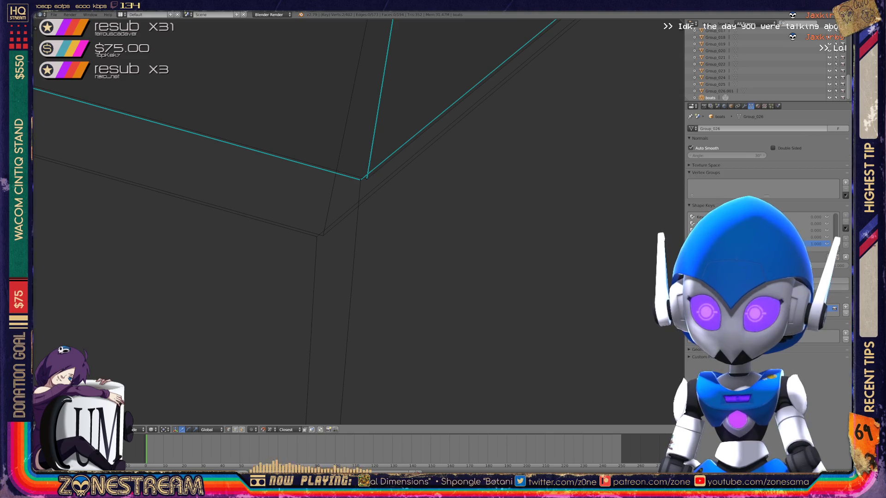
pyautogui.rightClick(367, 178)
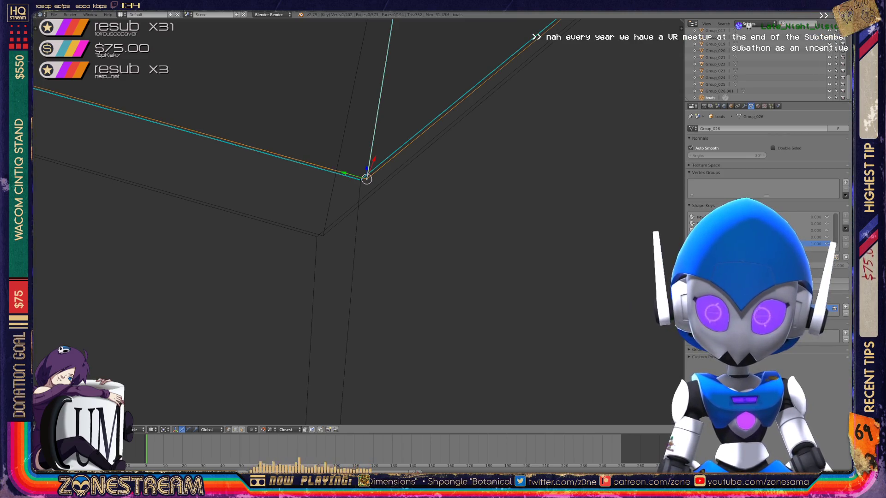
pyautogui.press('g')
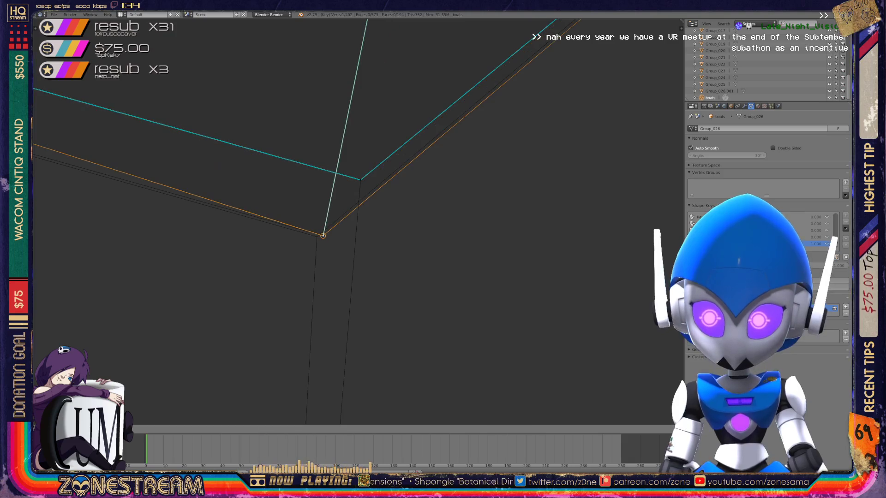
pyautogui.click(323, 236)
pyautogui.rightClick(360, 179)
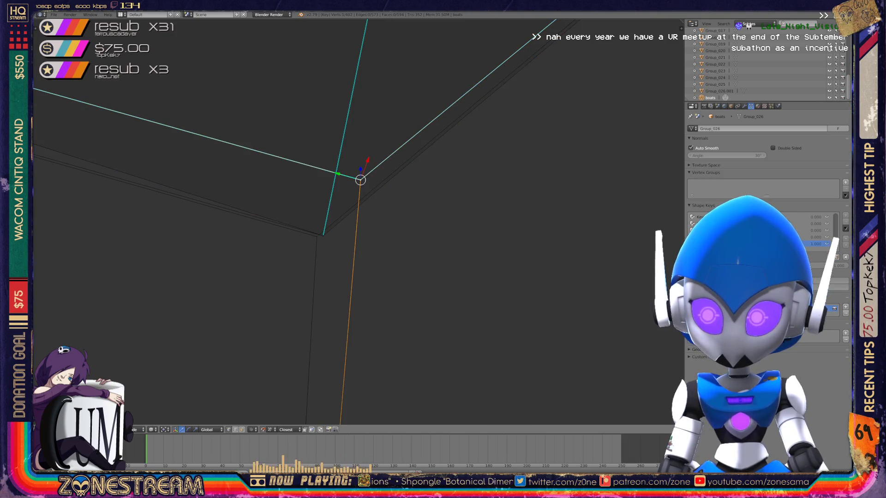
pyautogui.press('g')
pyautogui.click(323, 236)
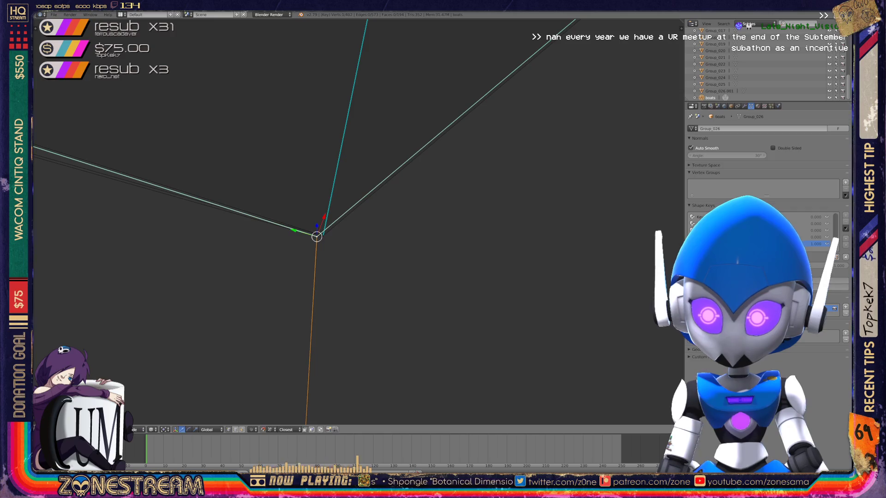
# Step: Slide another corner vertex rightward onto its neighbouring corner, undoing a first attempt
pyautogui.scroll(-5, 358, 222)
pyautogui.moveTo(358, 221)
pyautogui.mouseDown(button='middle')
pyautogui.moveTo(378, 216)
pyautogui.moveTo(392, 199)
pyautogui.mouseUp(button='middle')
pyautogui.scroll(8, 323, 221)
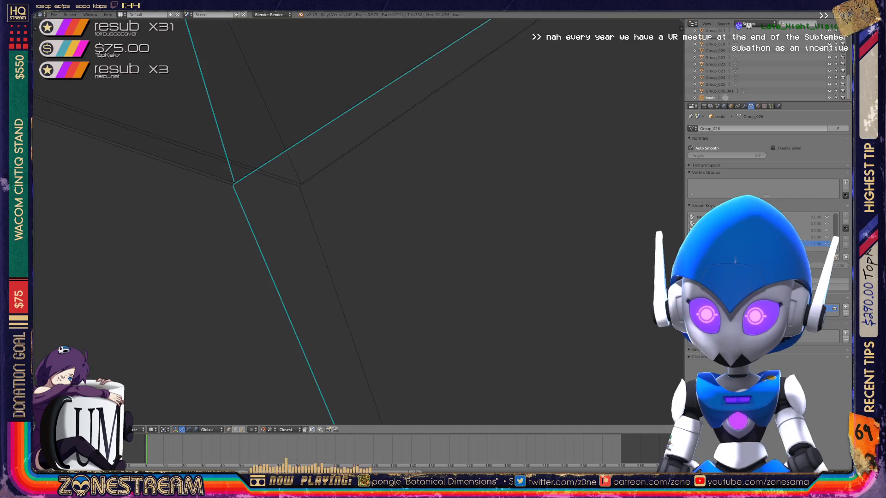
pyautogui.keyDown('shift'); pyautogui.moveTo(307, 230); pyautogui.dragTo(270, 231, button='middle'); pyautogui.keyUp('shift')
pyautogui.rightClick(270, 231)
pyautogui.moveTo(270, 231); pyautogui.dragTo(386, 234, button='right')
pyautogui.hotkey('ctrl', 'z')
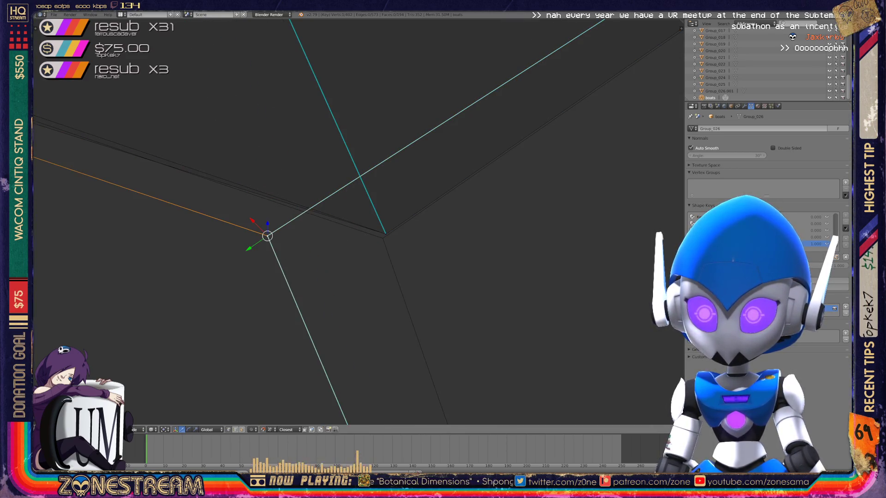
pyautogui.moveTo(267, 235); pyautogui.dragTo(385, 234, button='right')
pyautogui.moveTo(386, 234)
pyautogui.keyDown('shift'); pyautogui.mouseDown(button='middle')
pyautogui.moveTo(365, 227)
pyautogui.moveTo(423, 205)
pyautogui.mouseUp(button='middle'); pyautogui.keyUp('shift')
# Step: Snap the vertex to merge onto the other vertex, redoing the move after an undo
pyautogui.scroll(-3, 365, 226)
pyautogui.scroll(3, 526, 191)
pyautogui.keyDown('shift'); pyautogui.moveTo(526, 191); pyautogui.dragTo(645, 187, button='middle'); pyautogui.keyUp('shift')
pyautogui.scroll(2, 358, 222)
pyautogui.scroll(-2, 359, 221)
pyautogui.scroll(1, 358, 221)
pyautogui.scroll(-1, 359, 222)
pyautogui.scroll(2, 358, 221)
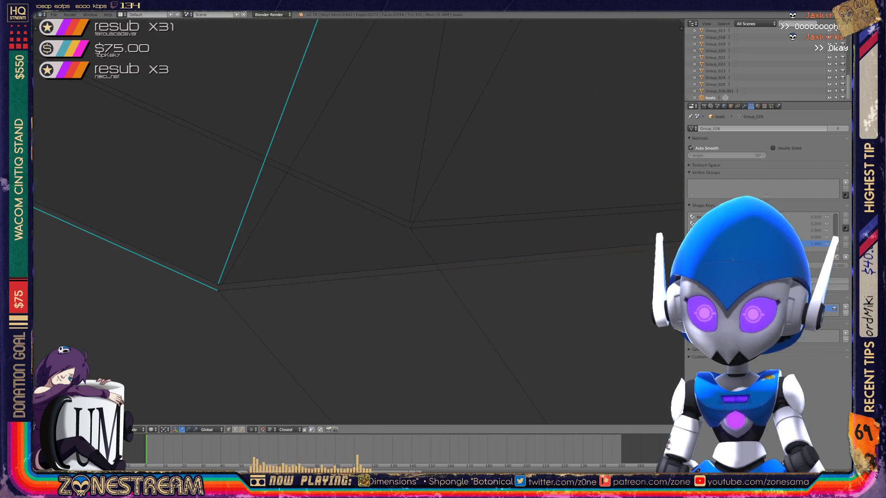
pyautogui.rightClick(218, 290)
pyautogui.press('g')
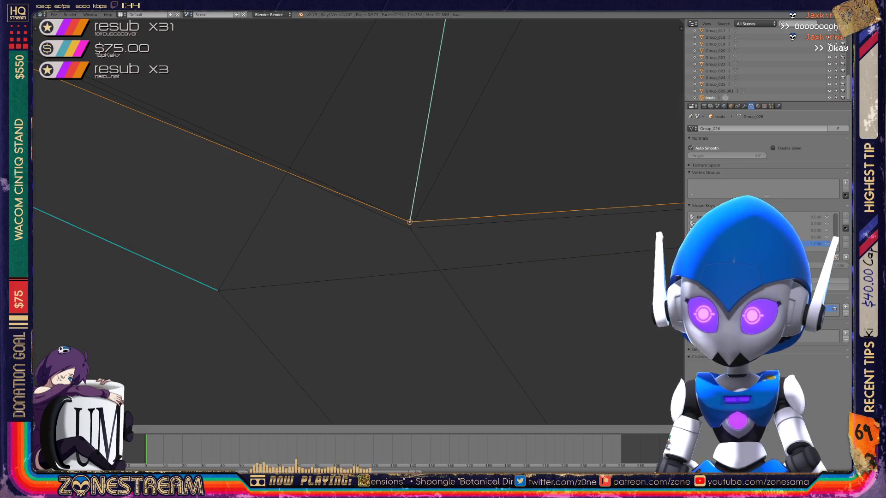
pyautogui.click(410, 222)
pyautogui.hotkey('ctrl', 'z')
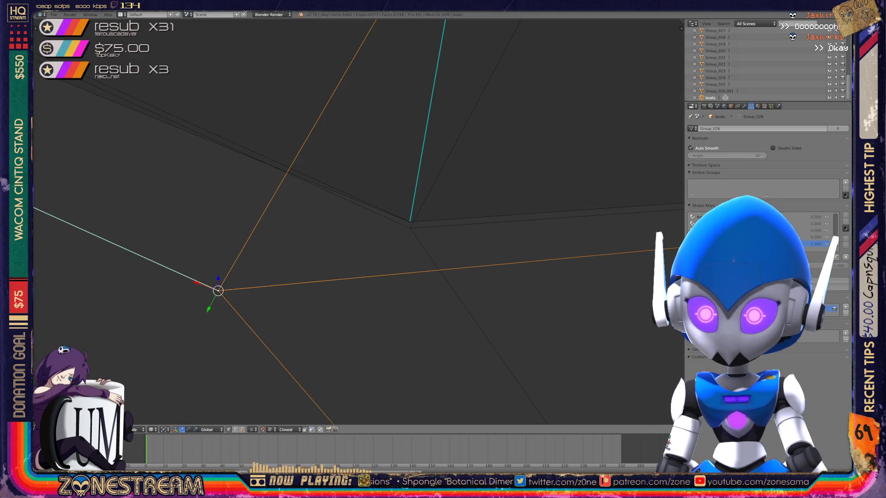
pyautogui.press('g')
pyautogui.click(410, 223)
pyautogui.moveTo(410, 223)
pyautogui.mouseDown(button='middle')
pyautogui.moveTo(374, 263)
pyautogui.moveTo(314, 263)
pyautogui.moveTo(342, 277)
pyautogui.moveTo(332, 291)
pyautogui.mouseUp(button='middle')
# Step: Undo a trial snap of the corner vertex, then return the boot to Object Mode
pyautogui.scroll(6, 359, 221)
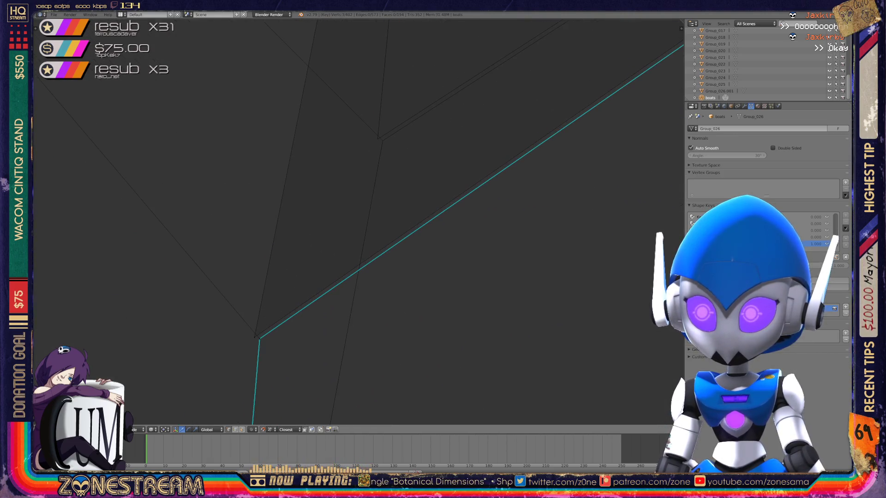
pyautogui.moveTo(259, 338); pyautogui.dragTo(378, 138, button='right')
pyautogui.hotkey('ctrl', 'z')
pyautogui.moveTo(332, 291)
pyautogui.mouseDown(button='middle')
pyautogui.moveTo(350, 272)
pyautogui.moveTo(359, 277)
pyautogui.mouseUp(button='middle')
pyautogui.scroll(-5, 360, 217)
pyautogui.scroll(-8, 360, 216)
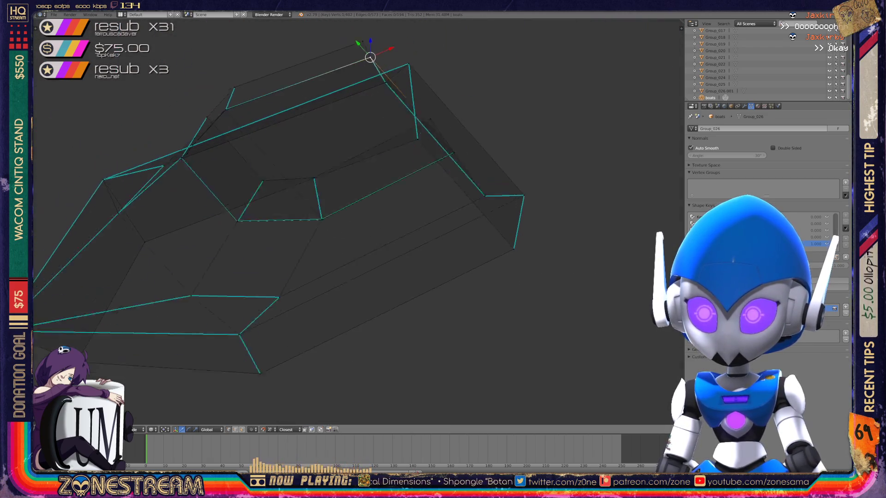
pyautogui.press('Tab')
pyautogui.moveTo(350, 230); pyautogui.dragTo(359, 184, button='middle')
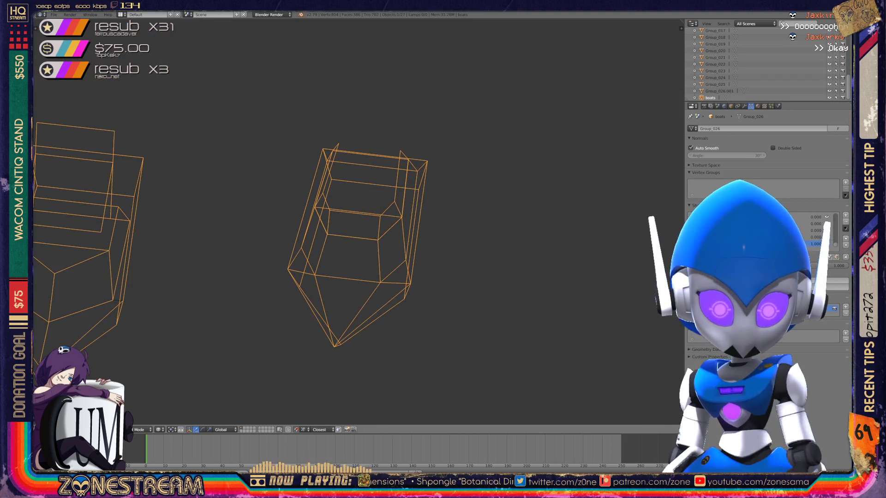
# Step: Turn the boots front-facing, save over the existing .blend file, and re-enter Edit Mode
pyautogui.scroll(-6, 358, 221)
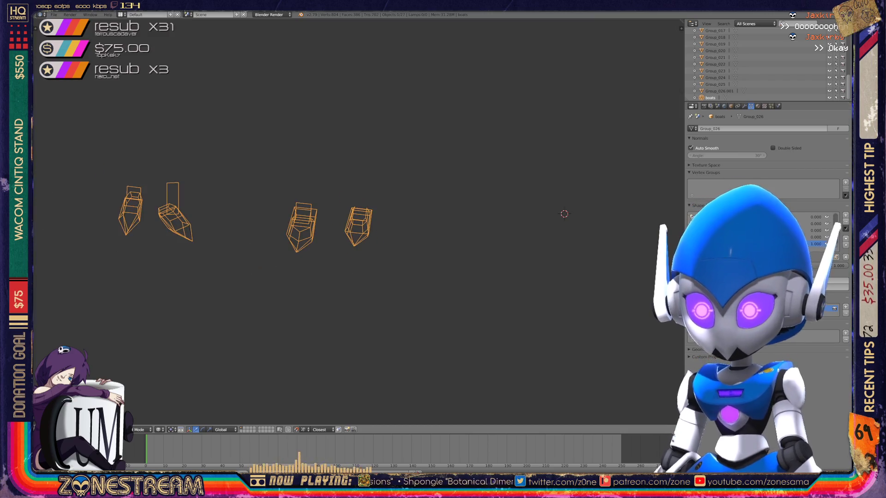
pyautogui.scroll(2, 358, 221)
pyautogui.scroll(-5, 357, 222)
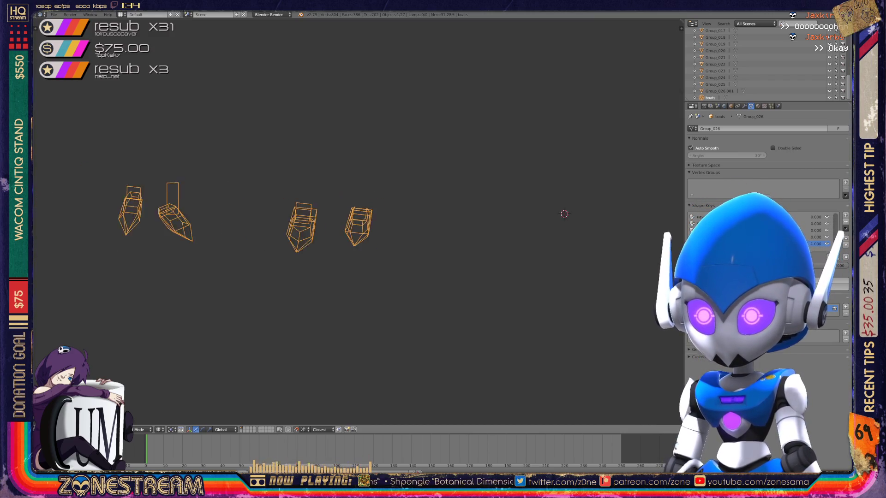
pyautogui.moveTo(351, 222); pyautogui.dragTo(374, 199, button='middle')
pyautogui.scroll(-5, 323, 222)
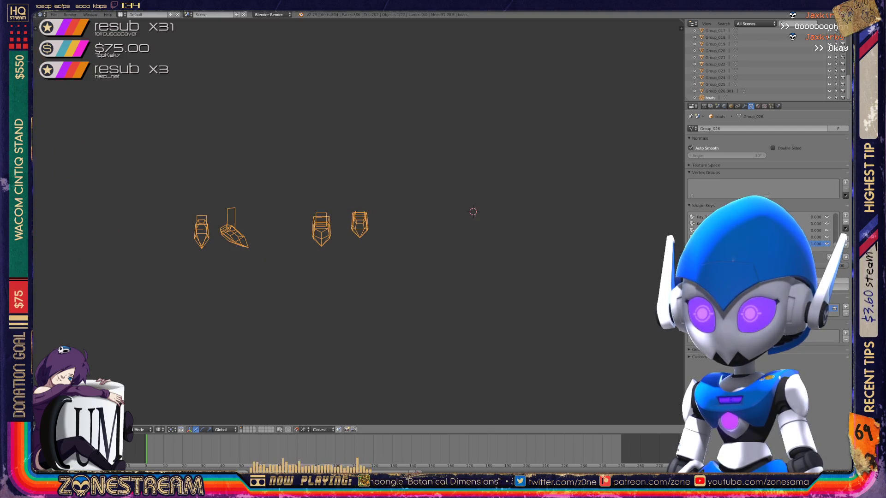
pyautogui.scroll(8, 461, 212)
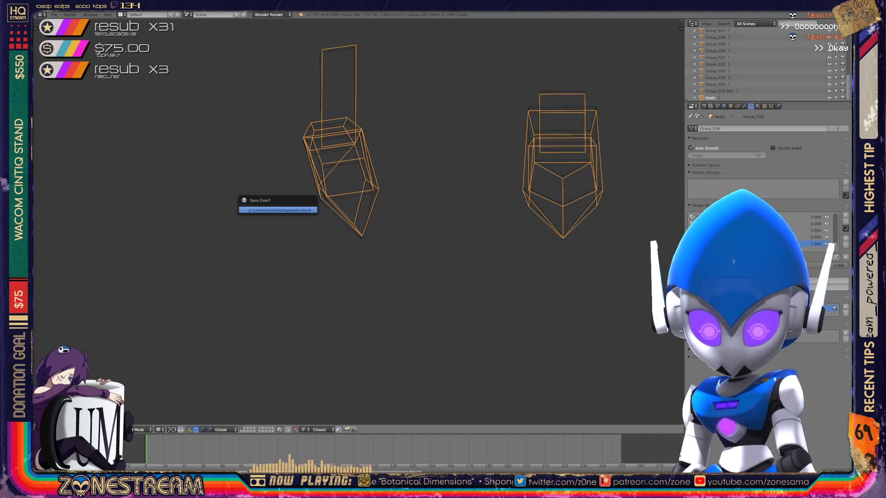
pyautogui.press('KP_Decimal')
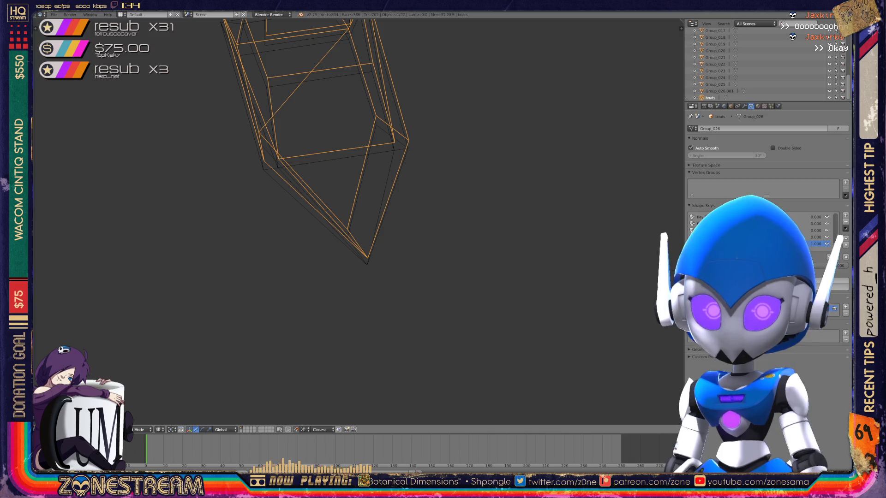
pyautogui.scroll(4, 357, 222)
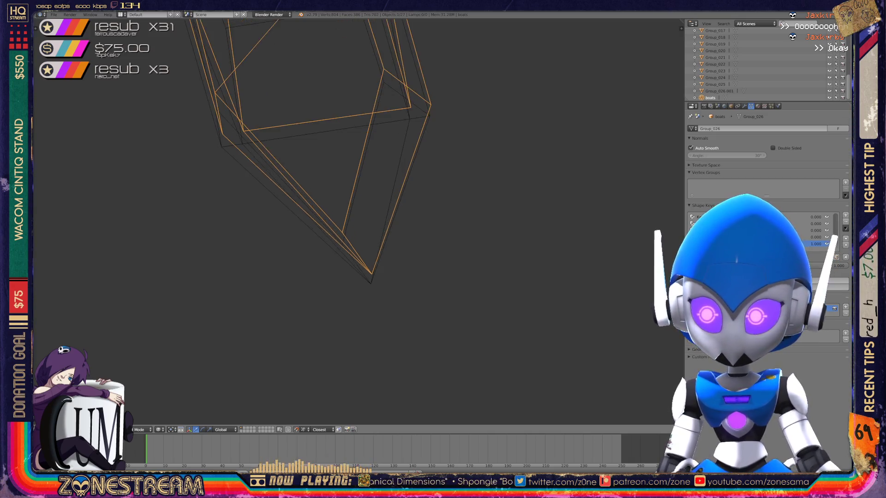
pyautogui.press('Tab')
# Step: Select the overlapping apex vertices of the boot and move them down
pyautogui.rightClick(310, 253)
pyautogui.keyDown('shift'); pyautogui.rightClick(310, 253); pyautogui.keyUp('shift')
pyautogui.press('KP_8')
pyautogui.press('KP_8')
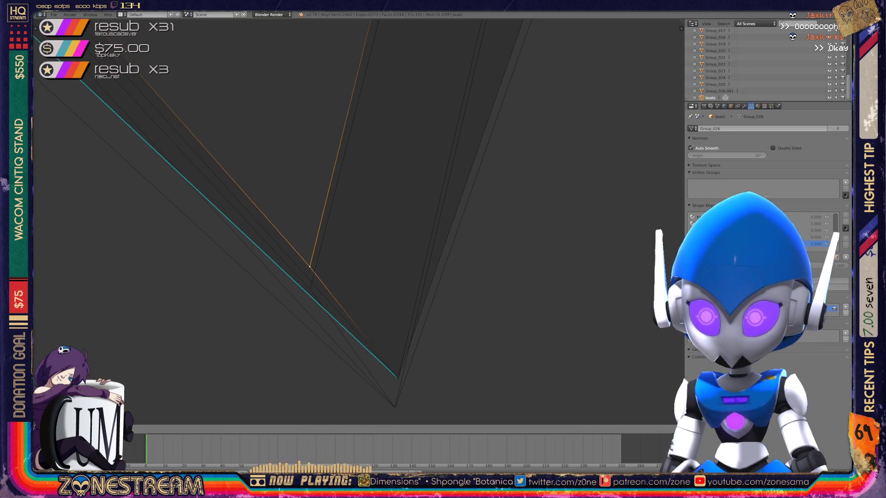
pyautogui.rightClick(364, 287)
pyautogui.keyDown('shift'); pyautogui.rightClick(364, 287); pyautogui.keyUp('shift')
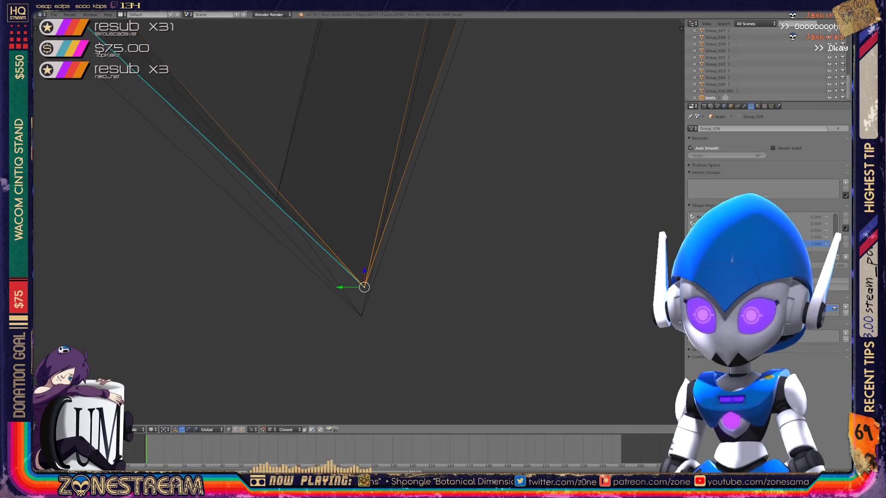
pyautogui.press('g')
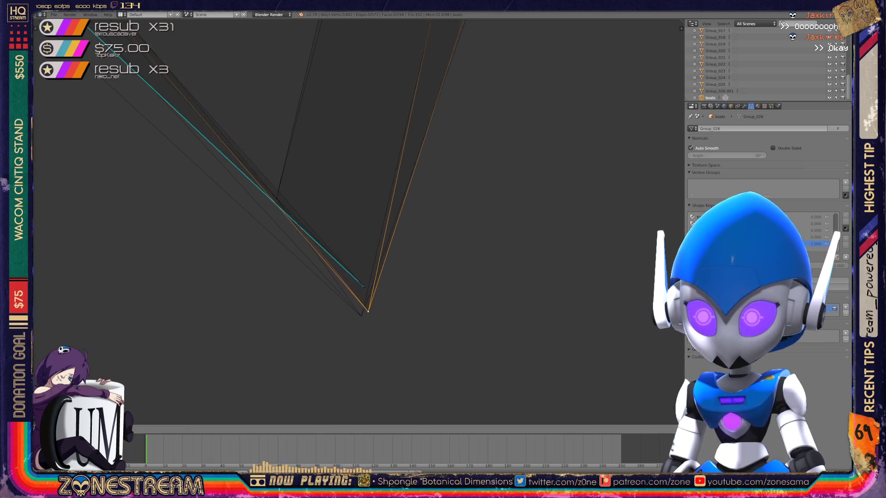
pyautogui.press('Return')
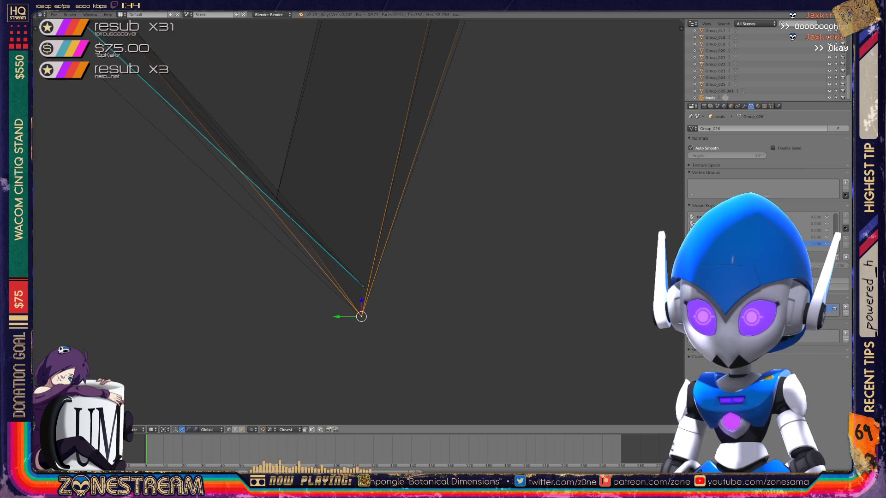
pyautogui.moveTo(360, 277); pyautogui.dragTo(373, 267, button='middle')
pyautogui.moveTo(361, 316)
pyautogui.keyDown('shift'); pyautogui.mouseDown(button='middle')
pyautogui.moveTo(359, 260)
pyautogui.moveTo(362, 276)
pyautogui.mouseUp(button='middle'); pyautogui.keyUp('shift')
pyautogui.moveTo(358, 244)
pyautogui.mouseDown(button='middle')
pyautogui.moveTo(397, 221)
pyautogui.moveTo(350, 258)
pyautogui.mouseUp(button='middle')
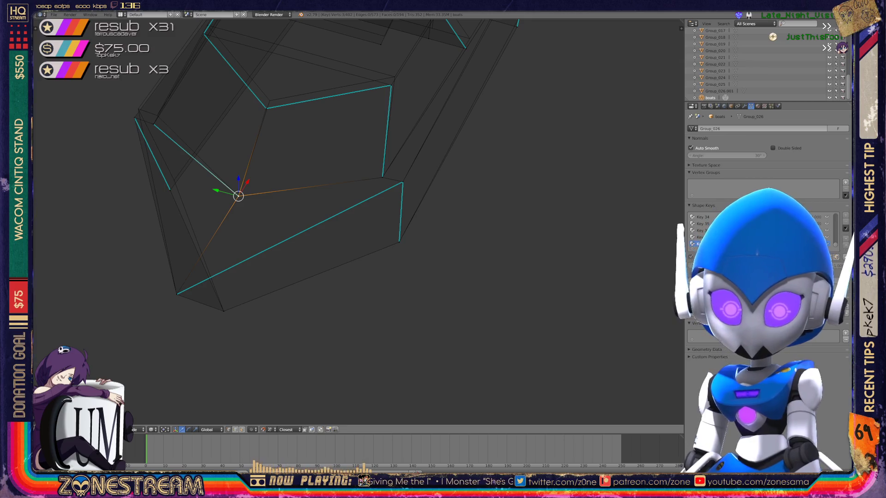
# Step: Slide a lower boot vertex along its edge in several small passes
pyautogui.press('KP_8')
pyautogui.press('KP_8')
pyautogui.press('KP_4')
pyautogui.press('KP_6')
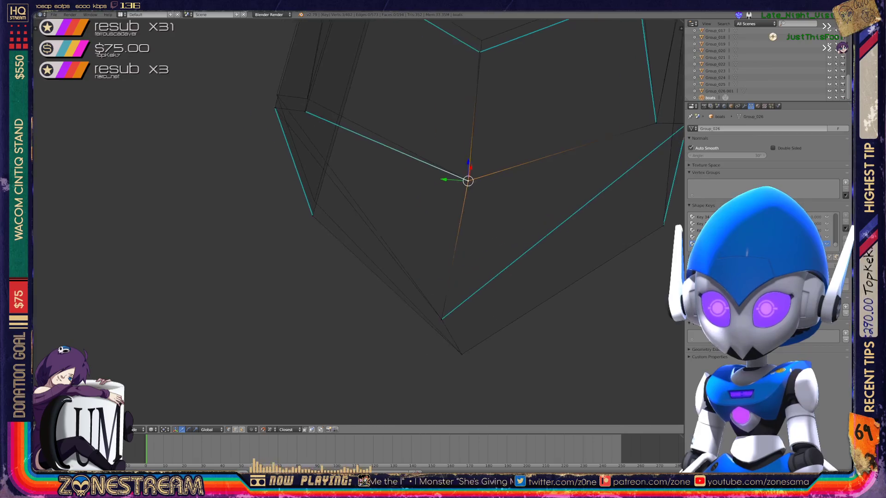
pyautogui.rightClick(317, 216)
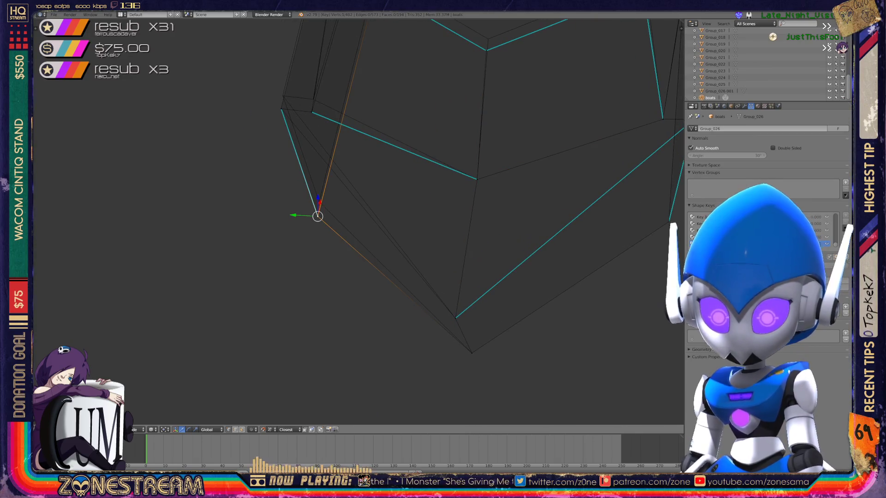
pyautogui.press('g')
pyautogui.press('Return')
pyautogui.press('g')
pyautogui.press('Return')
pyautogui.press('KP_8')
pyautogui.press('KP_4')
pyautogui.press('KP_2')
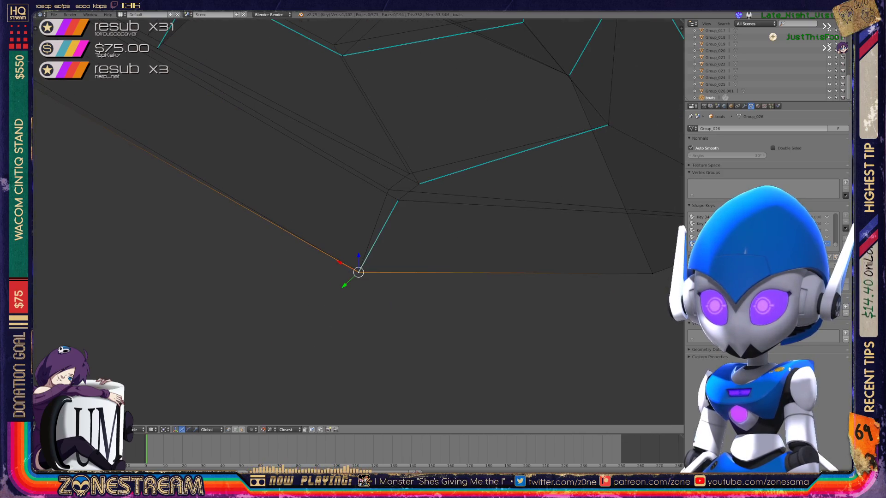
pyautogui.press('g')
pyautogui.press('Return')
# Step: Slide the next two vertices along their edges, then move an overlapping pair up-left
pyautogui.rightClick(418, 184)
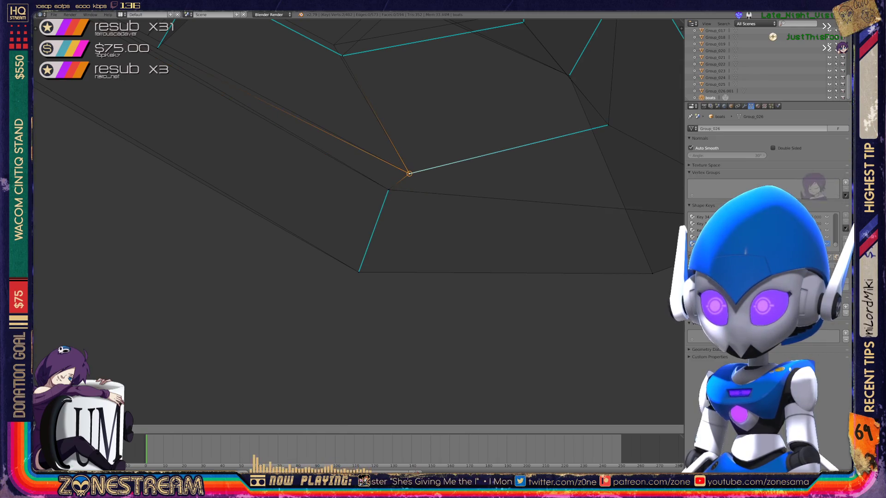
pyautogui.press('ctrl+KP_8')
pyautogui.press('KP_4')
pyautogui.press('KP_Decimal')
pyautogui.press('g')
pyautogui.press('Return')
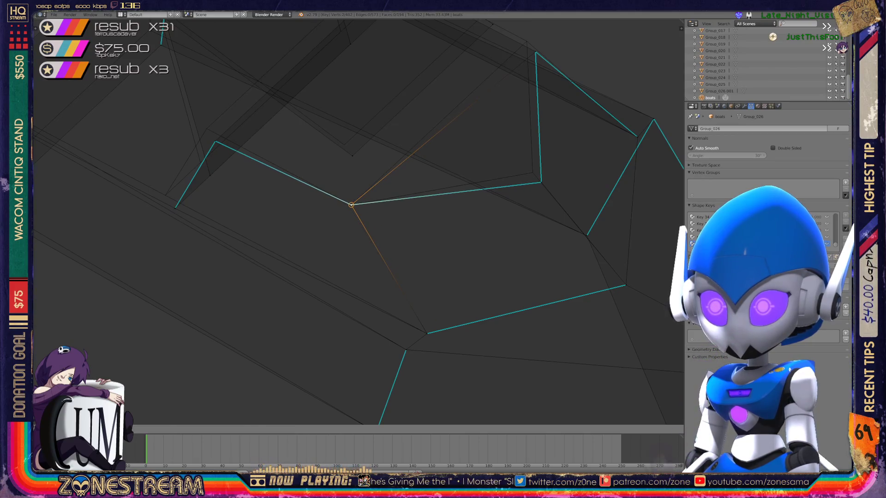
pyautogui.rightClick(541, 182)
pyautogui.press('g')
pyautogui.press('Return')
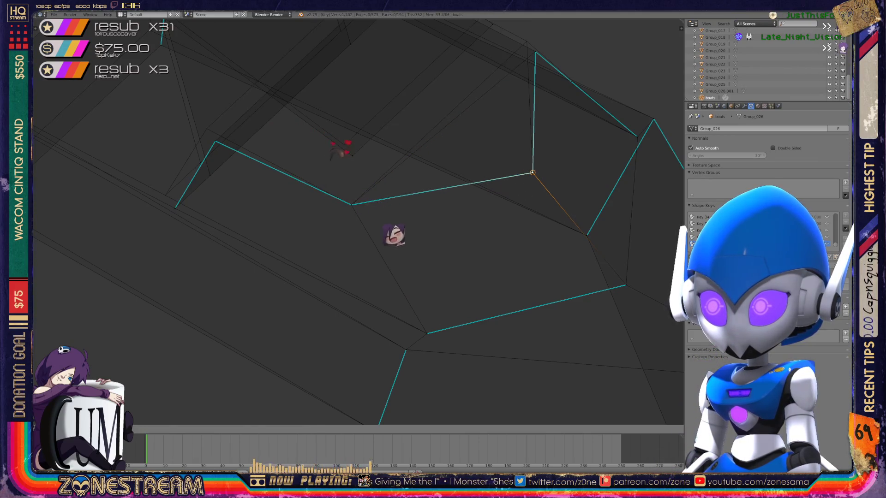
pyautogui.rightClick(175, 207)
pyautogui.press('KP_Decimal')
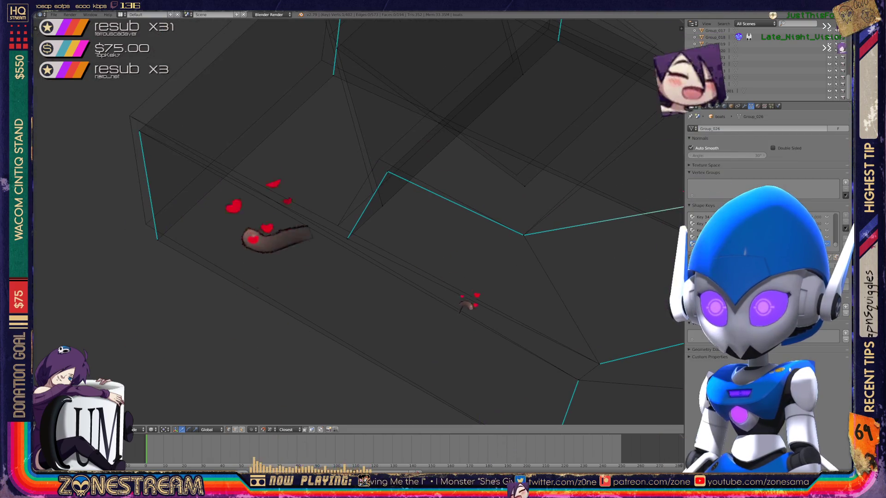
pyautogui.press('g')
pyautogui.press('Return')
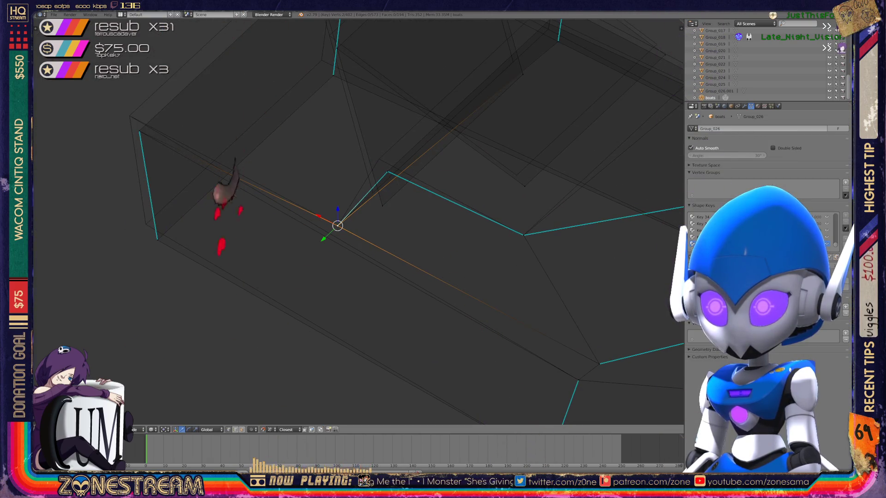
# Step: Slide the upper vertices and the left corner vertex up, nudging the top vertex up-left
pyautogui.rightClick(372, 193)
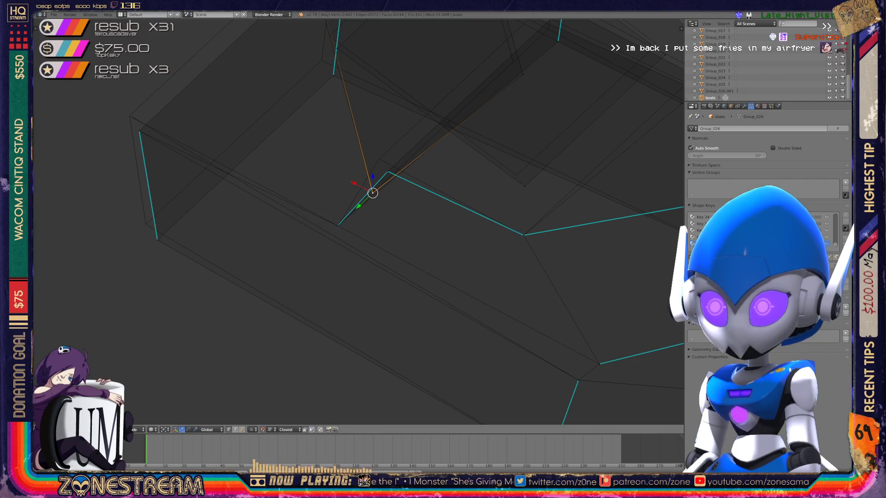
pyautogui.press('g')
pyautogui.press('Return')
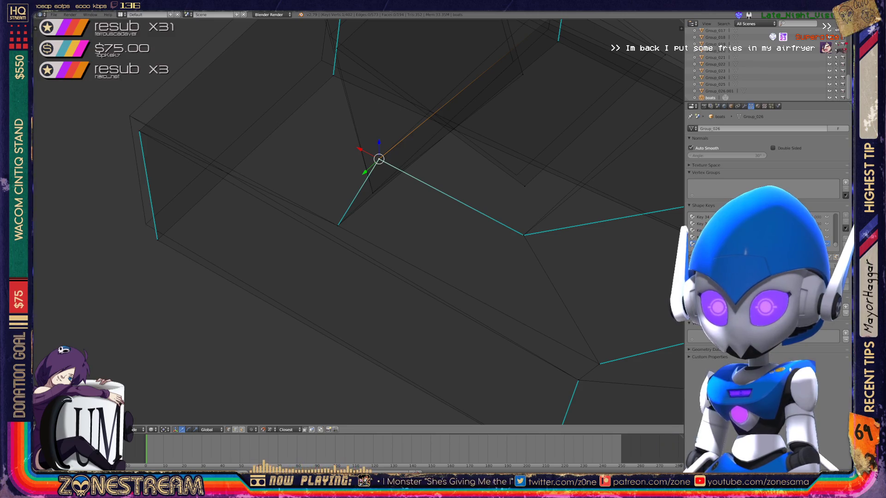
pyautogui.rightClick(516, 175)
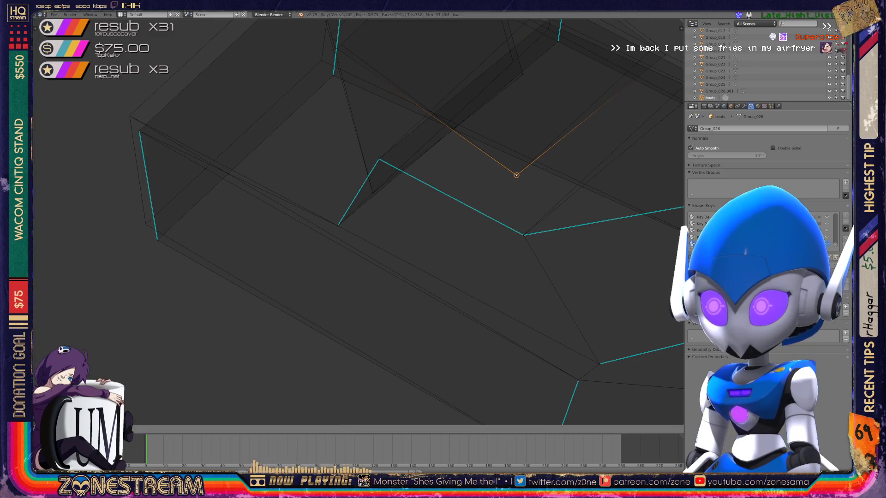
pyautogui.press('g')
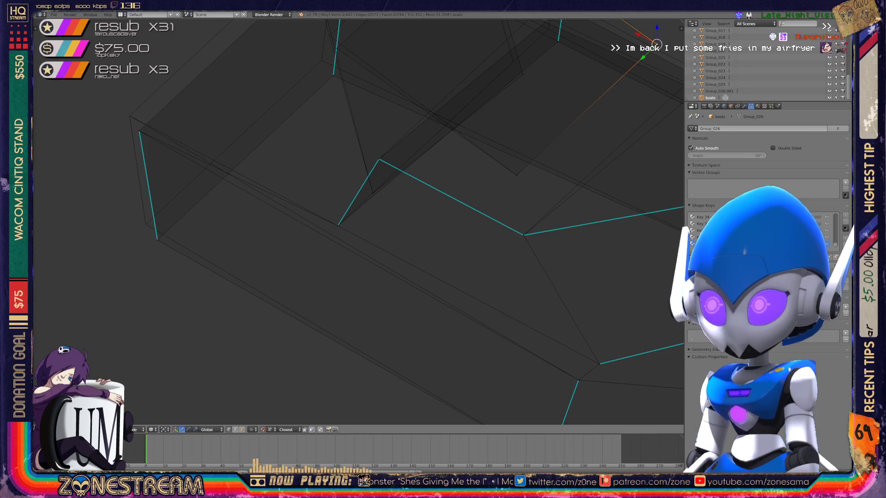
pyautogui.rightClick(158, 239)
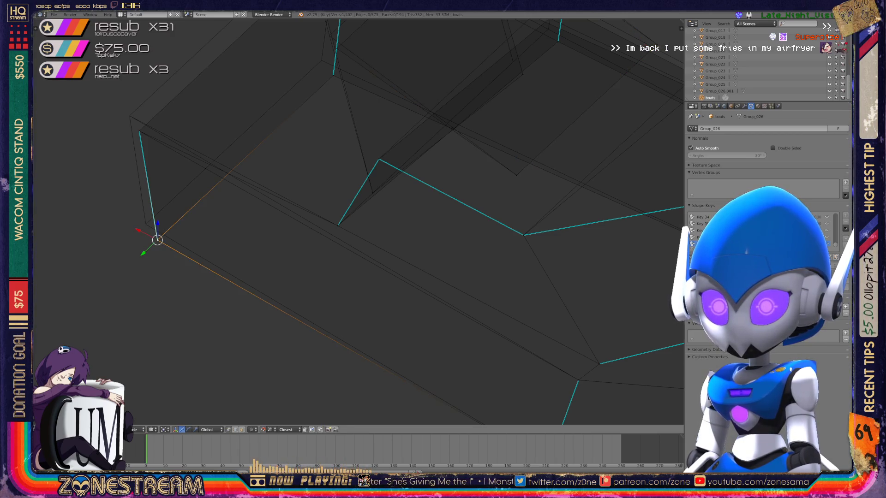
pyautogui.press('g')
pyautogui.click(146, 225)
pyautogui.rightClick(138, 132)
pyautogui.press('g')
pyautogui.scroll(-3, 360, 221)
pyautogui.moveTo(360, 222)
pyautogui.mouseDown(button='middle')
pyautogui.moveTo(425, 207)
pyautogui.moveTo(480, 233)
pyautogui.mouseUp(button='middle')
pyautogui.scroll(2, 476, 264)
# Step: Shift the lower-right vertex right and pull the right-side top vertex far up
pyautogui.rightClick(475, 263)
pyautogui.press('g')
pyautogui.click(482, 255)
pyautogui.rightClick(482, 207)
pyautogui.press('g')
pyautogui.click(488, 200)
pyautogui.keyDown('shift'); pyautogui.moveTo(489, 200); pyautogui.dragTo(517, 281, button='middle'); pyautogui.keyUp('shift')
pyautogui.press('g')
pyautogui.click(358, 80)
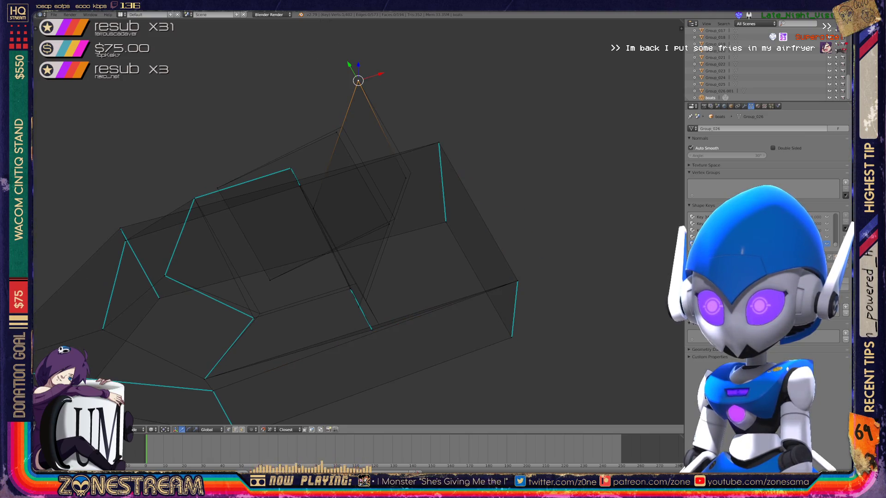
pyautogui.rightClick(404, 178)
pyautogui.press('g')
pyautogui.click(411, 173)
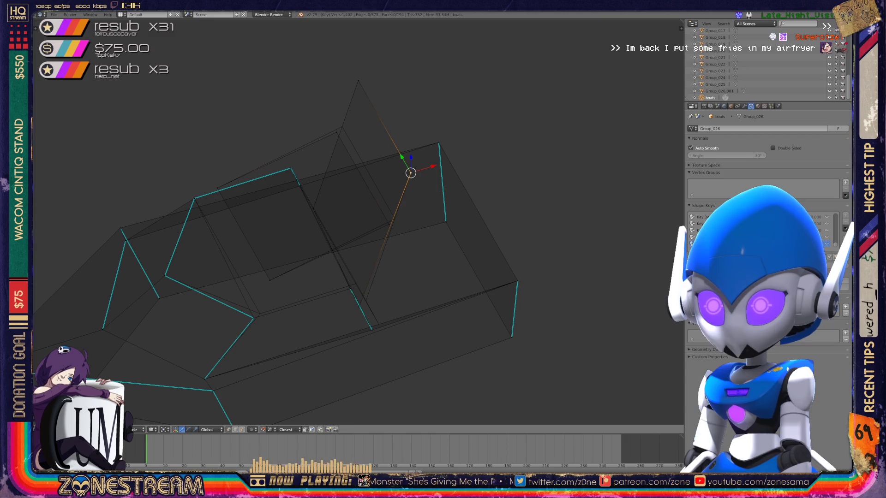
# Step: Move one vertex down its edge and an overlapping pair up-right
pyautogui.rightClick(389, 224)
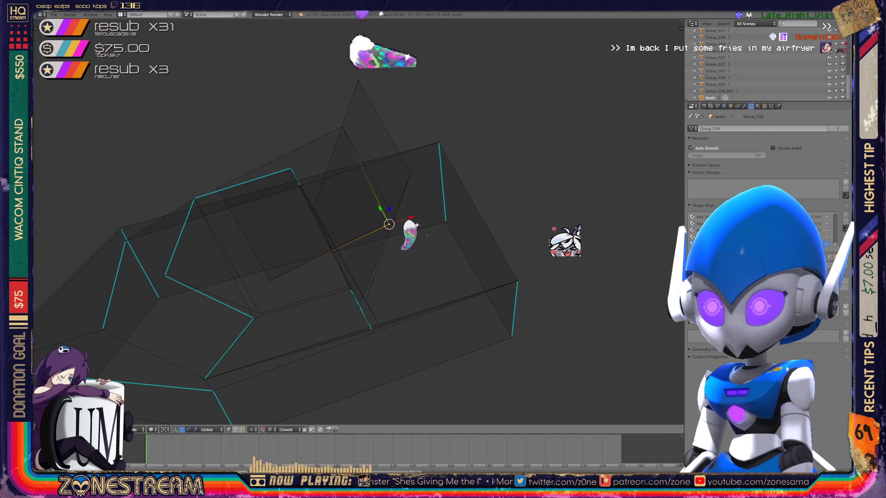
pyautogui.press('g')
pyautogui.click(365, 301)
pyautogui.scroll(5, 359, 222)
pyautogui.rightClick(287, 264)
pyautogui.keyDown('shift'); pyautogui.rightClick(287, 264); pyautogui.keyUp('shift')
pyautogui.press('g')
pyautogui.click(297, 256)
# Step: Place the last two vertices on the reference outline and return to Object Mode
pyautogui.rightClick(453, 213)
pyautogui.keyDown('shift'); pyautogui.rightClick(453, 213); pyautogui.keyUp('shift')
pyautogui.press('g')
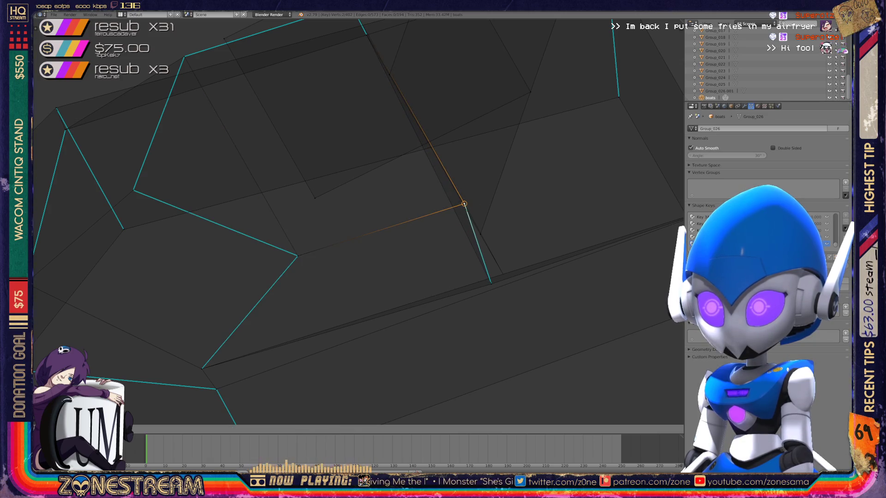
pyautogui.click(464, 203)
pyautogui.rightClick(490, 281)
pyautogui.keyDown('shift'); pyautogui.rightClick(490, 281); pyautogui.keyUp('shift')
pyautogui.press('g')
pyautogui.click(503, 274)
pyautogui.press('Tab')
pyautogui.scroll(-8, 332, 194)
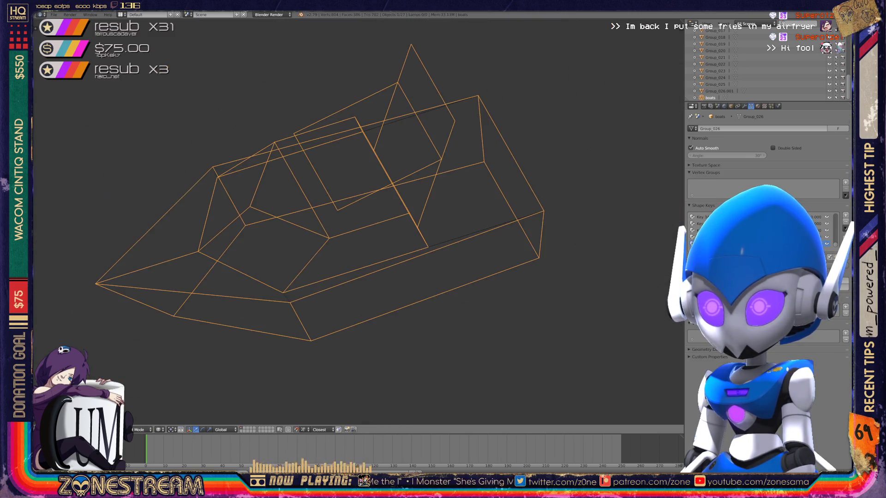
# Step: Orbit around the low-poly boot and switch it back into Edit Mode
pyautogui.moveTo(332, 194); pyautogui.dragTo(443, 175, button='middle')
pyautogui.press('x')
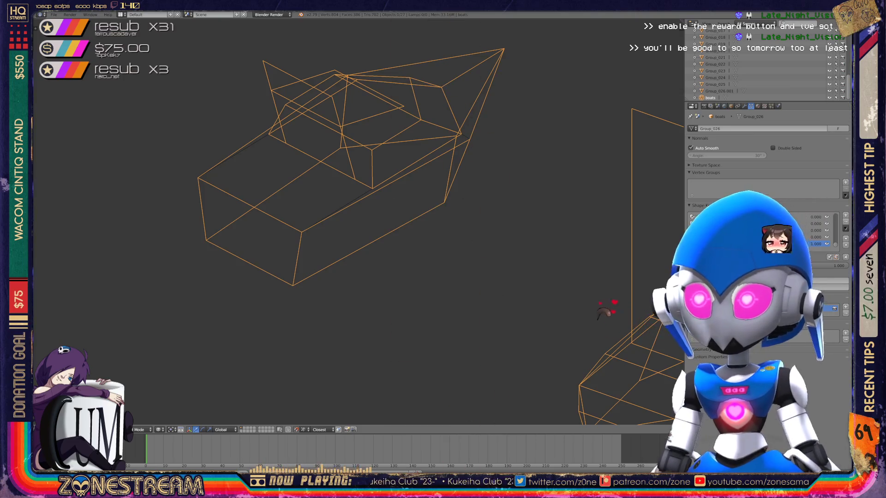
pyautogui.press('Tab')
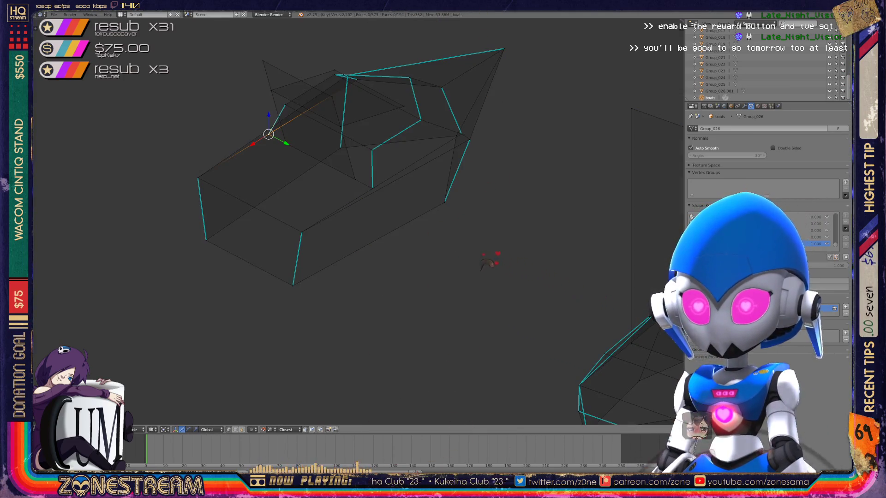
# Step: Switch editing to the second boot and slide its first toe vertex
pyautogui.scroll(-3, 351, 219)
pyautogui.press('Tab')
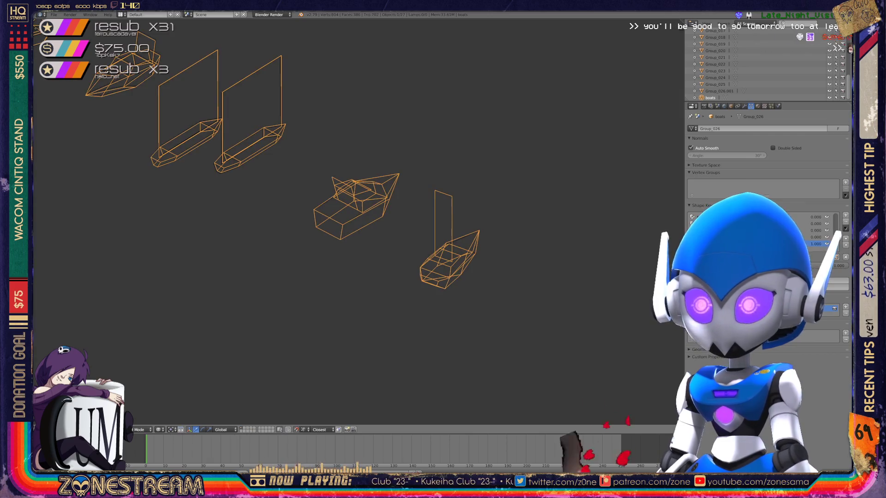
pyautogui.scroll(8, 258, 153)
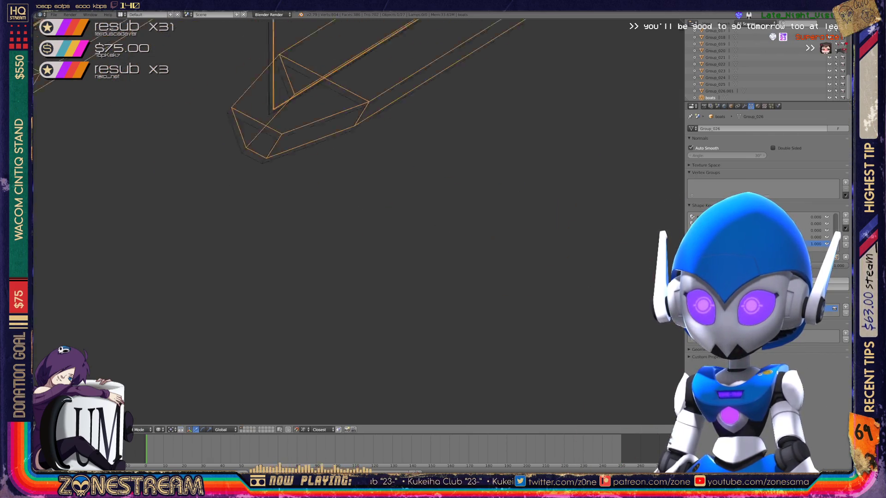
pyautogui.press('Tab')
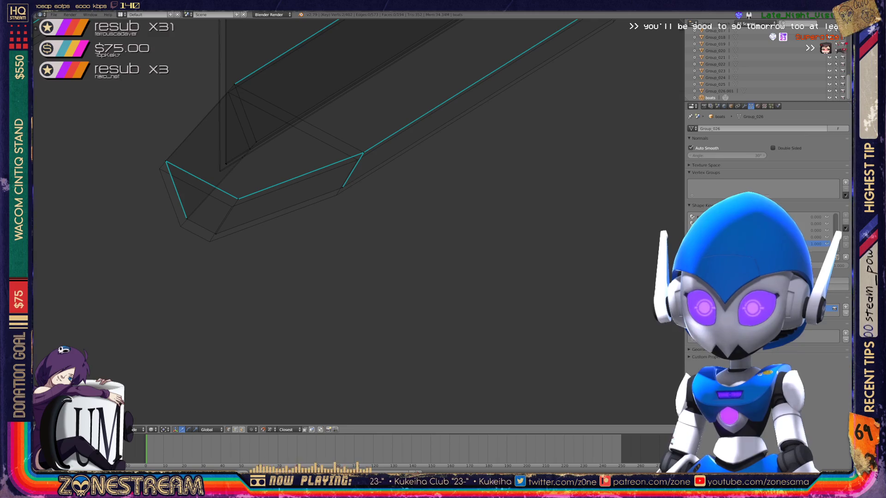
pyautogui.keyDown('shift'); pyautogui.moveTo(323, 184); pyautogui.dragTo(352, 233, button='middle'); pyautogui.keyUp('shift')
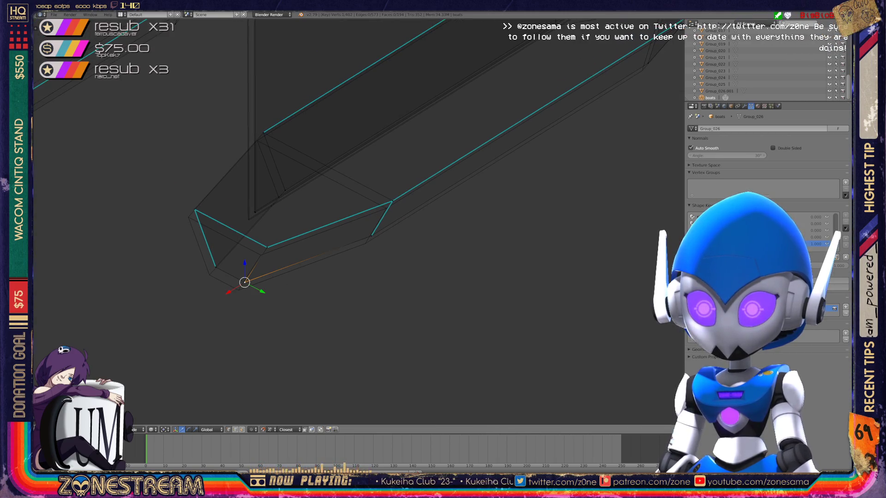
pyautogui.press('g')
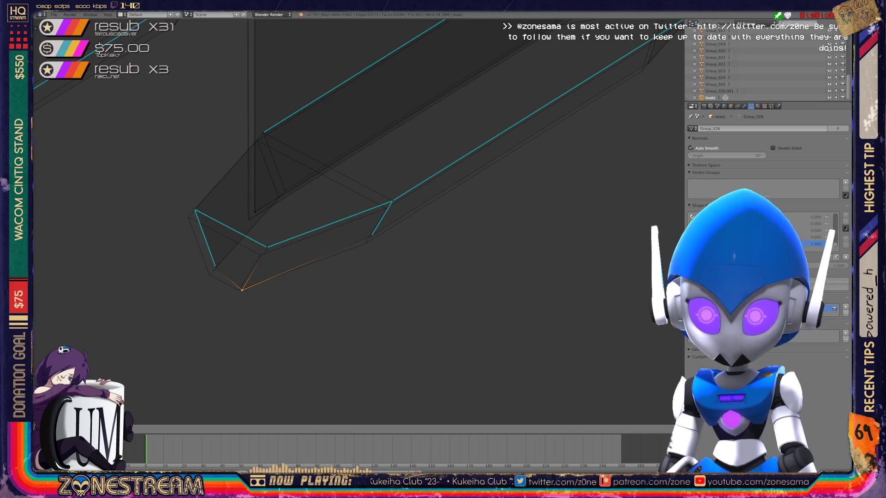
pyautogui.click(238, 289)
# Step: Slide the next toe vertices and a sole vertex along their edges
pyautogui.rightClick(215, 266)
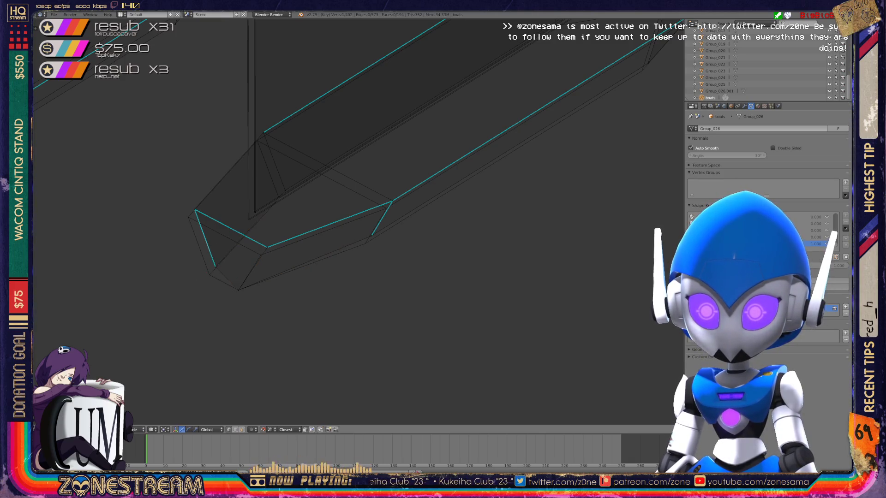
pyautogui.press('g')
pyautogui.click(209, 274)
pyautogui.rightClick(194, 209)
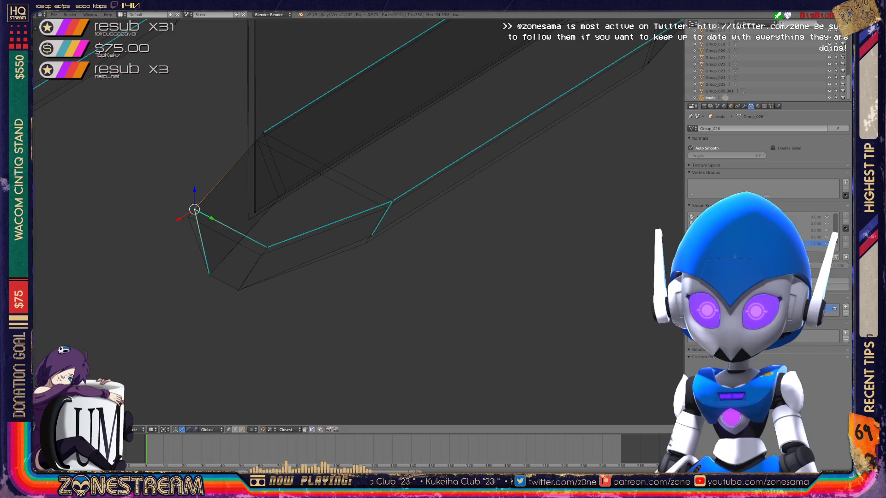
pyautogui.press('g')
pyautogui.click(189, 217)
pyautogui.rightClick(267, 248)
pyautogui.press('g')
pyautogui.click(261, 255)
# Step: Slide vertices further along the boot, redoing the misplaced upper-left vertex
pyautogui.rightClick(371, 235)
pyautogui.press('g')
pyautogui.click(366, 242)
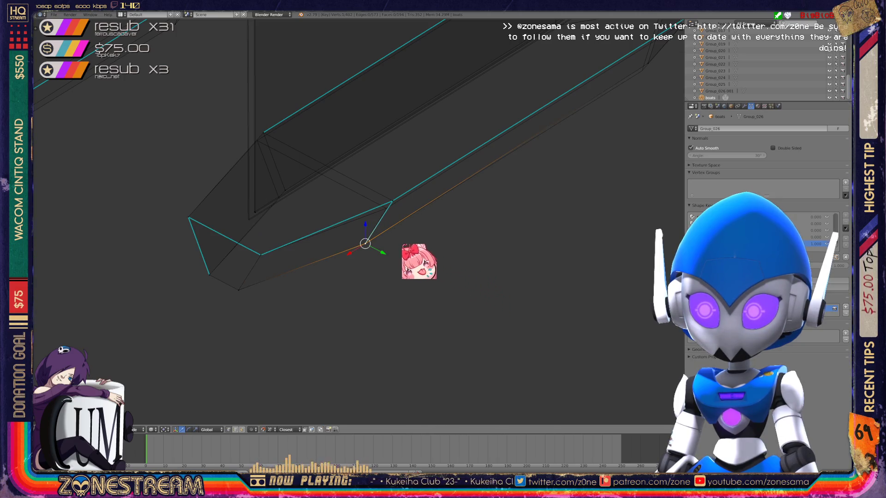
pyautogui.rightClick(392, 200)
pyautogui.press('g')
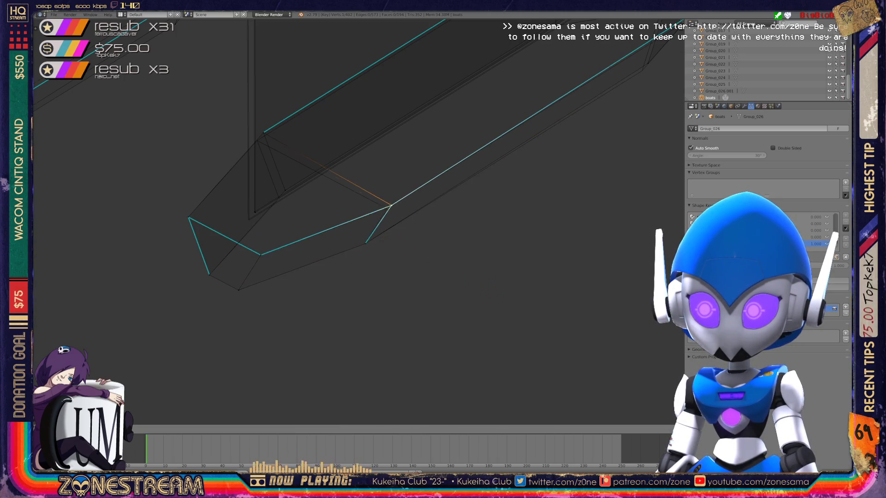
pyautogui.click(386, 208)
pyautogui.scroll(4, 328, 149)
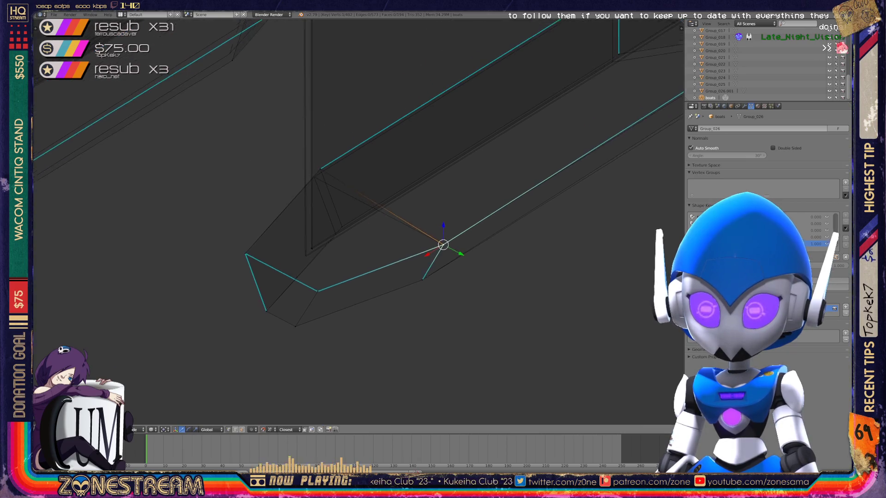
pyautogui.rightClick(328, 150)
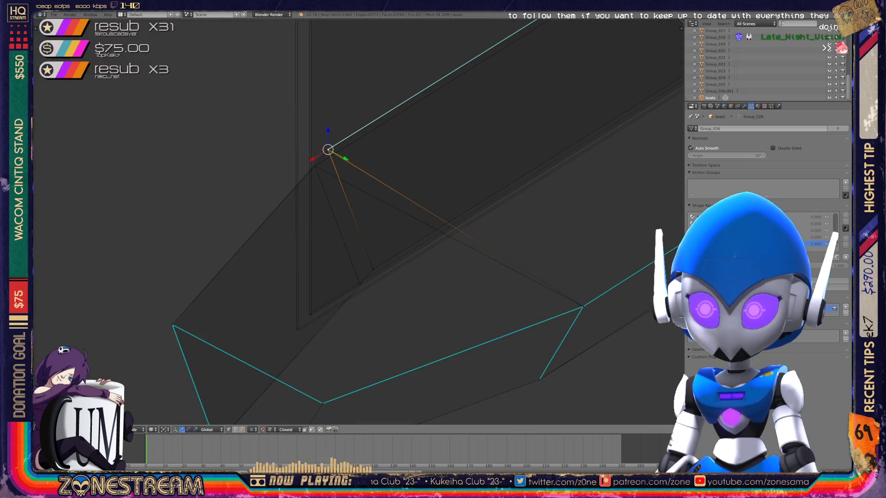
pyautogui.press('g')
pyautogui.click(317, 167)
pyautogui.hotkey('ctrl', 'z')
pyautogui.press('g')
pyautogui.click(315, 165)
# Step: Slide the lower-edge vertex and the vertical edge's base vertex into place
pyautogui.rightClick(373, 268)
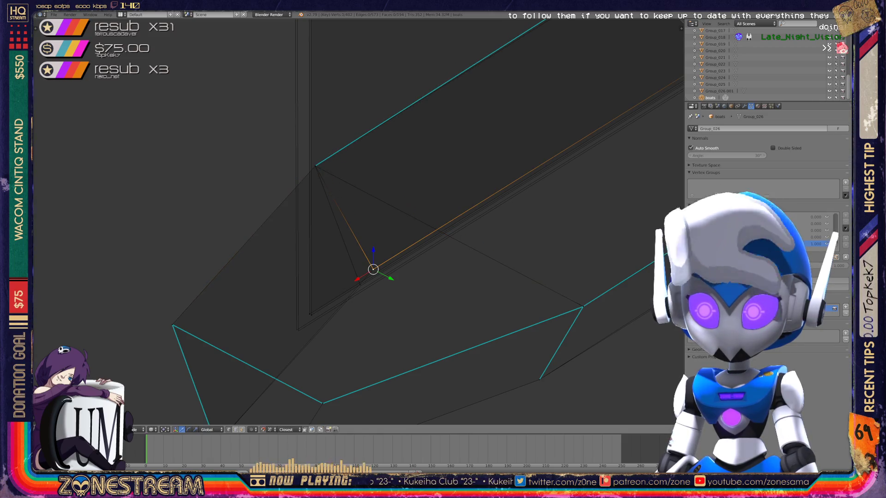
pyautogui.press('g')
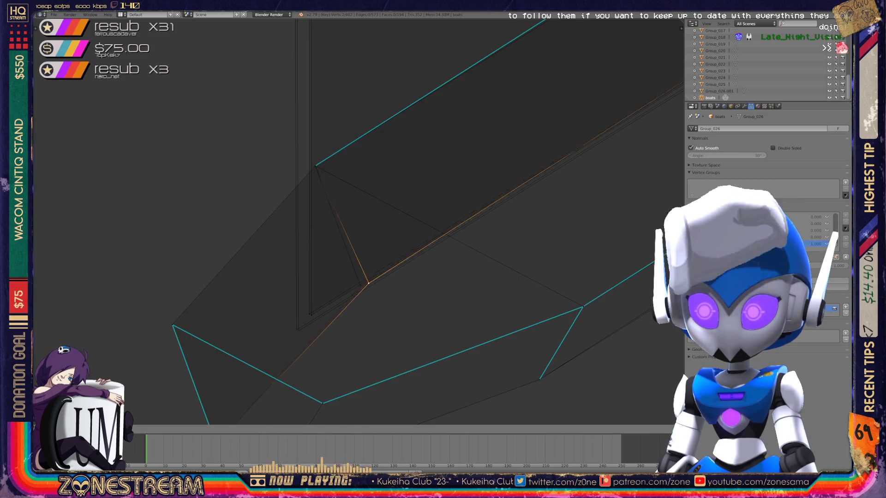
pyautogui.click(360, 286)
pyautogui.rightClick(310, 314)
pyautogui.press('g')
pyautogui.click(297, 330)
pyautogui.press('g')
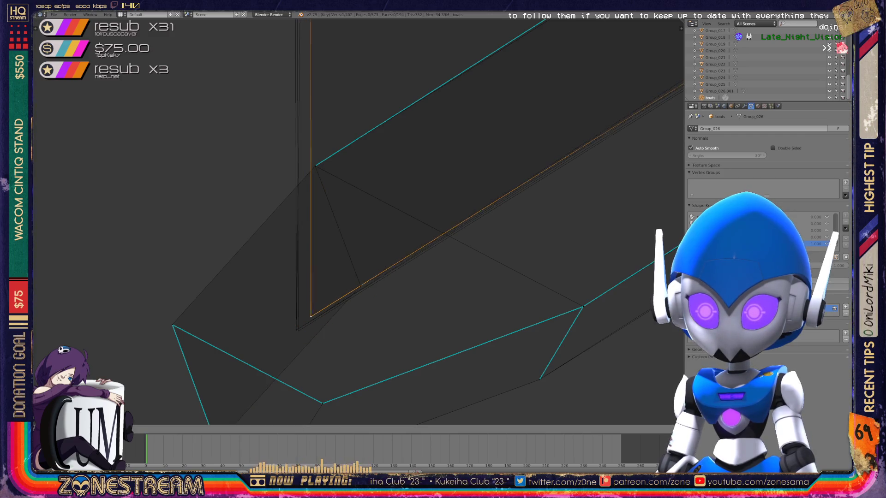
pyautogui.press('Escape')
pyautogui.scroll(-4, 359, 222)
pyautogui.scroll(-3, 358, 222)
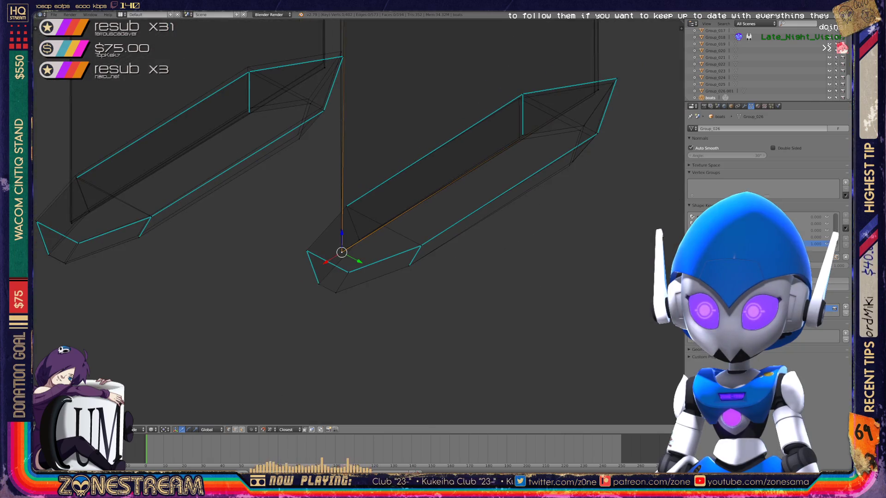
# Step: Slide the hull's inner-corner vertex and the far-side vertex to new positions along their edges
pyautogui.scroll(6, 359, 222)
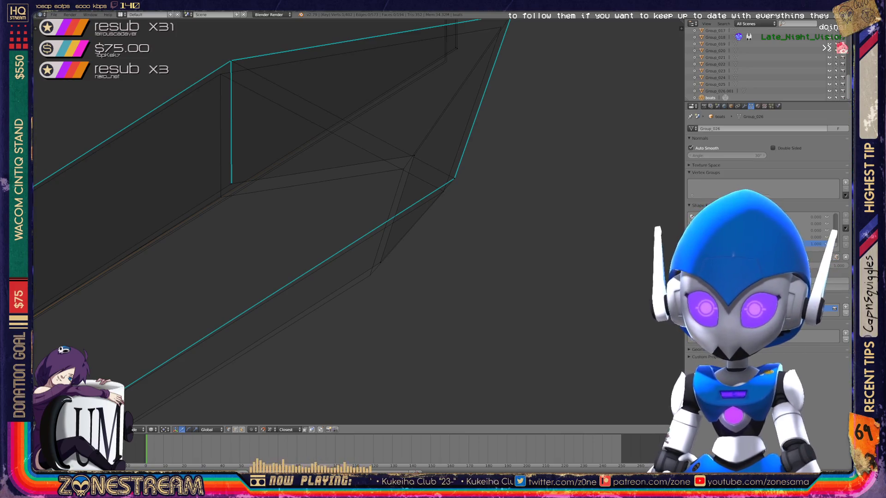
pyautogui.press('a')
pyautogui.rightClick(231, 183)
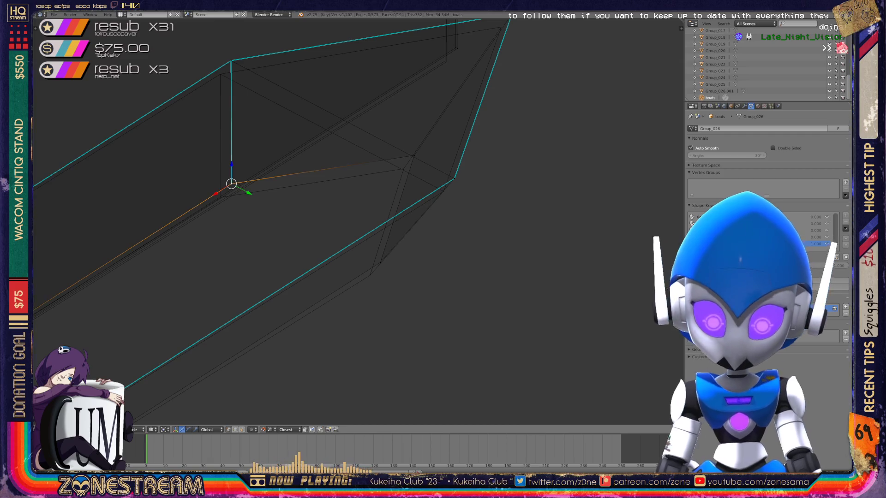
pyautogui.press('g')
pyautogui.click(221, 197)
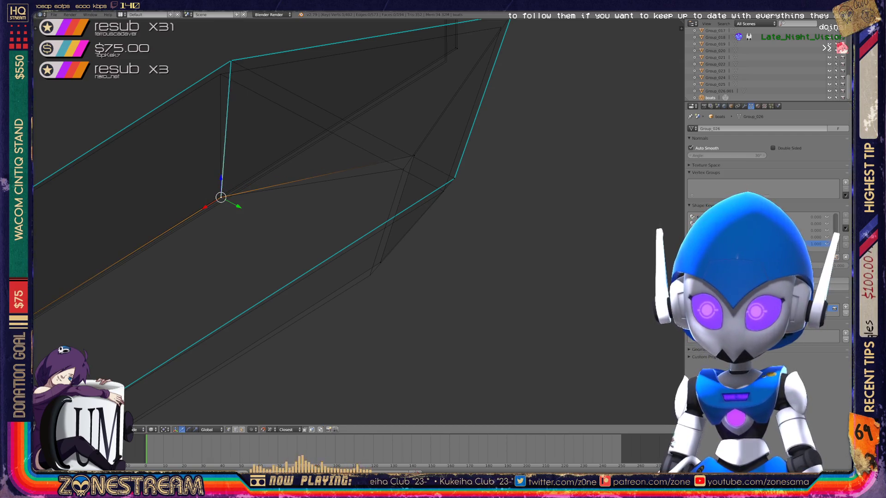
pyautogui.rightClick(413, 155)
pyautogui.press('g')
pyautogui.click(403, 168)
# Step: Reposition the lower corner, right-edge and top vertices to straighten the boot's edges
pyautogui.rightClick(380, 262)
pyautogui.press('g')
pyautogui.click(369, 276)
pyautogui.rightClick(454, 178)
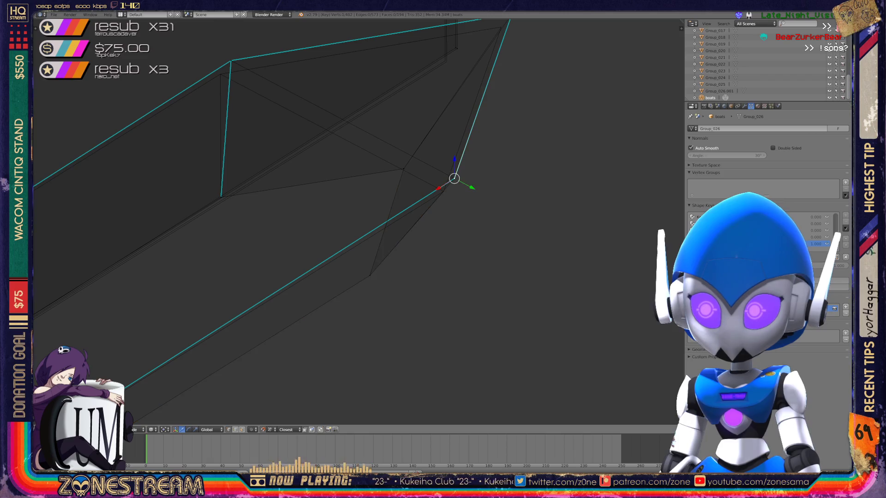
pyautogui.press('g')
pyautogui.click(443, 191)
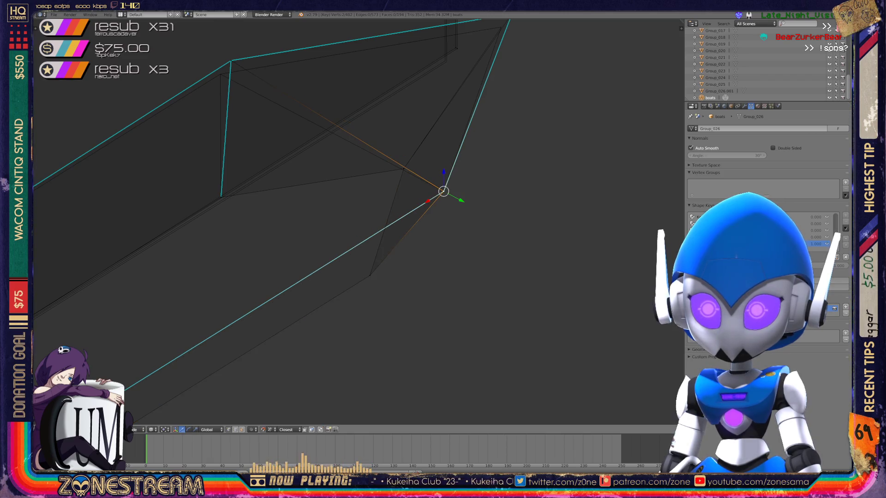
pyautogui.rightClick(231, 60)
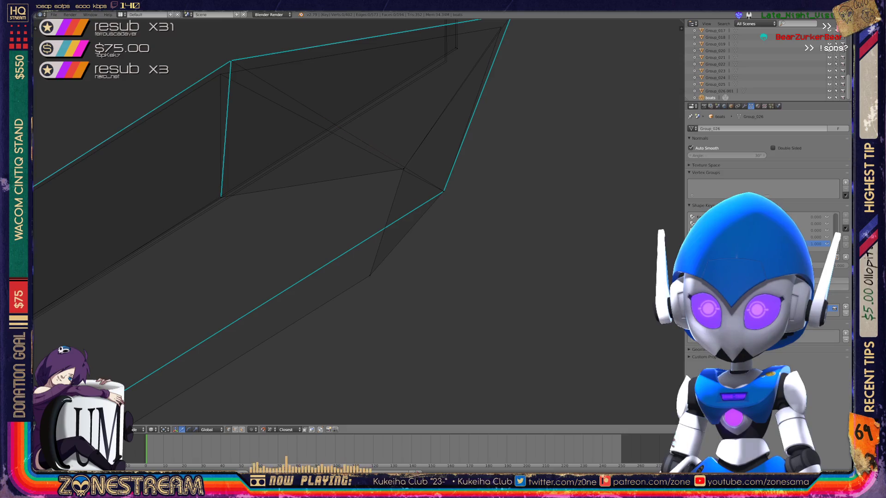
pyautogui.press('g')
pyautogui.click(220, 75)
# Step: Re-place the boot's corner vertex from a new view, leaving the top-right corner unchanged
pyautogui.moveTo(322, 207)
pyautogui.mouseDown(button='middle')
pyautogui.moveTo(350, 217)
pyautogui.moveTo(299, 239)
pyautogui.moveTo(328, 230)
pyautogui.mouseUp(button='middle')
pyautogui.rightClick(343, 165)
pyautogui.press('g')
pyautogui.press('Return')
pyautogui.hotkey('ctrl', 'z')
pyautogui.press('g')
pyautogui.press('Return')
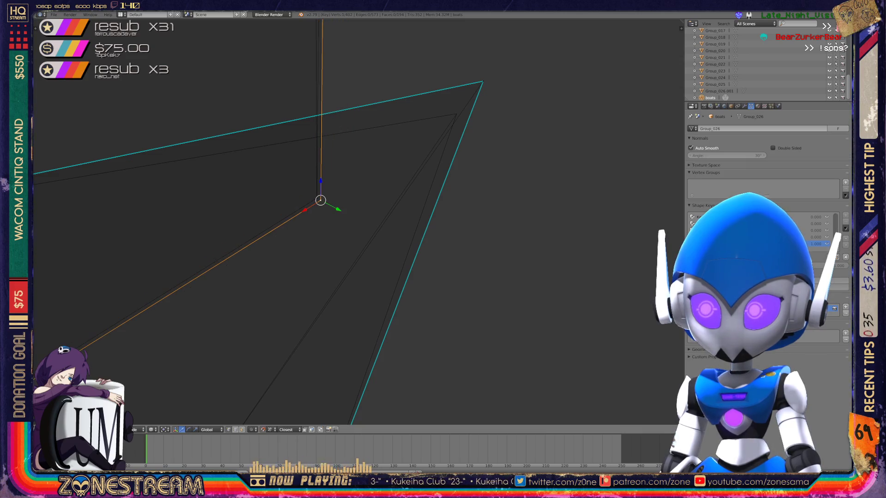
pyautogui.press('g')
pyautogui.press('Return')
pyautogui.hotkey('ctrl', 'z')
pyautogui.hotkey('ctrl', 'shift', 'z')
pyautogui.press('g')
pyautogui.press('Escape')
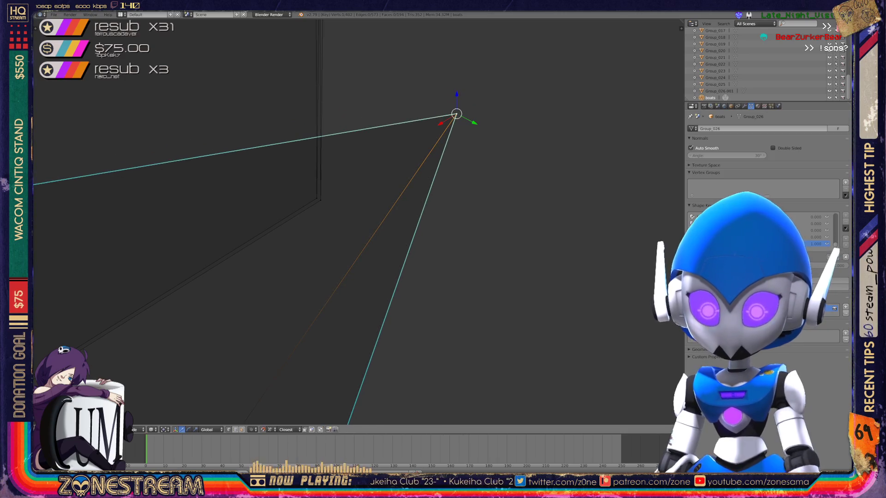
# Step: Slide two corner vertices down-left along their edges, redoing the second slide
pyautogui.scroll(-3, 360, 222)
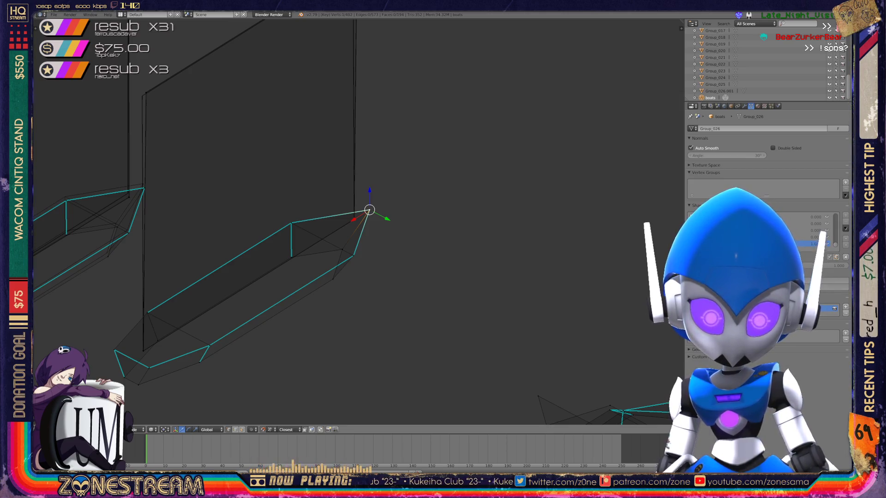
pyautogui.scroll(-3, 359, 221)
pyautogui.scroll(5, 360, 221)
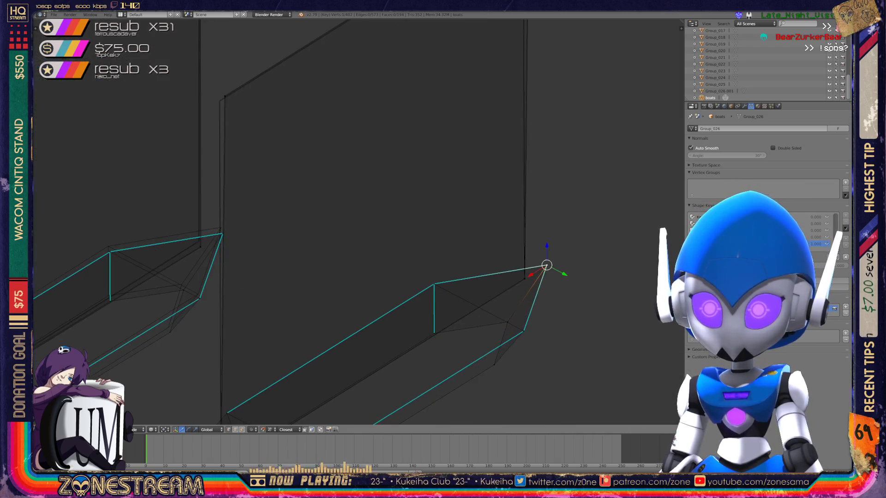
pyautogui.scroll(5, 360, 222)
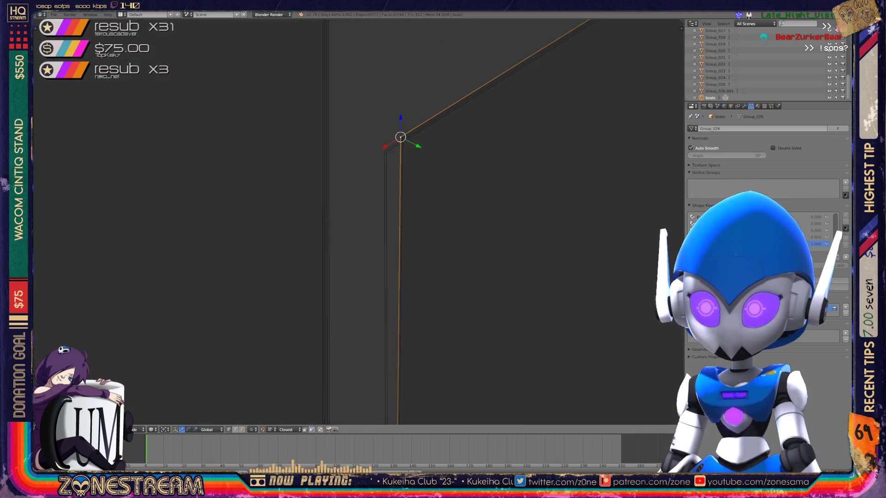
pyautogui.moveTo(400, 137); pyautogui.dragTo(388, 153)
pyautogui.scroll(-1, 371, 188)
pyautogui.moveTo(372, 188)
pyautogui.mouseDown(button='middle')
pyautogui.moveTo(318, 210)
pyautogui.moveTo(318, 313)
pyautogui.moveTo(327, 332)
pyautogui.mouseUp(button='middle')
pyautogui.moveTo(432, 192); pyautogui.dragTo(398, 222)
pyautogui.hotkey('ctrl', 'z')
pyautogui.moveTo(435, 194); pyautogui.dragTo(402, 223)
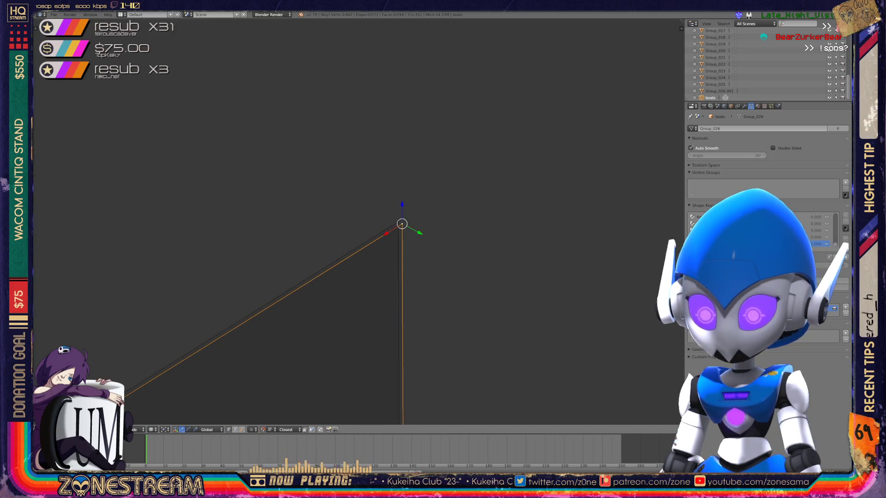
pyautogui.scroll(-5, 401, 223)
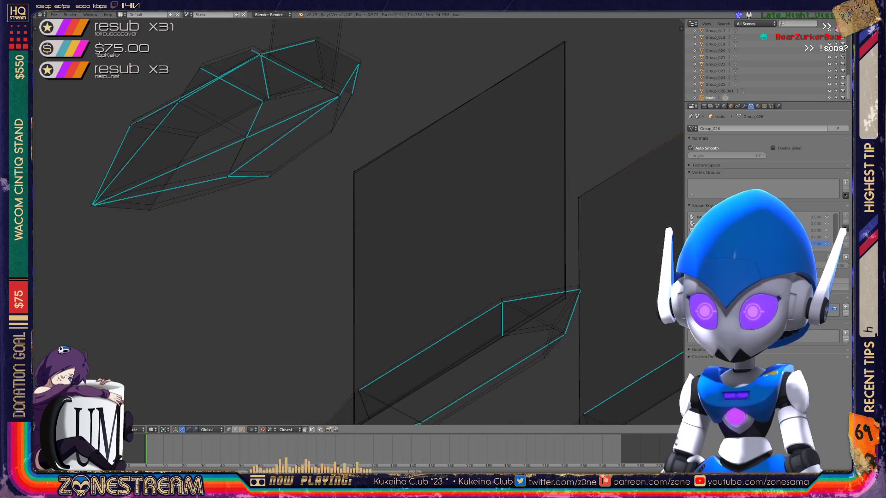
pyautogui.scroll(5, 535, 341)
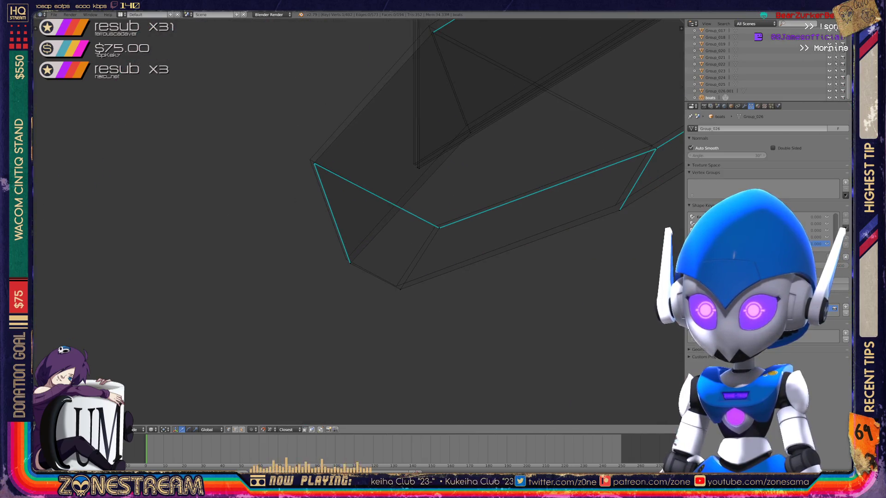
# Step: Nudge the upper-left, lower-left, middle and bottom hull vertices slightly up-left
pyautogui.rightClick(313, 163)
pyautogui.moveTo(314, 164); pyautogui.dragTo(310, 160, button='right')
pyautogui.rightClick(350, 263)
pyautogui.moveTo(350, 263); pyautogui.dragTo(346, 258, button='right')
pyautogui.rightClick(439, 228)
pyautogui.moveTo(439, 228); pyautogui.dragTo(435, 226, button='right')
pyautogui.rightClick(401, 289)
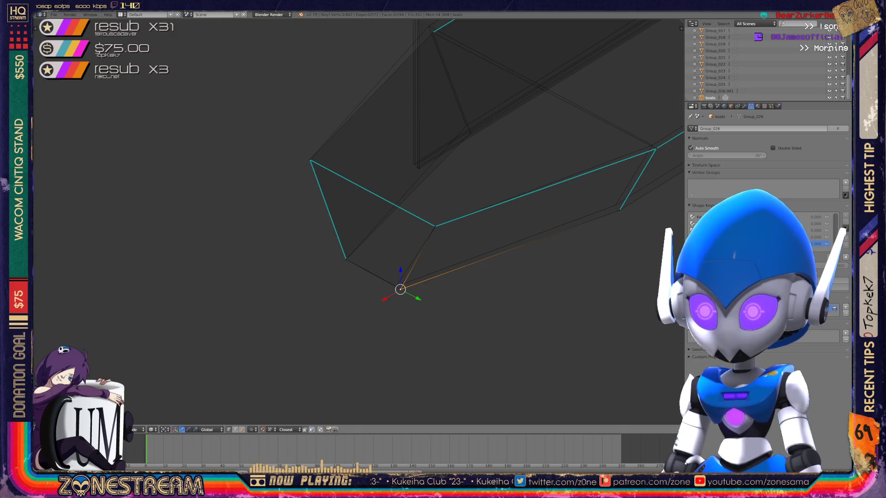
pyautogui.moveTo(400, 289); pyautogui.dragTo(396, 286, button='right')
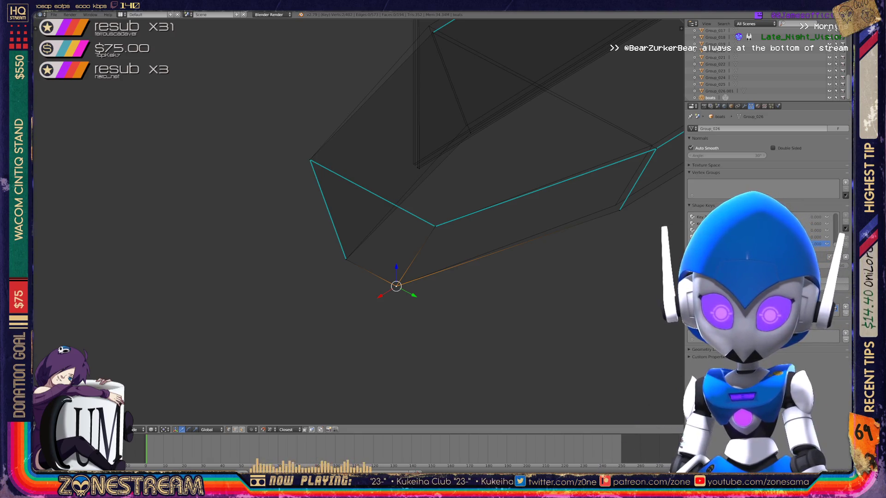
# Step: Shift the hull's inner corner vertex slightly up-left after checking vertices further along
pyautogui.moveTo(396, 286)
pyautogui.keyDown('shift'); pyautogui.mouseDown(button='middle')
pyautogui.moveTo(303, 372)
pyautogui.moveTo(254, 330)
pyautogui.mouseUp(button='middle'); pyautogui.keyUp('shift')
pyautogui.rightClick(510, 190)
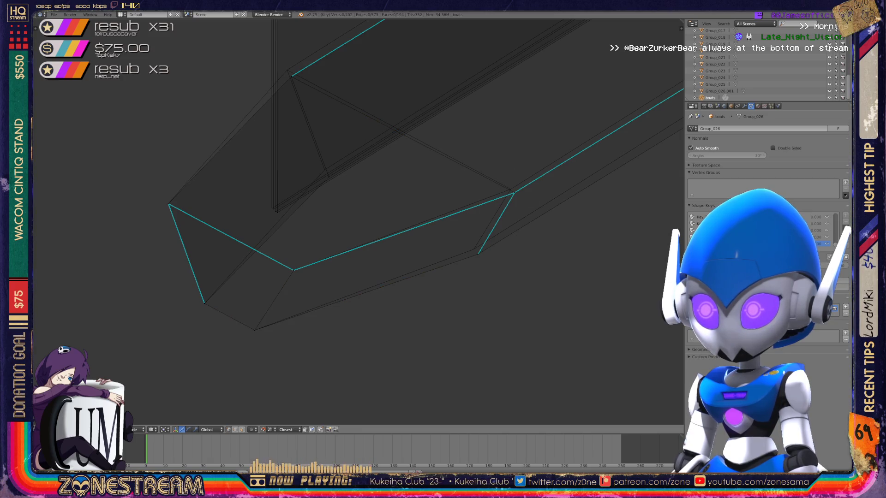
pyautogui.rightClick(473, 249)
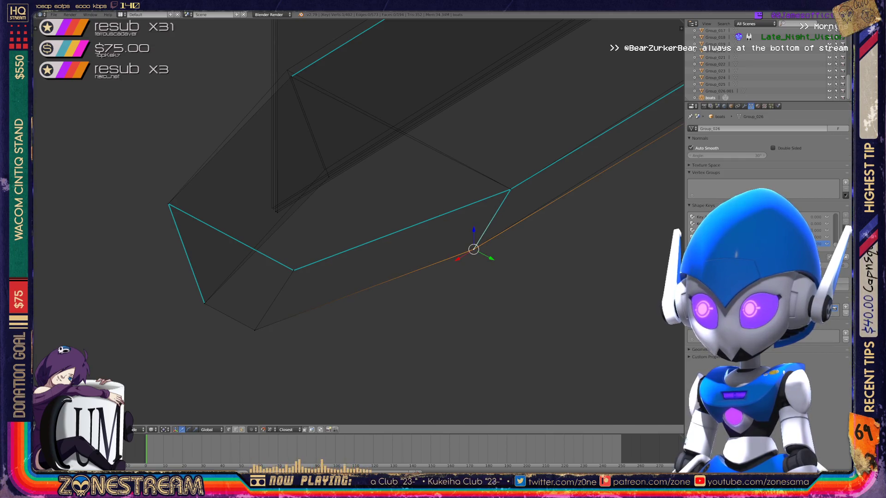
pyautogui.rightClick(272, 208)
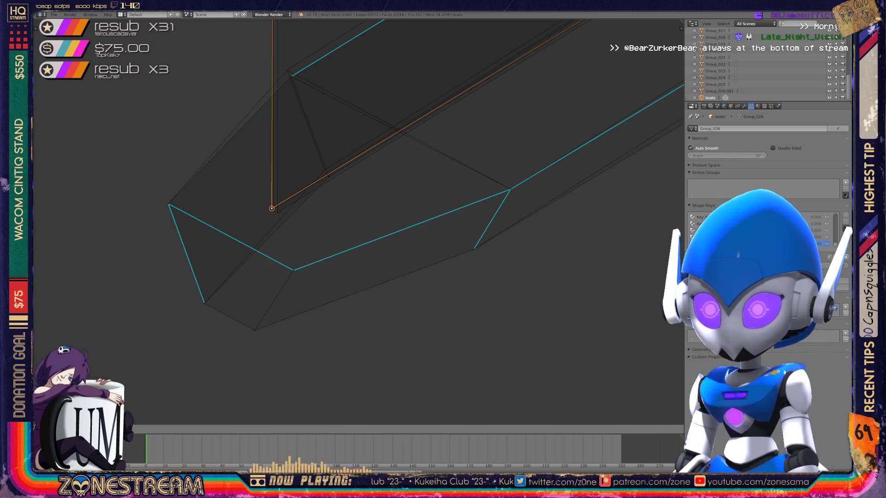
pyautogui.press('g')
pyautogui.press('Return')
pyautogui.rightClick(328, 177)
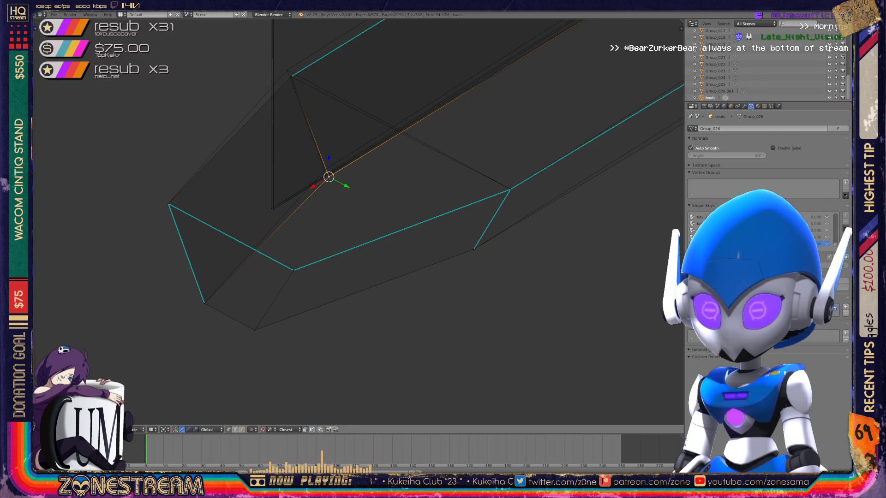
pyautogui.keyDown('shift'); pyautogui.moveTo(351, 230); pyautogui.dragTo(363, 316, button='middle'); pyautogui.keyUp('shift')
pyautogui.rightClick(304, 162)
pyautogui.moveTo(304, 162); pyautogui.dragTo(300, 155)
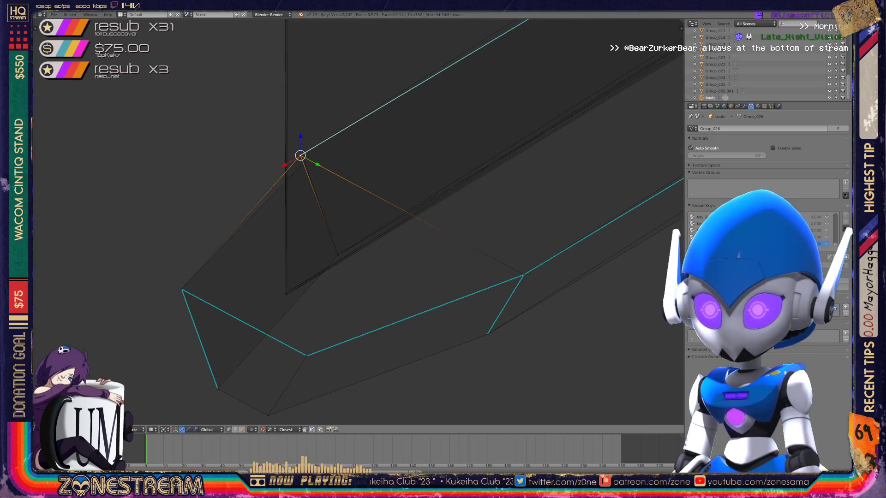
pyautogui.moveTo(350, 222); pyautogui.dragTo(290, 203, button='middle')
pyautogui.scroll(2, 395, 152)
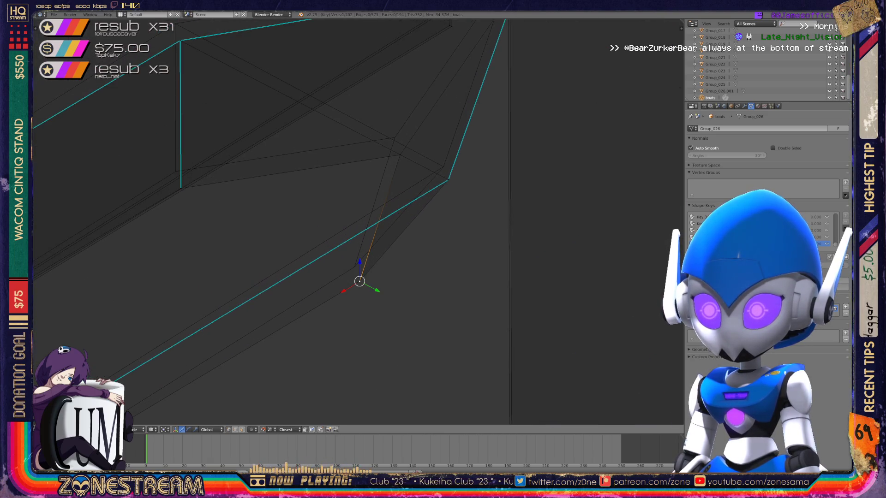
# Step: Move the hull's corner, top and right-side vertices up-left
pyautogui.keyDown('shift'); pyautogui.rightClick(360, 281); pyautogui.keyUp('shift')
pyautogui.moveTo(360, 281); pyautogui.dragTo(381, 331, button='middle')
pyautogui.rightClick(207, 252)
pyautogui.moveTo(207, 252); pyautogui.dragTo(202, 235)
pyautogui.rightClick(207, 105)
pyautogui.moveTo(206, 104); pyautogui.dragTo(201, 87)
pyautogui.rightClick(427, 218)
pyautogui.moveTo(427, 218); pyautogui.dragTo(421, 201)
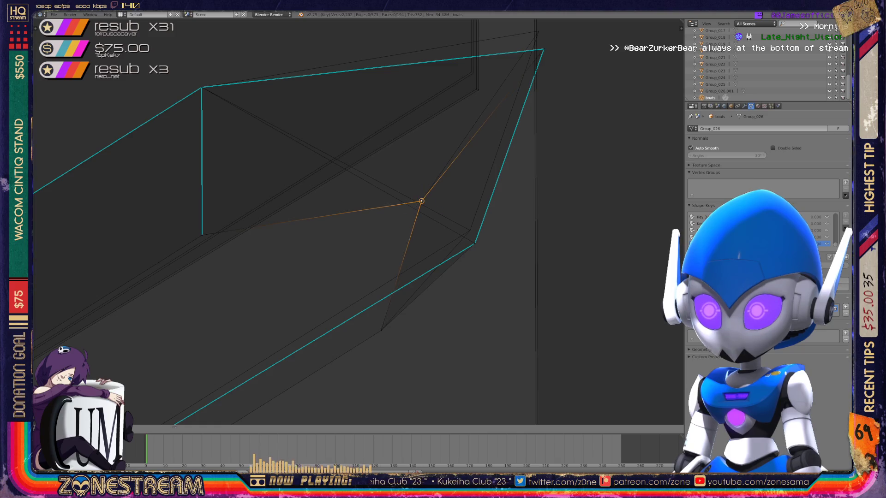
# Step: Pull the top-right and lower bow vertices up-left, then reposition the upper bow vertex
pyautogui.keyDown('shift'); pyautogui.moveTo(421, 201); pyautogui.dragTo(340, 282, button='middle'); pyautogui.keyUp('shift')
pyautogui.rightClick(462, 130)
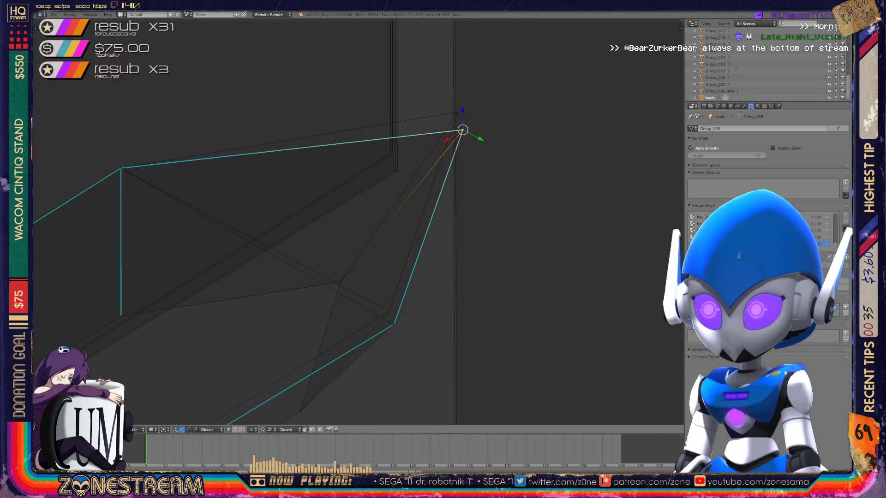
pyautogui.moveTo(462, 130); pyautogui.dragTo(457, 112)
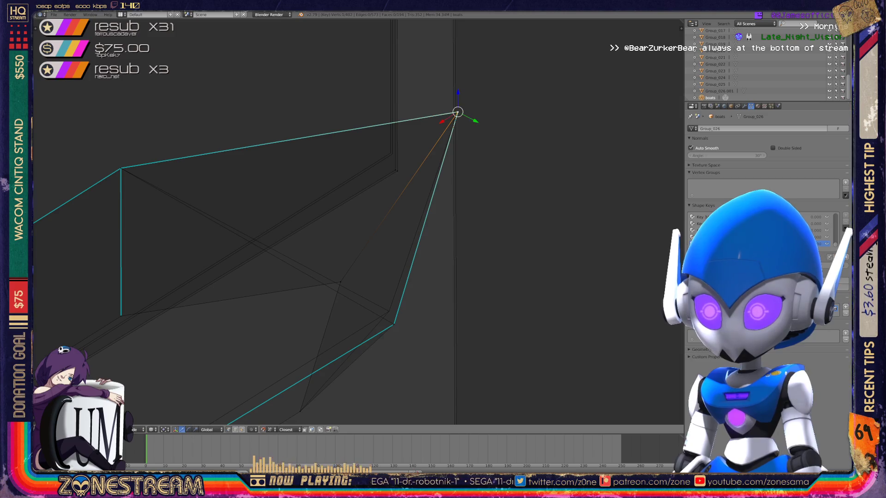
pyautogui.keyDown('shift'); pyautogui.rightClick(393, 324); pyautogui.keyUp('shift')
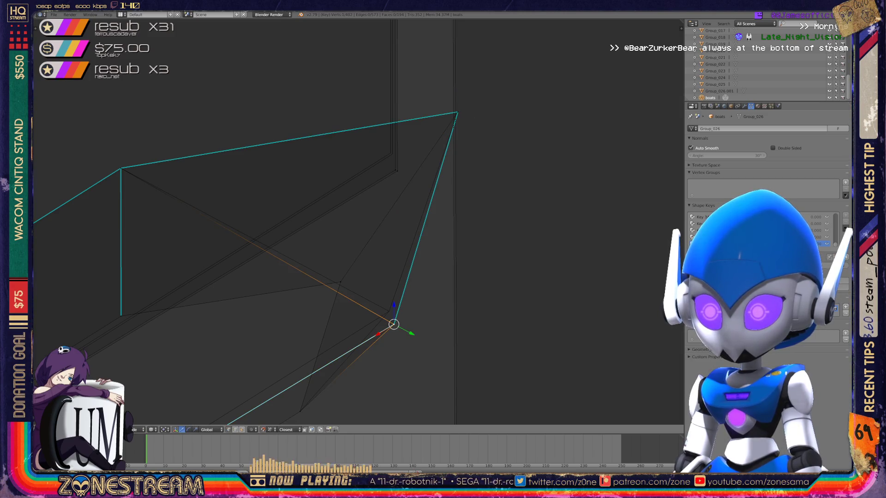
pyautogui.moveTo(393, 324); pyautogui.dragTo(389, 311)
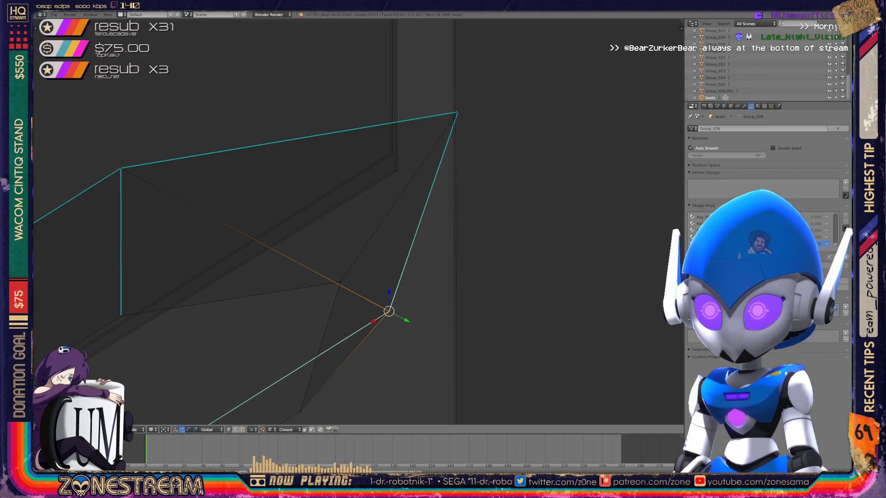
pyautogui.press('a')
pyautogui.rightClick(390, 153)
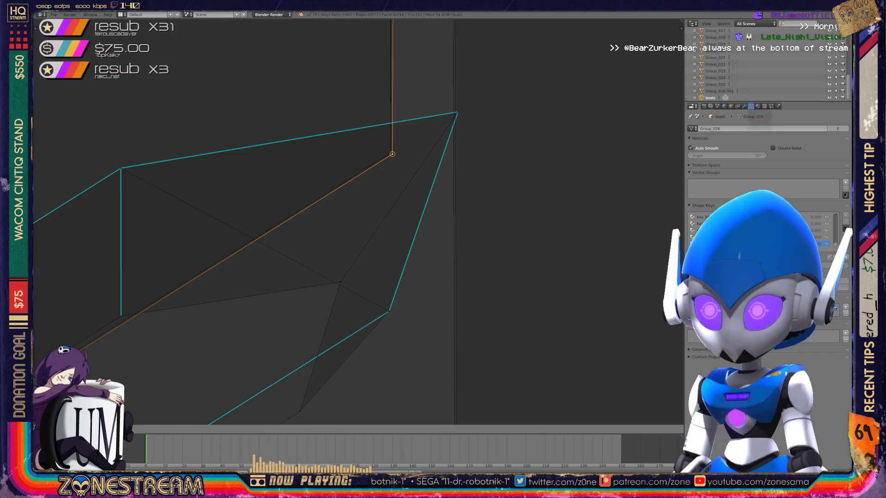
pyautogui.click(393, 153)
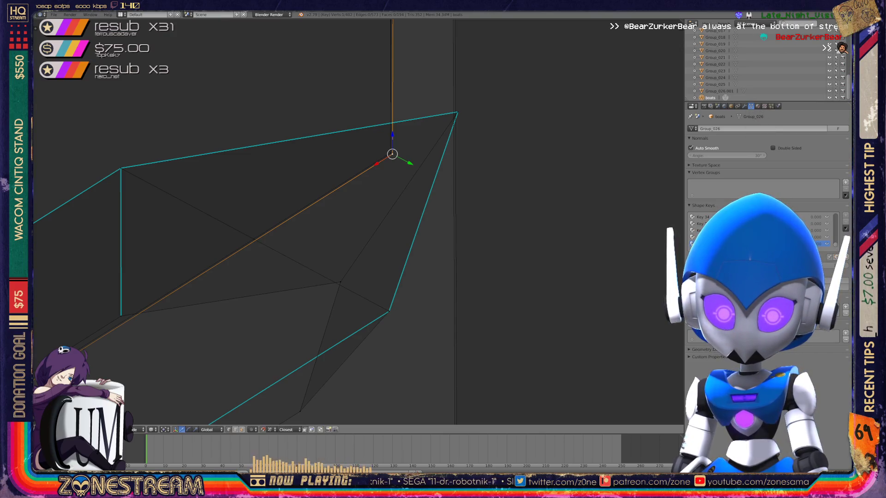
pyautogui.scroll(-10, 359, 221)
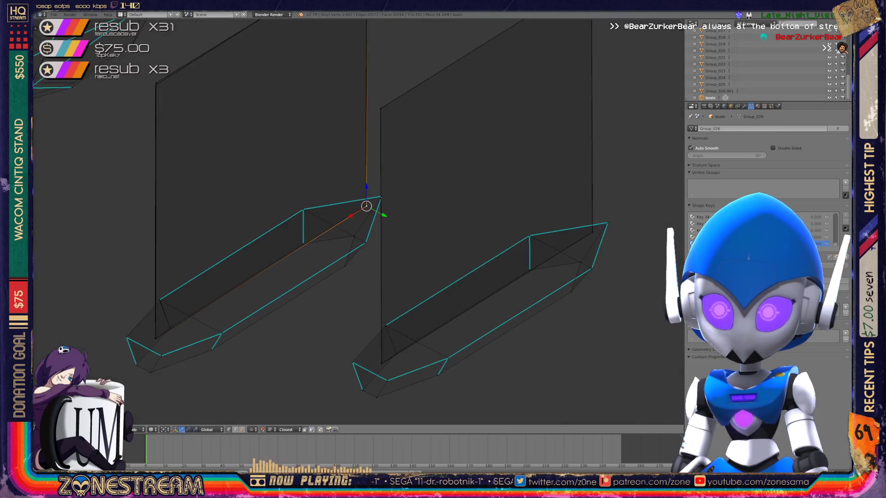
# Step: Inspect the hull and sail corner vertices on the two centred hulls
pyautogui.keyDown('shift'); pyautogui.moveTo(358, 221); pyautogui.dragTo(466, 299, button='middle'); pyautogui.keyUp('shift')
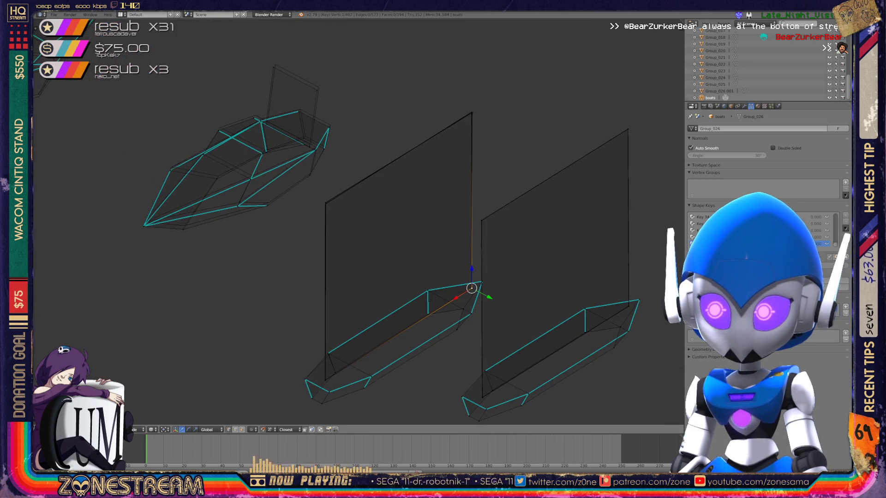
pyautogui.scroll(10, 359, 222)
pyautogui.scroll(3, 358, 222)
pyautogui.scroll(2, 358, 221)
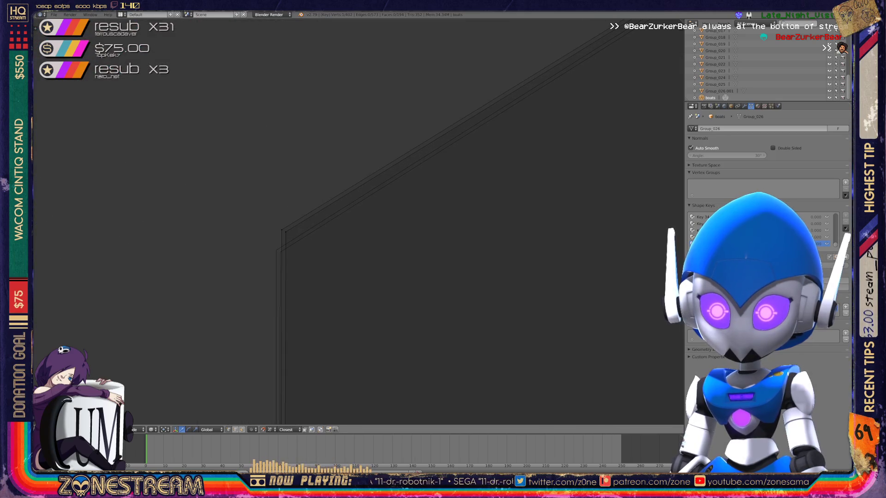
pyautogui.rightClick(280, 229)
pyautogui.rightClick(278, 247)
pyautogui.rightClick(286, 232)
pyautogui.scroll(-5, 358, 222)
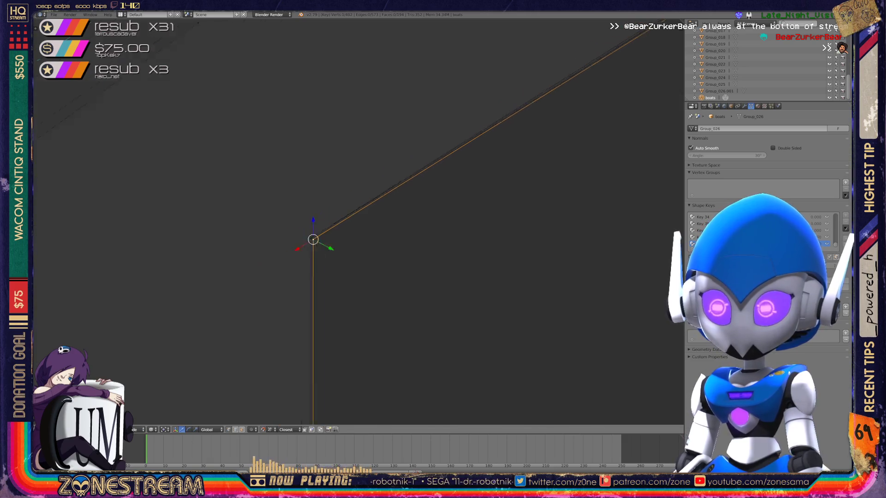
pyautogui.scroll(8, 359, 222)
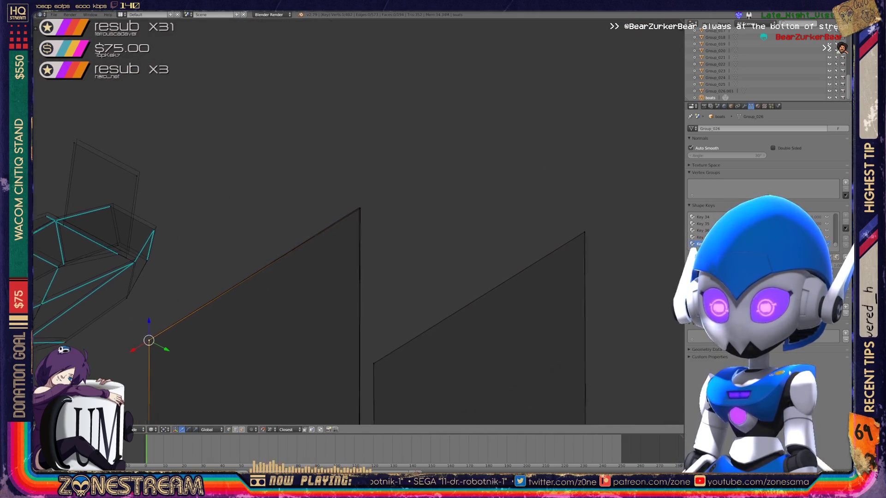
pyautogui.scroll(4, 359, 222)
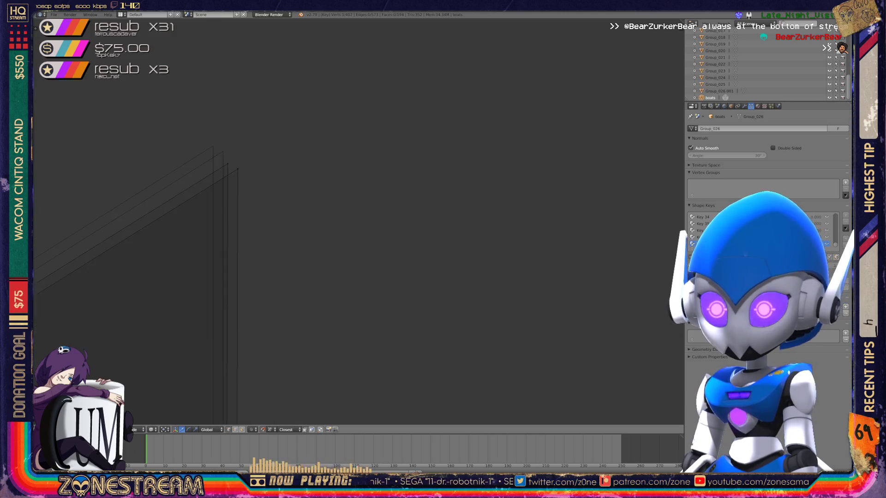
pyautogui.rightClick(268, 214)
pyautogui.rightClick(255, 201)
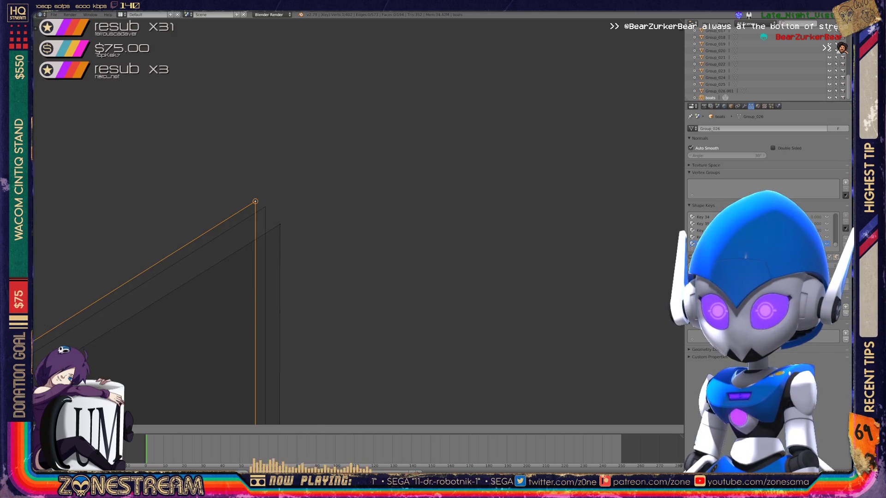
pyautogui.rightClick(268, 215)
pyautogui.moveTo(268, 215)
pyautogui.keyDown('shift'); pyautogui.mouseDown(button='middle')
pyautogui.moveTo(265, 203)
pyautogui.moveTo(337, 218)
pyautogui.mouseUp(button='middle'); pyautogui.keyUp('shift')
# Step: Save the scene over boats.blend, twice
pyautogui.hotkey('ctrl', 's')
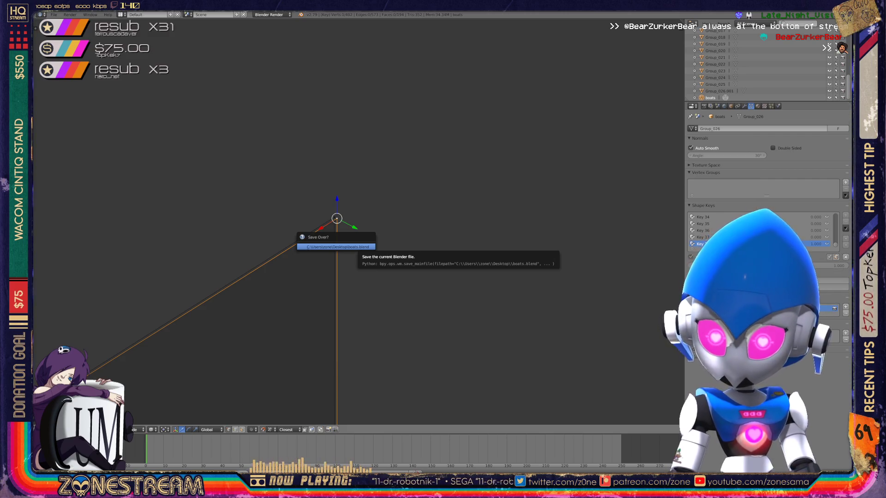
pyautogui.press('Return')
pyautogui.hotkey('ctrl', 's')
pyautogui.press('Return')
# Step: Enter Edit Mode on the next boat and raise its hull's front tip vertex slightly
pyautogui.scroll(-10, 359, 221)
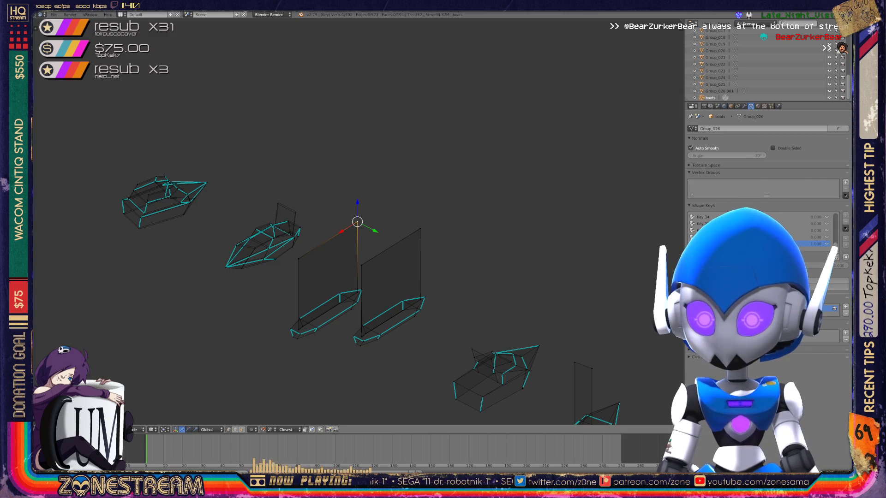
pyautogui.press('Tab')
pyautogui.keyDown('shift'); pyautogui.moveTo(221, 243); pyautogui.dragTo(343, 238, button='middle'); pyautogui.keyUp('shift')
pyautogui.scroll(6, 344, 238)
pyautogui.scroll(-3, 443, 222)
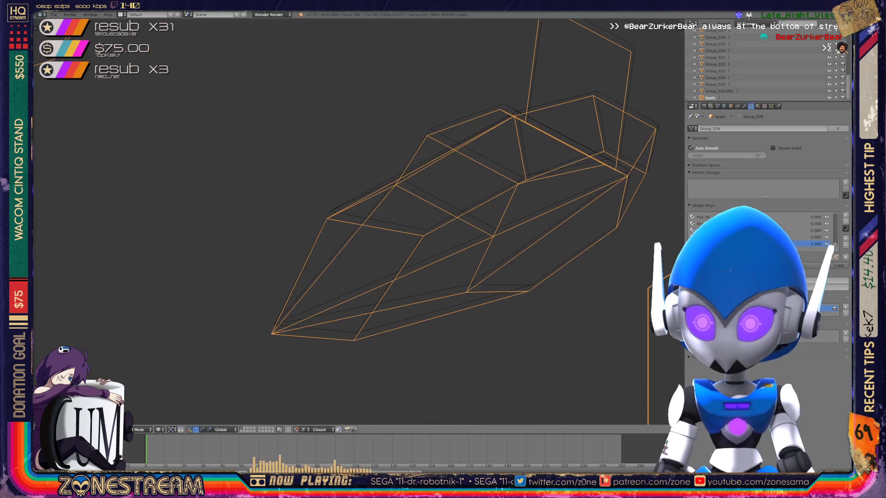
pyautogui.press('Tab')
pyautogui.scroll(5, 442, 221)
pyautogui.rightClick(239, 350)
pyautogui.rightClick(239, 351)
pyautogui.rightClick(239, 350)
pyautogui.moveTo(238, 351); pyautogui.dragTo(244, 334)
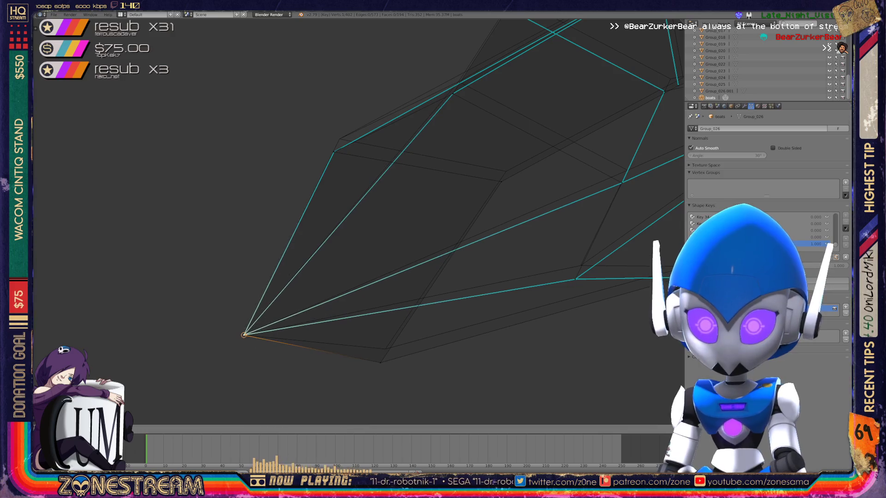
# Step: Raise the upper-edge, left-side, lower-edge and right-side hull vertices slightly up-right
pyautogui.keyDown('shift'); pyautogui.rightClick(380, 363); pyautogui.keyUp('shift')
pyautogui.keyDown('shift'); pyautogui.moveTo(415, 230); pyautogui.dragTo(273, 302, button='middle'); pyautogui.keyUp('shift')
pyautogui.rightClick(358, 253)
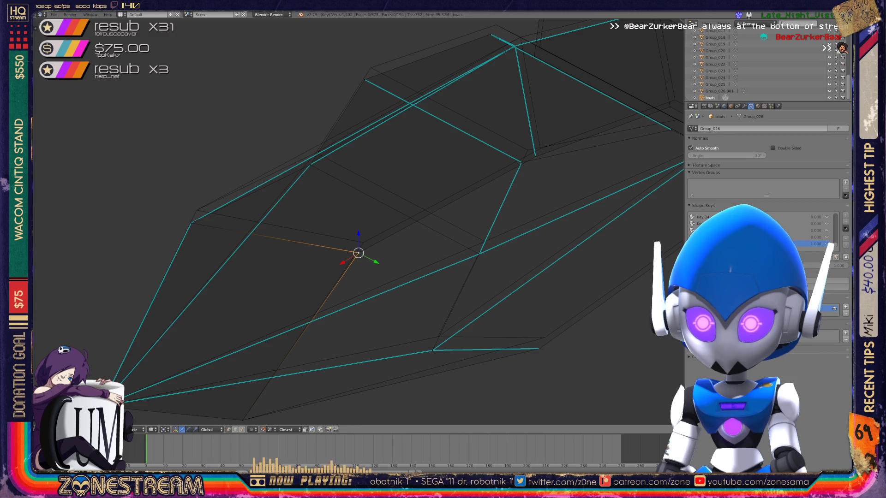
pyautogui.moveTo(359, 253); pyautogui.dragTo(363, 243)
pyautogui.rightClick(190, 223)
pyautogui.moveTo(191, 223); pyautogui.dragTo(196, 211)
pyautogui.keyDown('shift'); pyautogui.moveTo(196, 210); pyautogui.dragTo(171, 163, button='middle'); pyautogui.keyUp('shift')
pyautogui.rightClick(408, 303)
pyautogui.moveTo(407, 302); pyautogui.dragTo(413, 289)
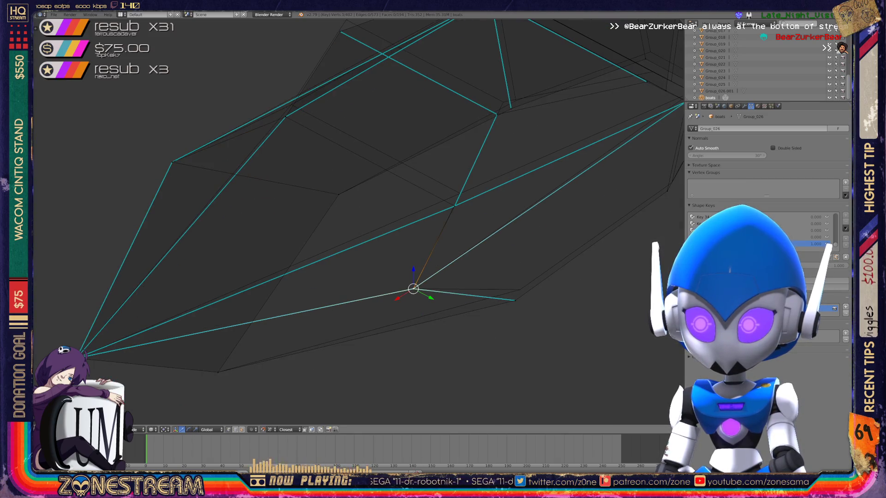
pyautogui.rightClick(514, 300)
pyautogui.moveTo(515, 300); pyautogui.dragTo(518, 291)
# Step: Raise the middle and inner-edge vertices upward to match the reference outline
pyautogui.keyDown('shift'); pyautogui.moveTo(518, 291); pyautogui.dragTo(508, 374, button='middle'); pyautogui.keyUp('shift')
pyautogui.rightClick(443, 288)
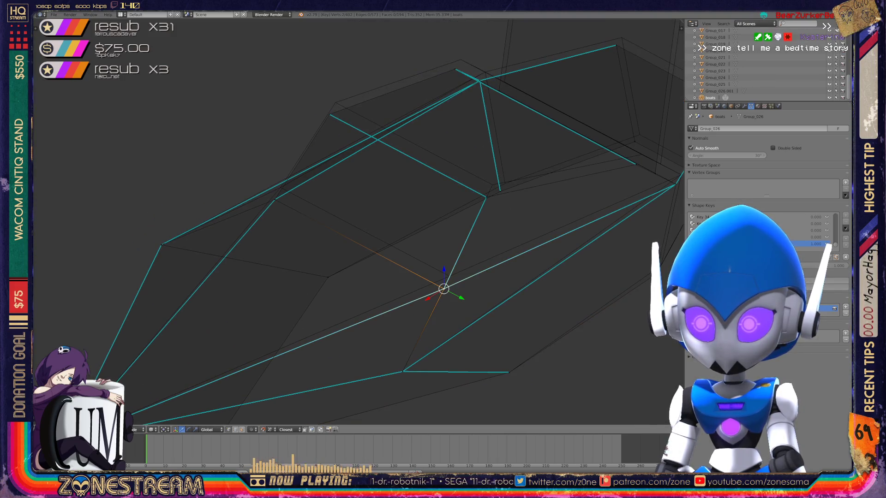
pyautogui.moveTo(443, 289); pyautogui.dragTo(449, 276)
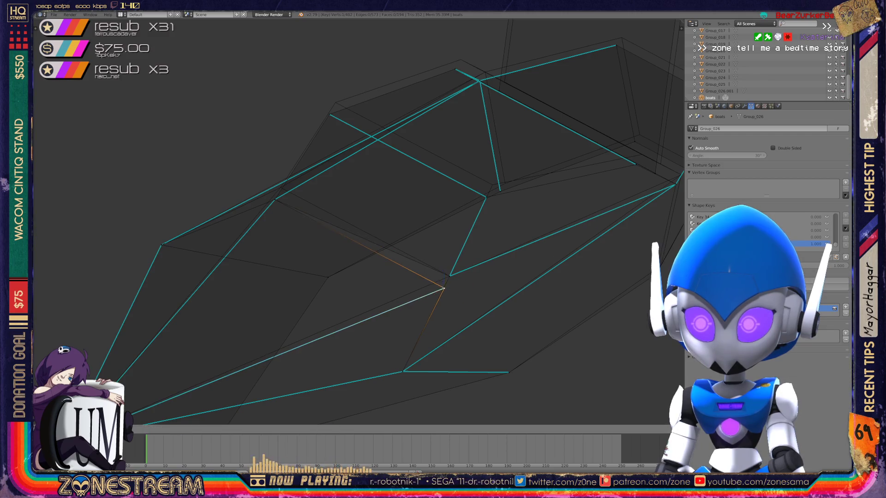
pyautogui.rightClick(275, 199)
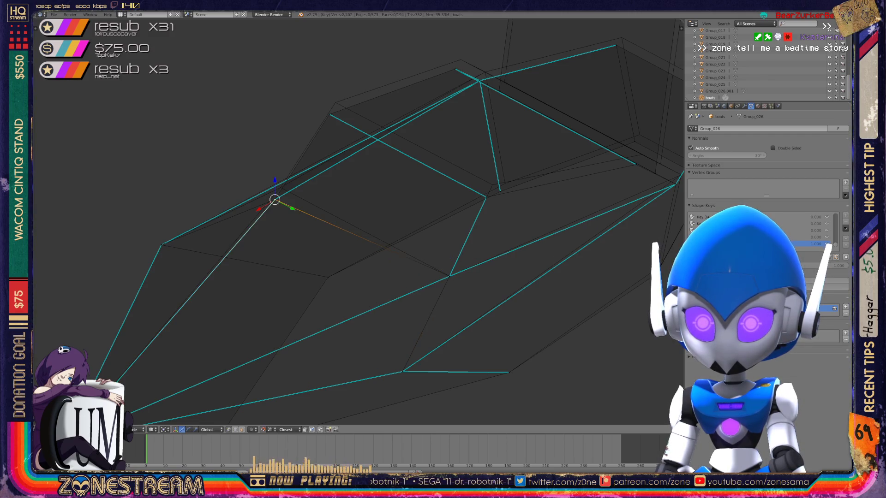
pyautogui.moveTo(275, 200); pyautogui.dragTo(279, 188)
pyautogui.keyDown('shift'); pyautogui.moveTo(279, 188); pyautogui.dragTo(199, 257, button='middle'); pyautogui.keyUp('shift')
pyautogui.rightClick(409, 266)
pyautogui.moveTo(408, 266)
pyautogui.mouseDown()
pyautogui.moveTo(376, 251)
pyautogui.moveTo(414, 253)
pyautogui.mouseUp()
pyautogui.rightClick(252, 184)
pyautogui.moveTo(253, 185); pyautogui.dragTo(258, 171)
pyautogui.click(258, 171)
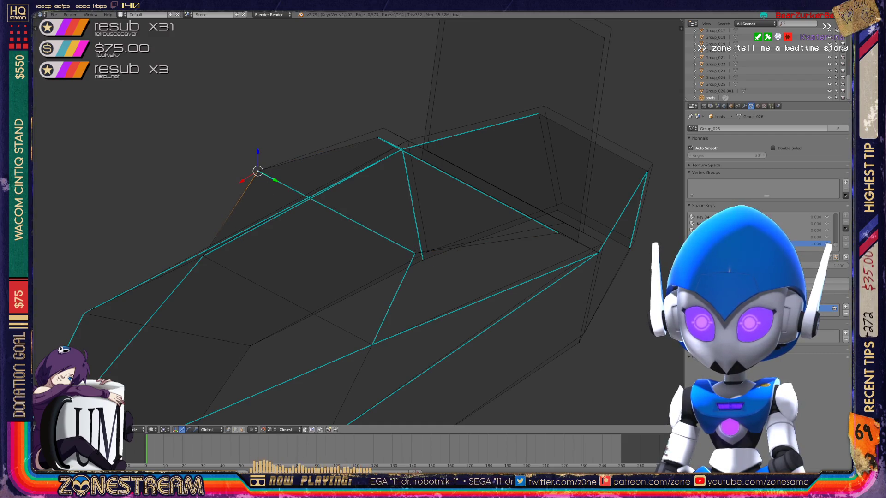
# Step: Raise another vertex of the low-poly mesh to match the reference outline
pyautogui.rightClick(377, 138)
pyautogui.moveTo(377, 137); pyautogui.dragTo(383, 127)
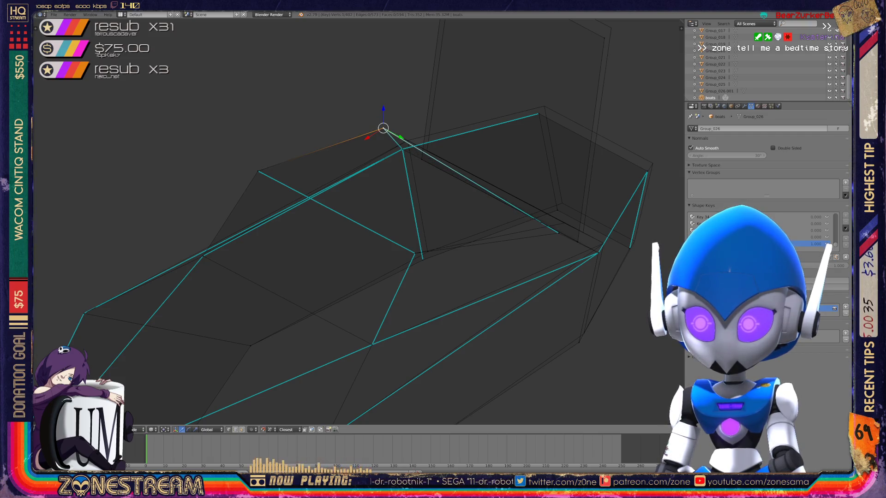
pyautogui.press('KP_1')
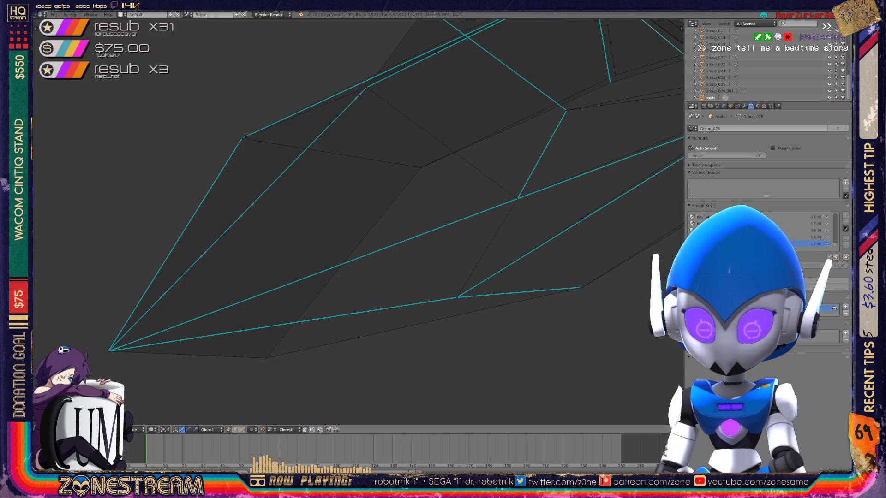
pyautogui.press('KP_Decimal')
pyautogui.moveTo(358, 222); pyautogui.dragTo(320, 184, button='middle')
# Step: Reposition a vertex near the mesh's lower edge onto the reference
pyautogui.rightClick(490, 312)
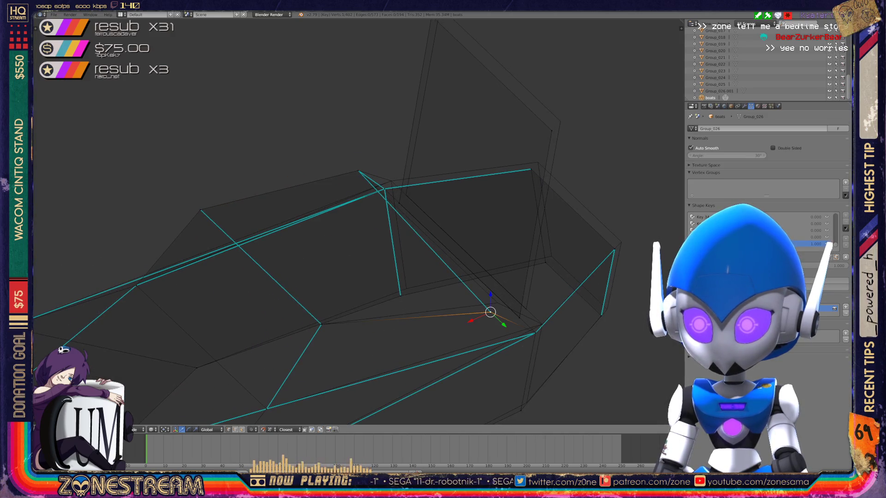
pyautogui.press('g')
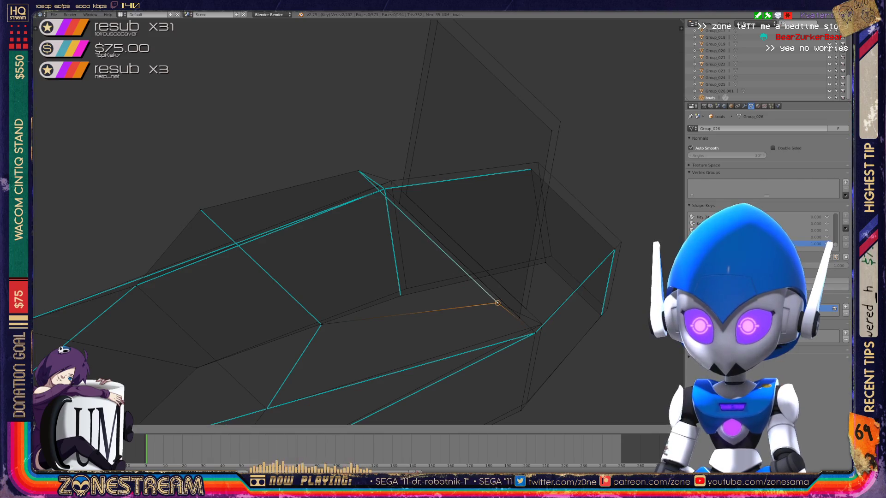
pyautogui.click(497, 303)
pyautogui.rightClick(526, 309)
pyautogui.rightClick(405, 195)
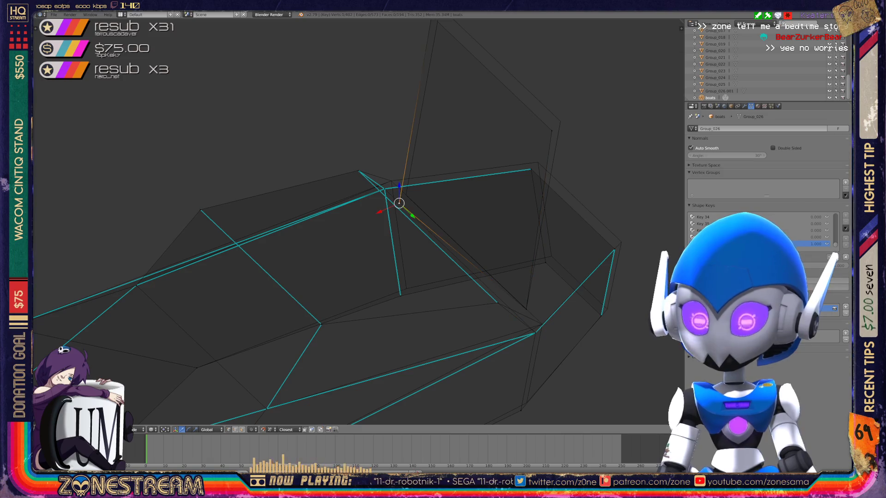
# Step: Select vertices around the top and lower part, cycling the overlapping pair to the outer corner
pyautogui.keyDown('shift'); pyautogui.moveTo(406, 194); pyautogui.dragTo(359, 267, button='middle'); pyautogui.keyUp('shift')
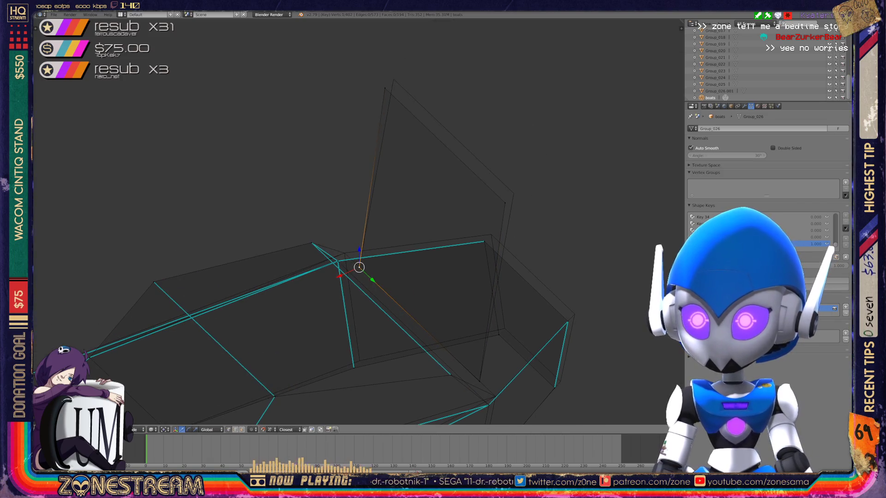
pyautogui.rightClick(512, 194)
pyautogui.rightClick(384, 88)
pyautogui.rightClick(394, 79)
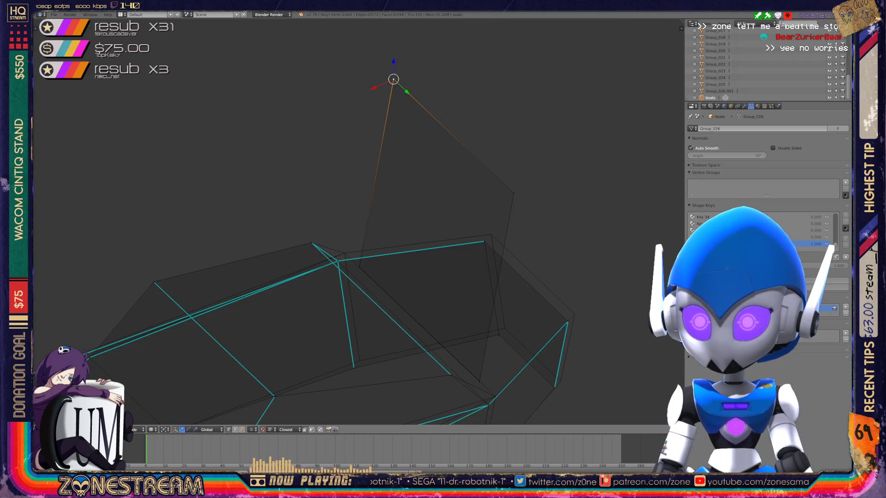
pyautogui.rightClick(360, 361)
pyautogui.rightClick(499, 332)
pyautogui.rightClick(505, 328)
pyautogui.rightClick(498, 333)
pyautogui.rightClick(505, 328)
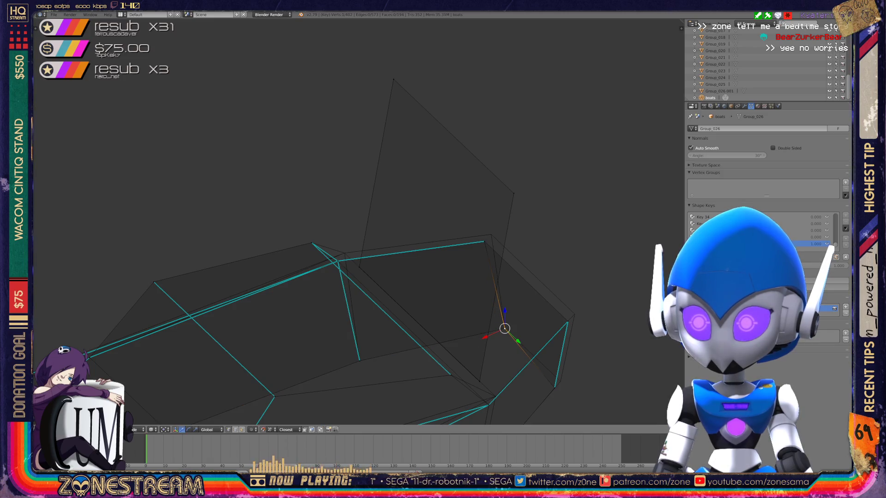
pyautogui.rightClick(485, 240)
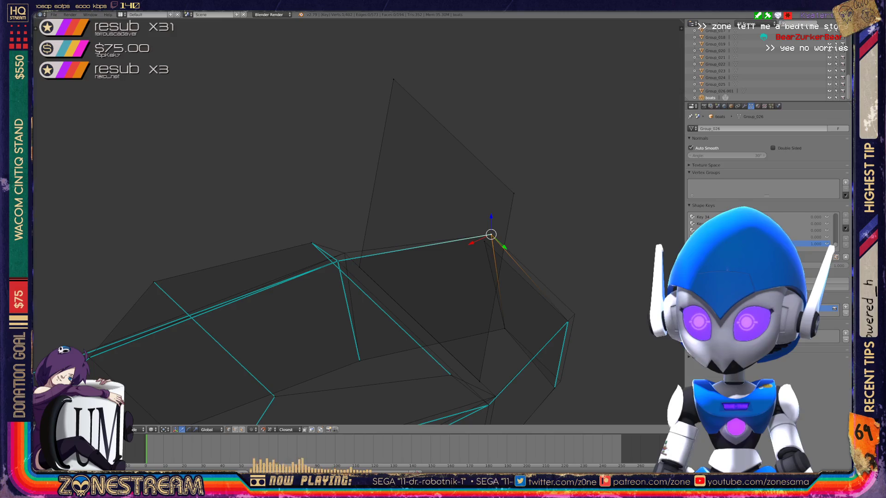
pyautogui.rightClick(491, 235)
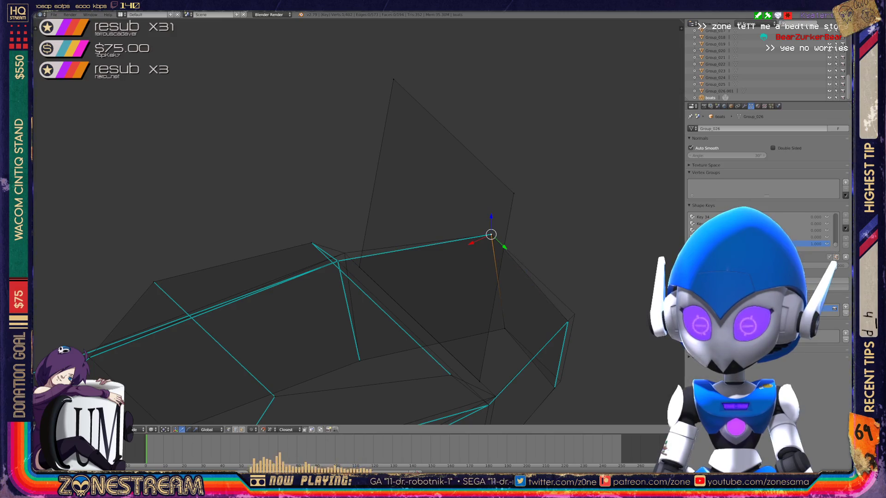
# Step: Raise the right-end corner vertex slightly and reposition the lower vertex
pyautogui.keyDown('shift'); pyautogui.moveTo(491, 235); pyautogui.dragTo(443, 180, button='middle'); pyautogui.keyUp('shift')
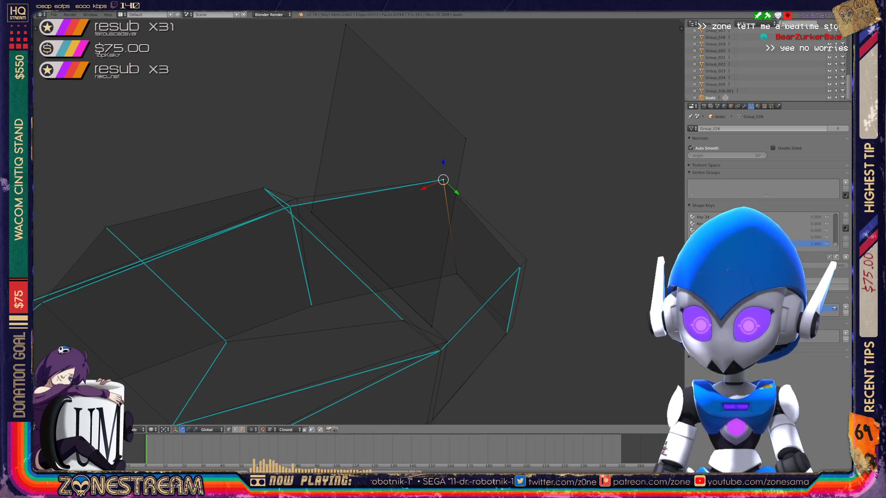
pyautogui.rightClick(520, 267)
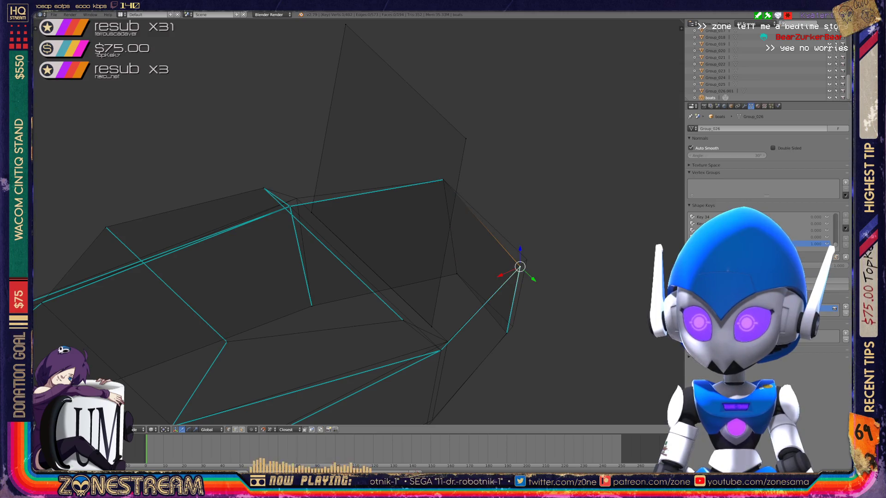
pyautogui.moveTo(520, 266)
pyautogui.mouseDown(button='right')
pyautogui.moveTo(524, 253)
pyautogui.moveTo(538, 267)
pyautogui.moveTo(527, 260)
pyautogui.mouseUp(button='right')
pyautogui.keyDown('shift'); pyautogui.rightClick(441, 350); pyautogui.keyUp('shift')
pyautogui.press('g')
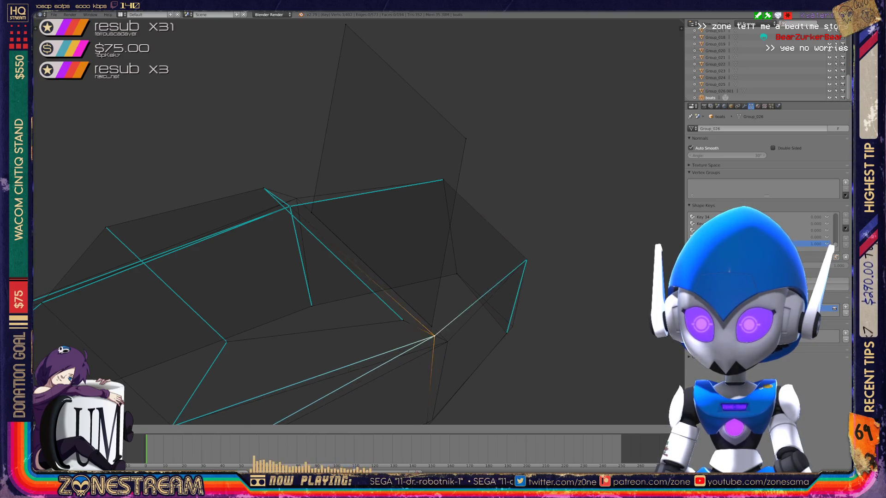
pyautogui.click(447, 341)
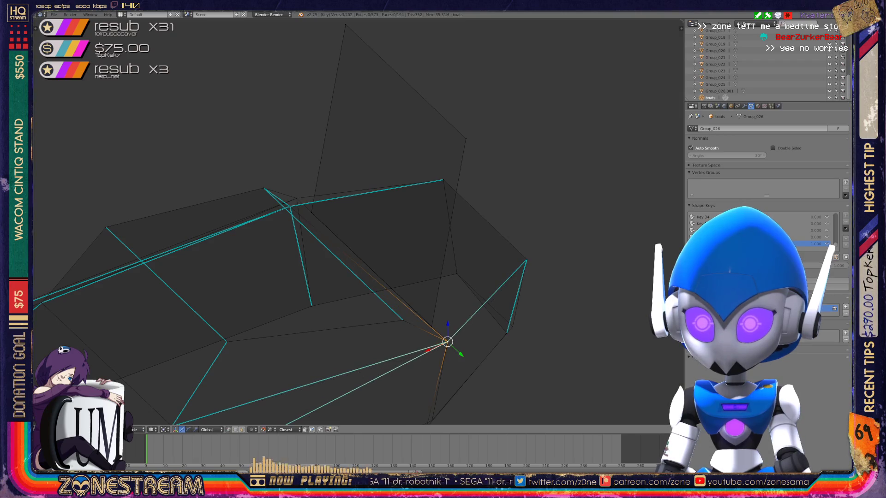
# Step: Check the whole object from another angle, then nudge one vertex slightly
pyautogui.scroll(-3, 358, 221)
pyautogui.press('Tab')
pyautogui.moveTo(358, 221)
pyautogui.mouseDown(button='middle')
pyautogui.moveTo(322, 185)
pyautogui.moveTo(351, 170)
pyautogui.moveTo(369, 179)
pyautogui.mouseUp(button='middle')
pyautogui.press('Tab')
pyautogui.rightClick(443, 290)
pyautogui.press('g')
pyautogui.press('Escape')
pyautogui.press('g')
pyautogui.press('Return')
pyautogui.press('Tab')
pyautogui.press('Tab')
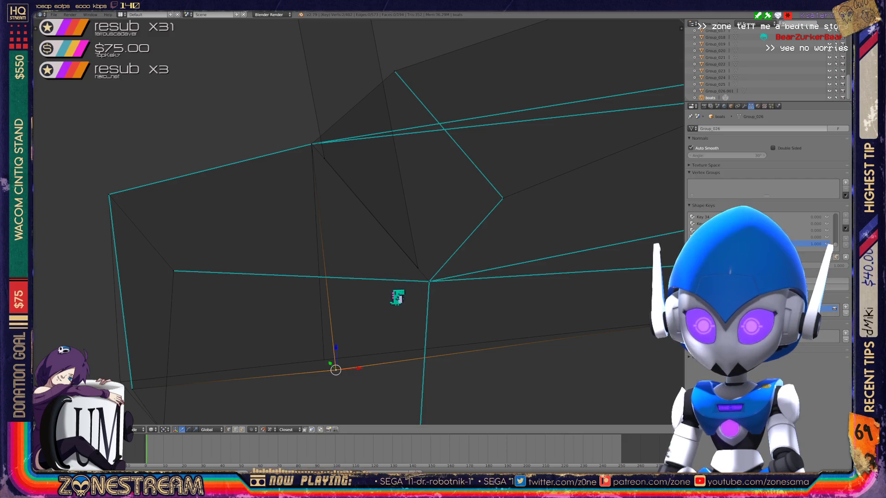
# Step: Drop the selected vertex onto the corner vertex and nudge it into place
pyautogui.press('g')
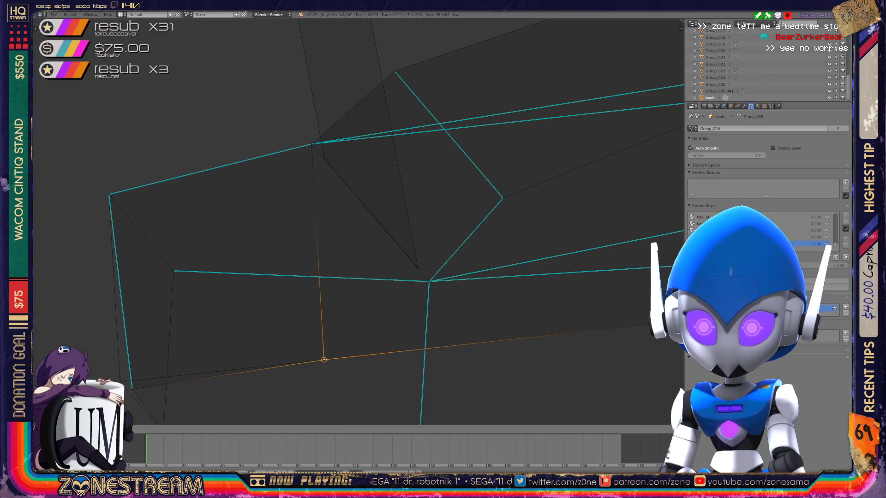
pyautogui.click(133, 388)
pyautogui.press('g')
pyautogui.click(120, 380)
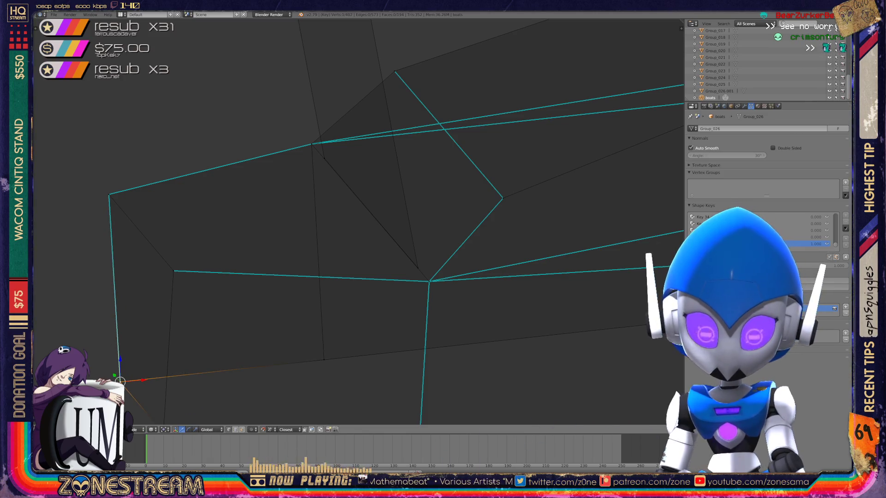
# Step: Save over boats.blend
pyautogui.hotkey('ctrl', 's')
pyautogui.press('Return')
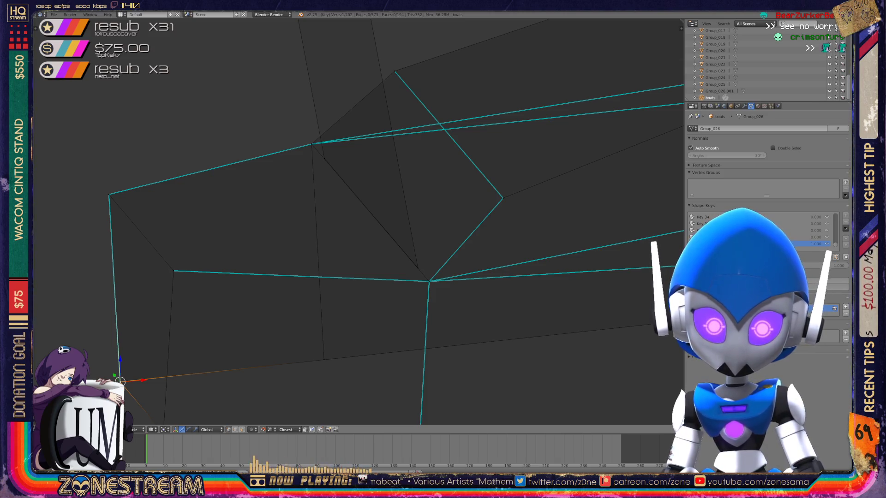
pyautogui.scroll(-7, 359, 221)
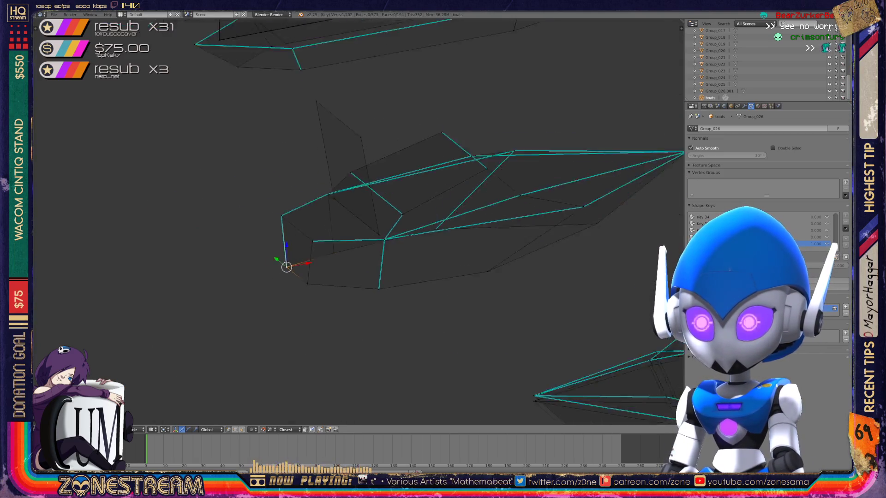
# Step: Re-enter Edit Mode on the boxy boot object and frame its bottom corner
pyautogui.press('Tab')
pyautogui.scroll(-5, 359, 221)
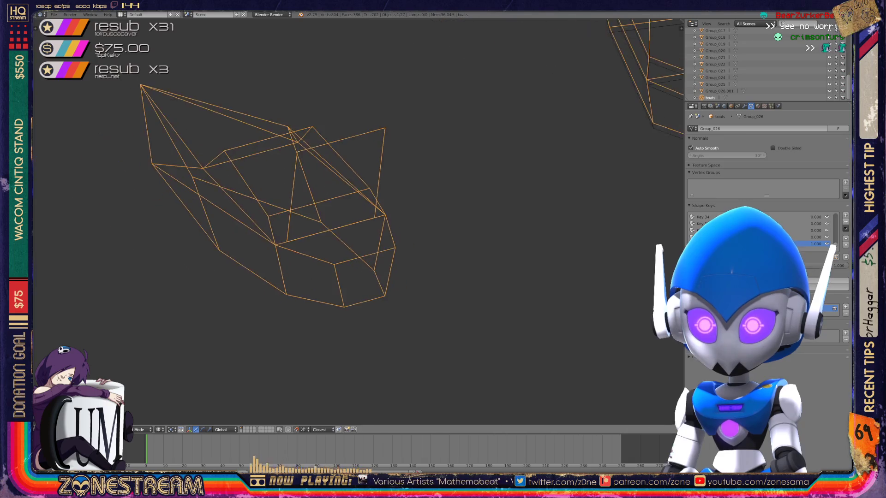
pyautogui.scroll(8, 358, 221)
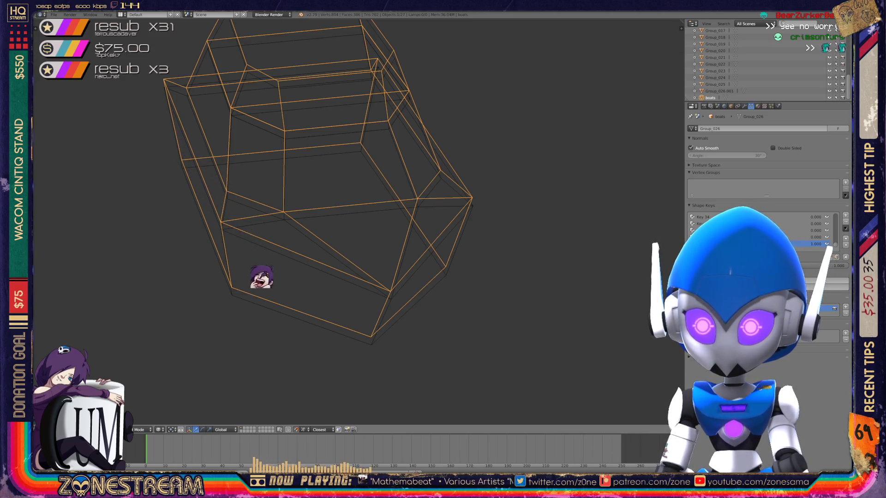
pyautogui.press('Tab')
pyautogui.rightClick(389, 291)
pyautogui.rightClick(370, 337)
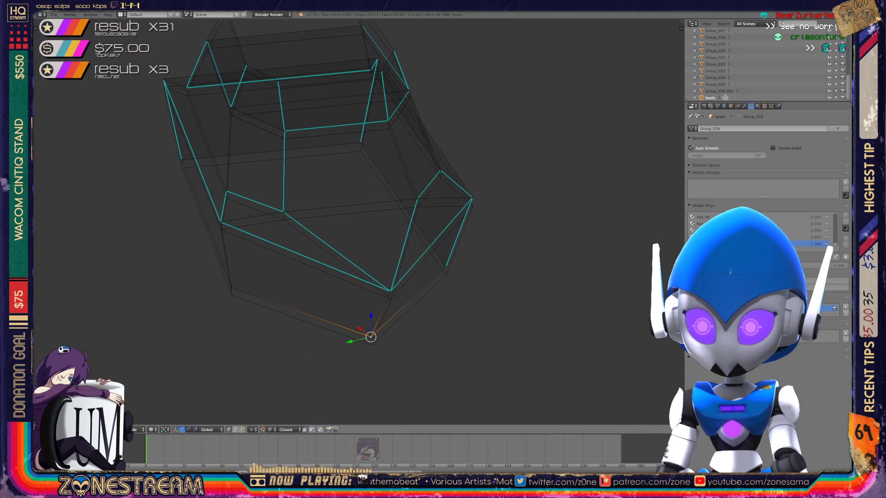
pyautogui.moveTo(323, 208)
pyautogui.mouseDown(button='middle')
pyautogui.moveTo(314, 203)
pyautogui.moveTo(341, 194)
pyautogui.moveTo(303, 226)
pyautogui.mouseUp(button='middle')
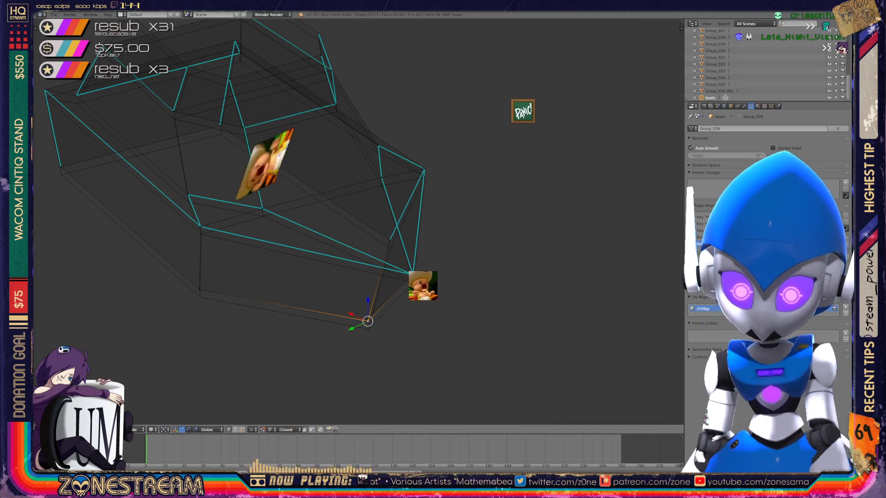
pyautogui.scroll(4, 369, 318)
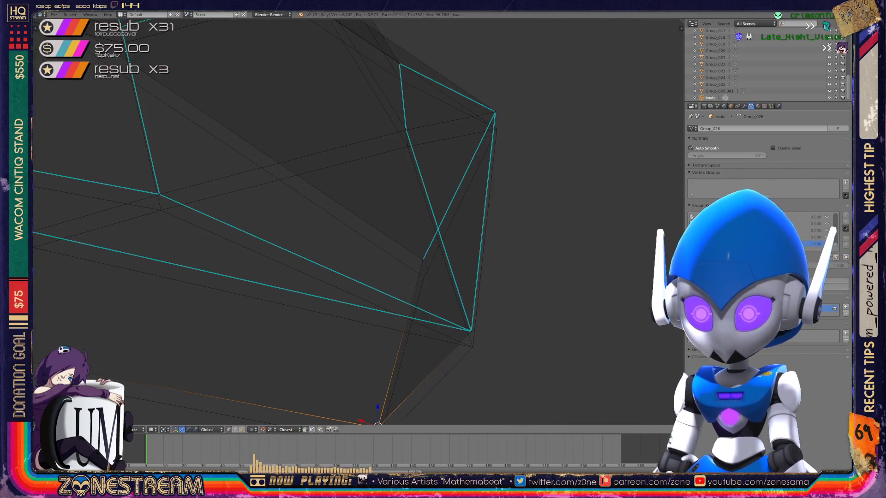
pyautogui.keyDown('shift'); pyautogui.moveTo(369, 322); pyautogui.dragTo(369, 223, button='middle'); pyautogui.keyUp('shift')
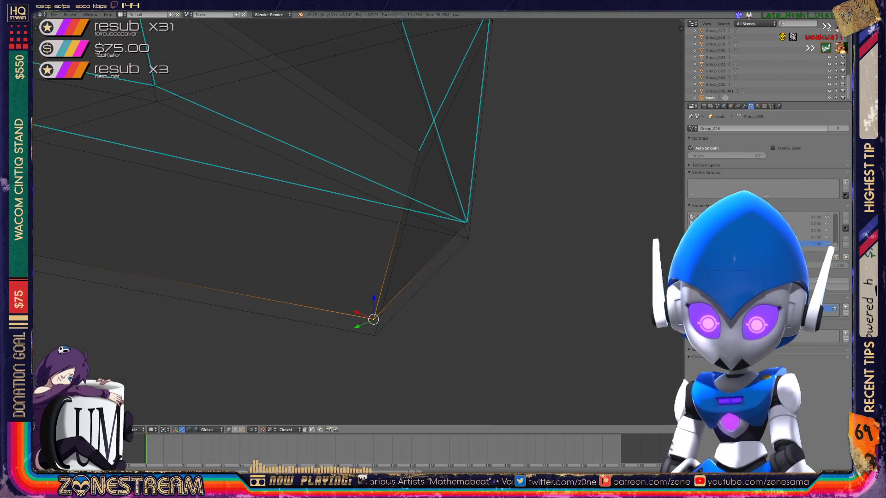
pyautogui.keyDown('shift'); pyautogui.moveTo(374, 319); pyautogui.dragTo(590, 369, button='middle'); pyautogui.keyUp('shift')
# Step: Cycle through overlapping vertices to pick the shared vertex and move it down
pyautogui.rightClick(239, 287)
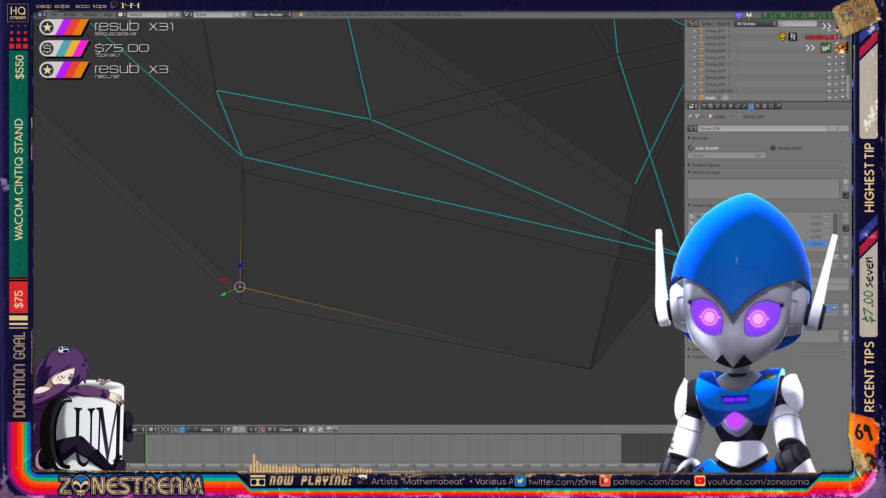
pyautogui.rightClick(240, 303)
pyautogui.rightClick(239, 287)
pyautogui.rightClick(241, 303)
pyautogui.moveTo(240, 303); pyautogui.dragTo(313, 286, button='middle')
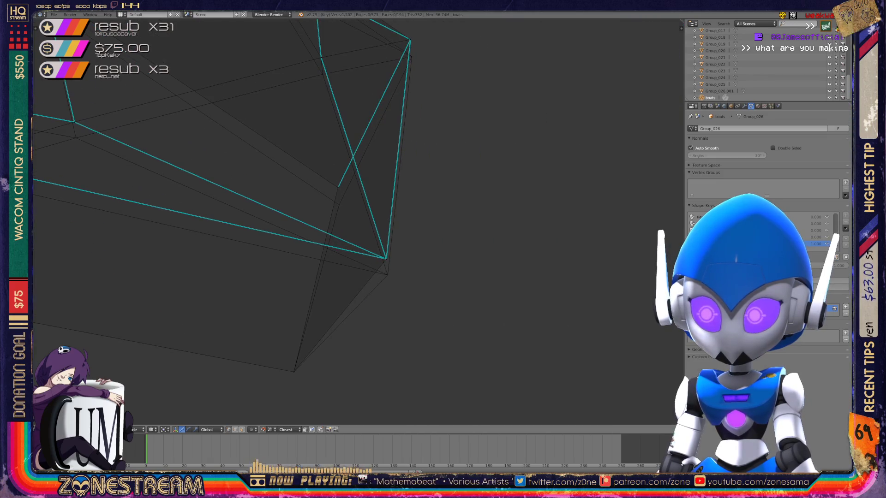
pyautogui.rightClick(385, 259)
pyautogui.rightClick(385, 259)
pyautogui.rightClick(386, 258)
pyautogui.moveTo(386, 259); pyautogui.dragTo(388, 276, button='right')
# Step: Select several boot vertices across the mesh to locate the next ones to adjust
pyautogui.moveTo(351, 221); pyautogui.dragTo(415, 231, button='middle')
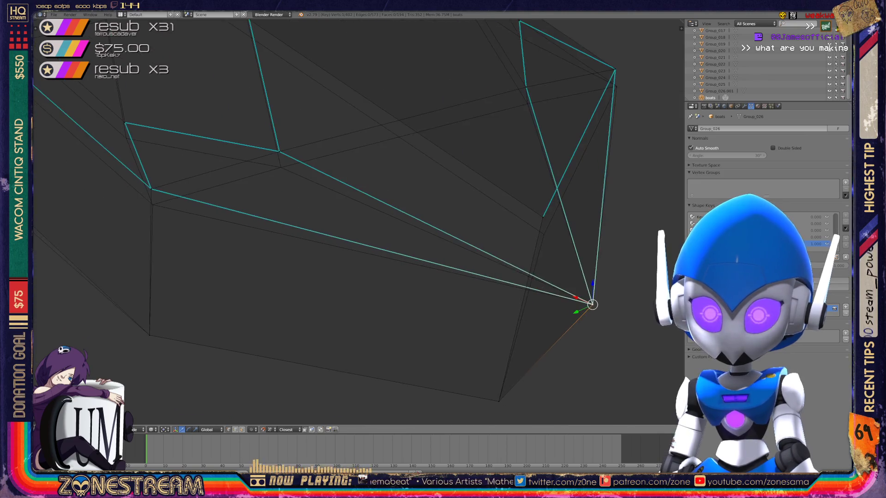
pyautogui.scroll(4, 357, 221)
pyautogui.keyDown('shift'); pyautogui.rightClick(278, 215); pyautogui.keyUp('shift')
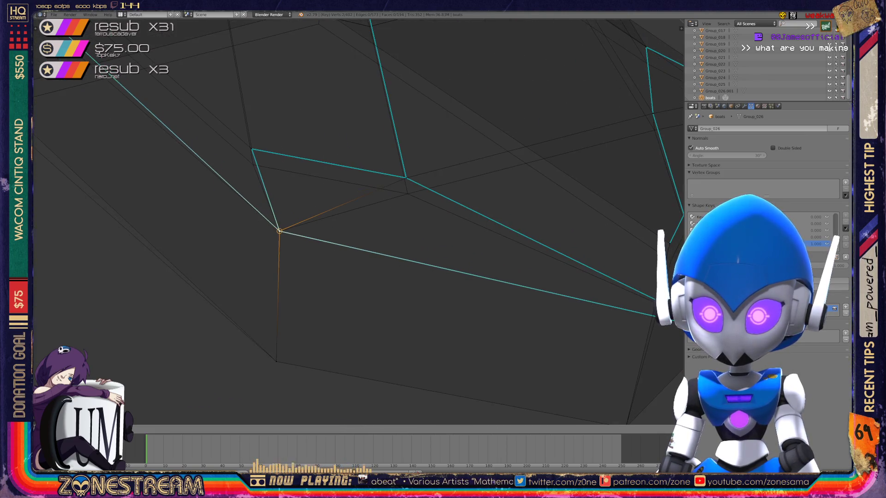
pyautogui.moveTo(405, 177)
pyautogui.keyDown('shift'); pyautogui.mouseDown(button='middle')
pyautogui.moveTo(380, 230)
pyautogui.moveTo(502, 287)
pyautogui.mouseUp(button='middle'); pyautogui.keyUp('shift')
pyautogui.rightClick(381, 231)
pyautogui.keyDown('shift'); pyautogui.rightClick(382, 247); pyautogui.keyUp('shift')
pyautogui.keyDown('shift'); pyautogui.rightClick(347, 241); pyautogui.keyUp('shift')
pyautogui.keyDown('shift'); pyautogui.moveTo(348, 257); pyautogui.dragTo(615, 332, button='middle'); pyautogui.keyUp('shift')
pyautogui.rightClick(350, 259)
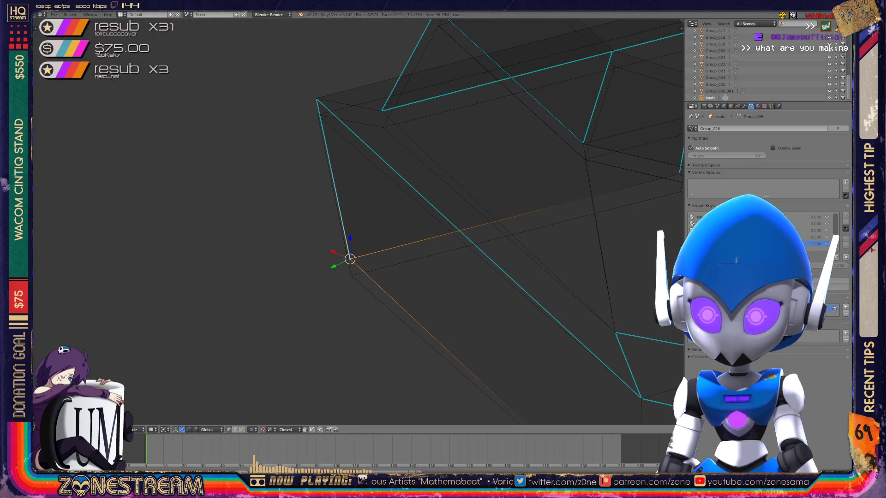
pyautogui.keyDown('shift'); pyautogui.moveTo(350, 259); pyautogui.dragTo(362, 338, button='middle'); pyautogui.keyUp('shift')
# Step: Slide two vertices near the top corner down toward the reference outline
pyautogui.rightClick(329, 163)
pyautogui.press('g')
pyautogui.press('Return')
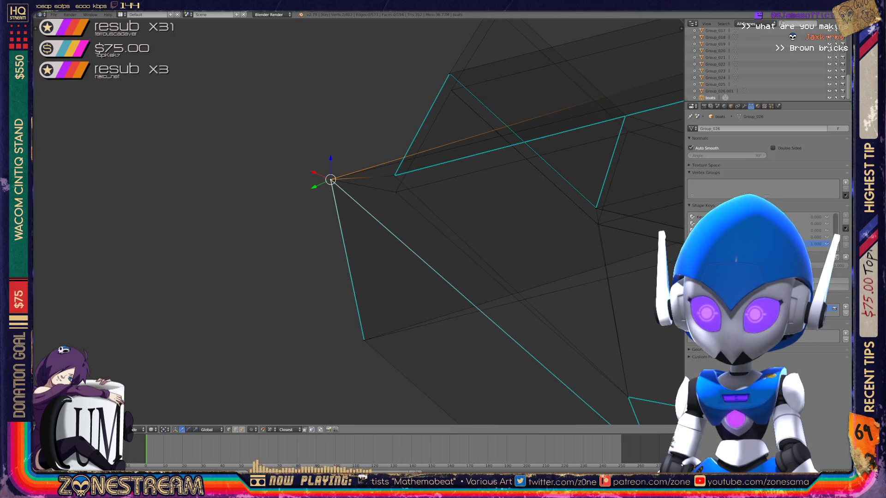
pyautogui.rightClick(394, 175)
pyautogui.press('g')
pyautogui.press('Return')
pyautogui.moveTo(395, 192)
pyautogui.keyDown('shift'); pyautogui.mouseDown(button='middle')
pyautogui.moveTo(230, 113)
pyautogui.moveTo(323, 193)
pyautogui.mouseUp(button='middle'); pyautogui.keyUp('shift')
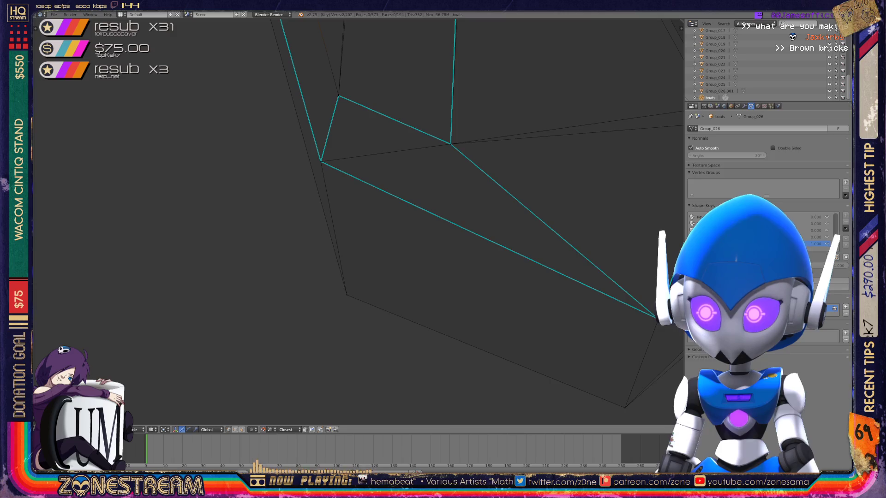
# Step: Lower a vertex on the boot's upper edge onto the reference edge
pyautogui.scroll(-5, 415, 185)
pyautogui.moveTo(415, 185); pyautogui.dragTo(351, 152, button='middle')
pyautogui.scroll(3, 439, 167)
pyautogui.rightClick(407, 285)
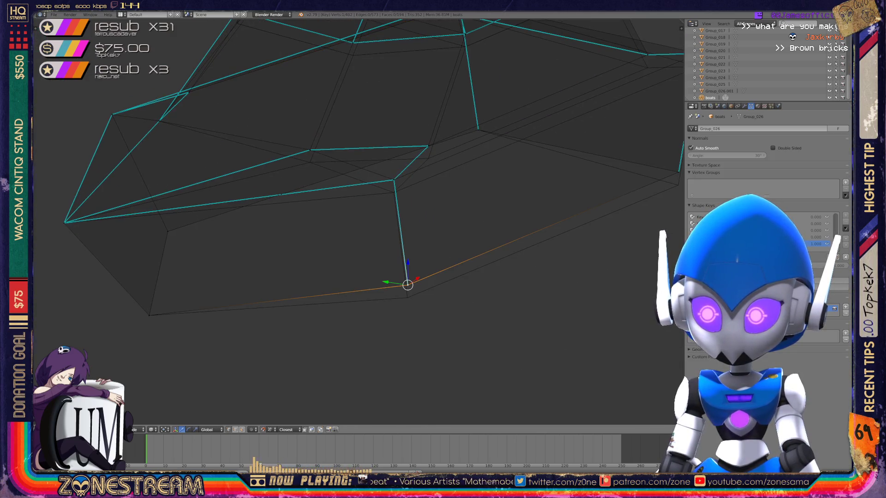
pyautogui.moveTo(369, 231); pyautogui.dragTo(351, 217, button='middle')
pyautogui.rightClick(333, 209)
pyautogui.press('g')
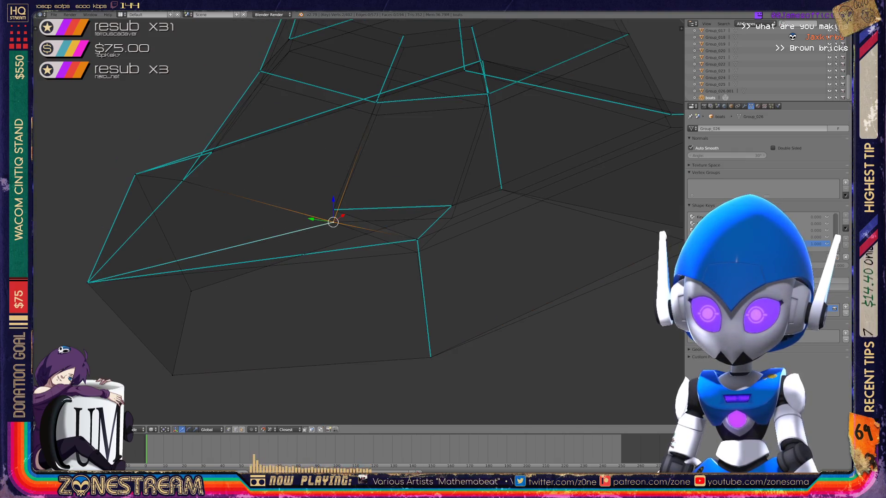
pyautogui.click(333, 222)
# Step: Lower two selected vertices to the reference, cancelling a mis-started third move
pyautogui.moveTo(333, 222); pyautogui.dragTo(323, 216, button='middle')
pyautogui.keyDown('shift'); pyautogui.rightClick(388, 222); pyautogui.keyUp('shift')
pyautogui.press('g')
pyautogui.press('Return')
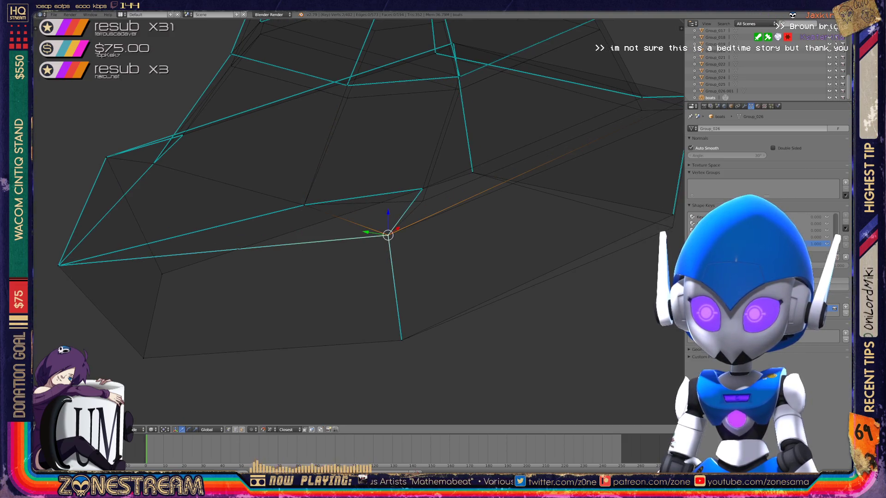
pyautogui.scroll(2, 358, 222)
pyautogui.keyDown('shift'); pyautogui.rightClick(393, 190); pyautogui.keyUp('shift')
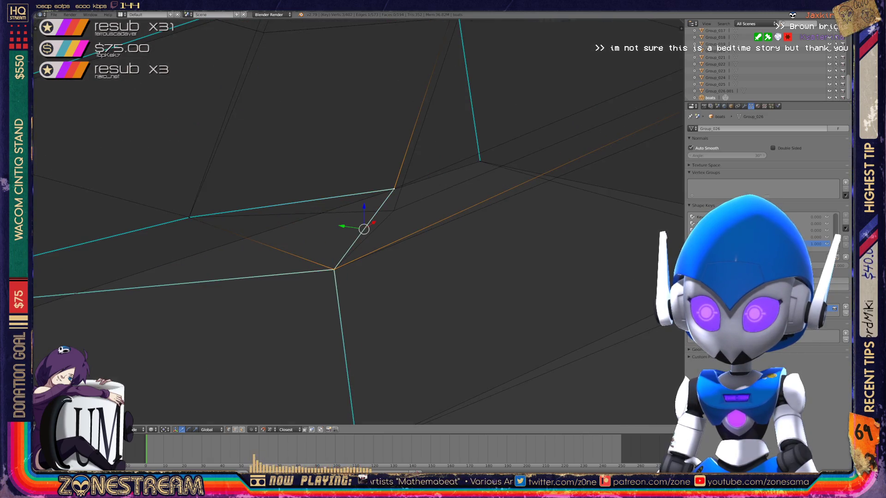
pyautogui.press('g')
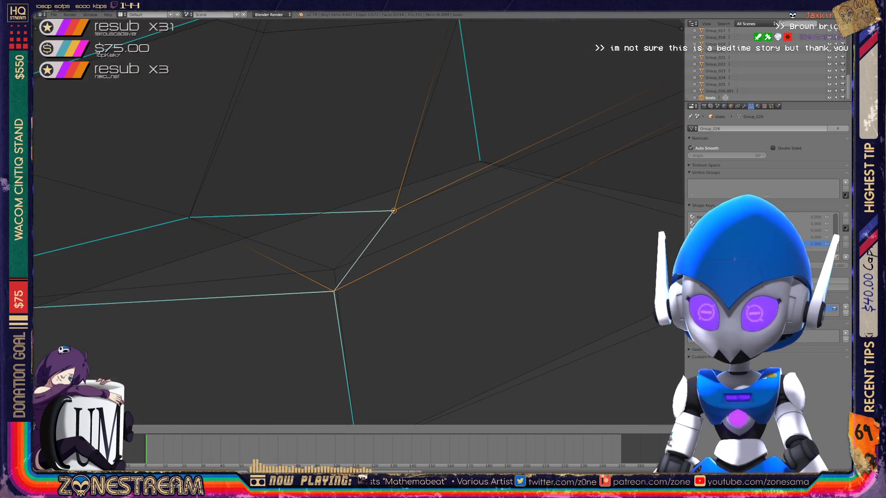
pyautogui.rightClick(393, 211)
pyautogui.rightClick(394, 188)
# Step: Lower the next vertex and the corner vertex down to the reference line
pyautogui.moveTo(415, 277)
pyautogui.mouseDown(button='middle')
pyautogui.moveTo(397, 304)
pyautogui.moveTo(220, 322)
pyautogui.moveTo(291, 306)
pyautogui.mouseUp(button='middle')
pyautogui.rightClick(394, 326)
pyautogui.press('g')
pyautogui.press('Return')
pyautogui.keyDown('shift'); pyautogui.moveTo(393, 348); pyautogui.dragTo(395, 417, button='middle'); pyautogui.keyUp('shift')
pyautogui.rightClick(430, 190)
pyautogui.keyDown('shift'); pyautogui.rightClick(430, 190); pyautogui.keyUp('shift')
pyautogui.press('g')
pyautogui.click(430, 212)
# Step: Pull down a far-side vertex and the following vertex to match the reference
pyautogui.moveTo(430, 212)
pyautogui.mouseDown(button='middle')
pyautogui.moveTo(425, 258)
pyautogui.moveTo(438, 293)
pyautogui.moveTo(653, 322)
pyautogui.moveTo(662, 356)
pyautogui.moveTo(652, 406)
pyautogui.mouseUp(button='middle')
pyautogui.rightClick(523, 146)
pyautogui.moveTo(523, 146)
pyautogui.mouseDown(button='right')
pyautogui.moveTo(523, 168)
pyautogui.moveTo(311, 237)
pyautogui.moveTo(311, 257)
pyautogui.mouseUp(button='right')
pyautogui.keyDown('shift'); pyautogui.moveTo(310, 256); pyautogui.dragTo(428, 271, button='middle'); pyautogui.keyUp('shift')
pyautogui.rightClick(310, 264)
pyautogui.moveTo(310, 264); pyautogui.dragTo(310, 287, button='right')
pyautogui.moveTo(310, 287)
pyautogui.mouseDown(button='middle')
pyautogui.moveTo(469, 311)
pyautogui.moveTo(418, 299)
pyautogui.mouseUp(button='middle')
# Step: Lower two upper-edge vertices onto the reference boot's corners
pyautogui.scroll(-5, 357, 221)
pyautogui.rightClick(288, 187)
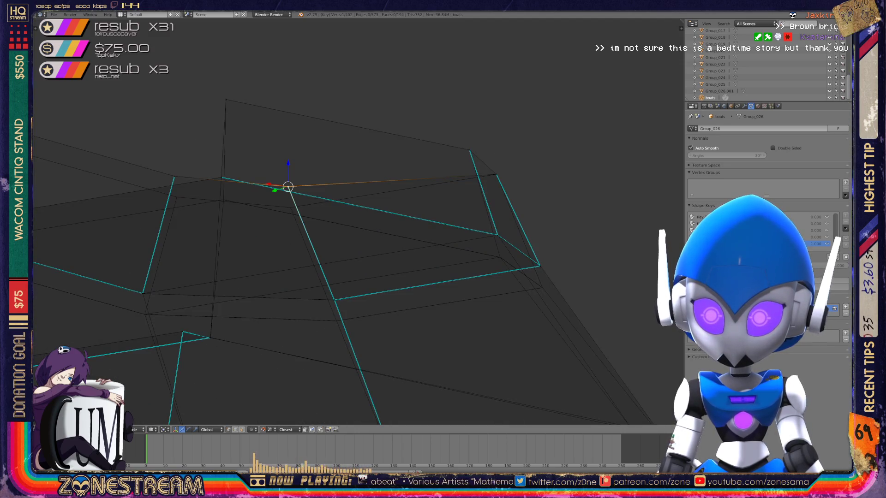
pyautogui.press('g')
pyautogui.click(290, 208)
pyautogui.moveTo(323, 231); pyautogui.dragTo(443, 226, button='middle')
pyautogui.rightClick(328, 188)
pyautogui.press('g')
pyautogui.click(323, 208)
pyautogui.press('g')
pyautogui.click(331, 208)
# Step: Lower the vertex at the far corner onto the reference
pyautogui.rightClick(128, 129)
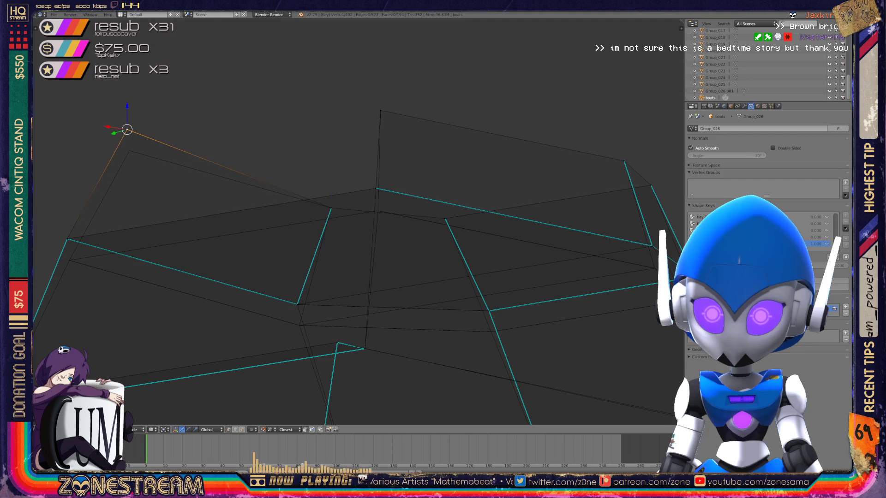
pyautogui.press('g')
pyautogui.click(129, 150)
pyautogui.keyDown('shift'); pyautogui.moveTo(277, 231); pyautogui.dragTo(440, 158, button='middle'); pyautogui.keyUp('shift')
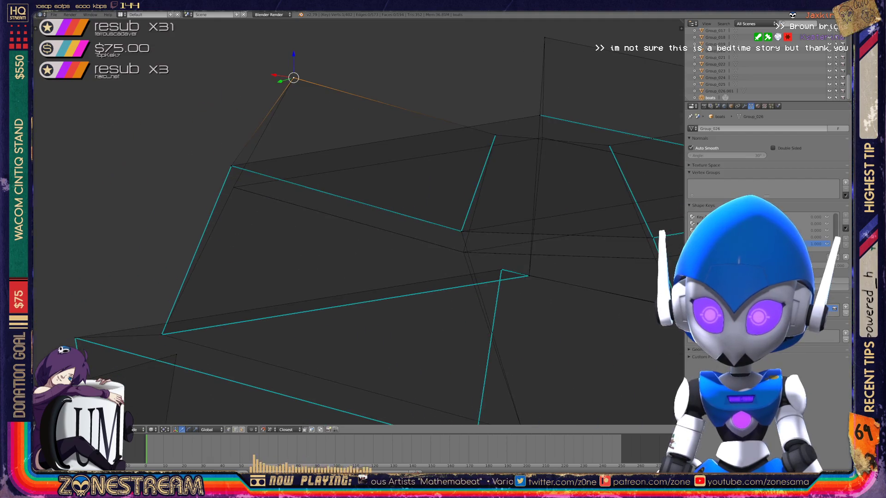
pyautogui.moveTo(369, 230)
pyautogui.mouseDown(button='middle')
pyautogui.moveTo(401, 249)
pyautogui.moveTo(429, 217)
pyautogui.moveTo(422, 221)
pyautogui.moveTo(452, 221)
pyautogui.mouseUp(button='middle')
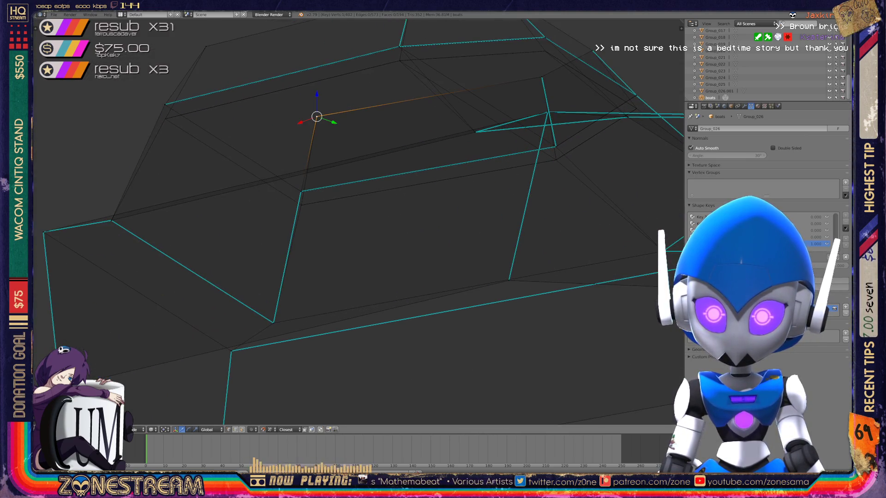
pyautogui.scroll(6, 358, 221)
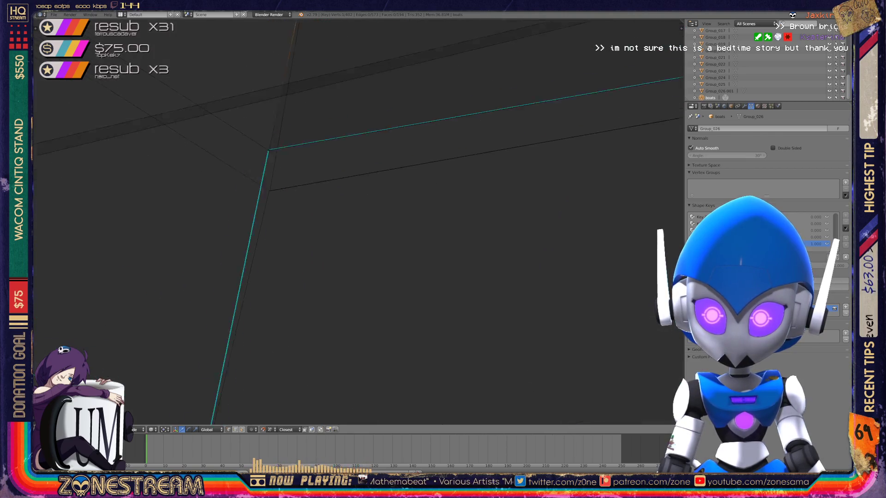
pyautogui.moveTo(357, 221)
pyautogui.mouseDown(button='middle')
pyautogui.moveTo(364, 216)
pyautogui.moveTo(355, 210)
pyautogui.moveTo(362, 217)
pyautogui.mouseUp(button='middle')
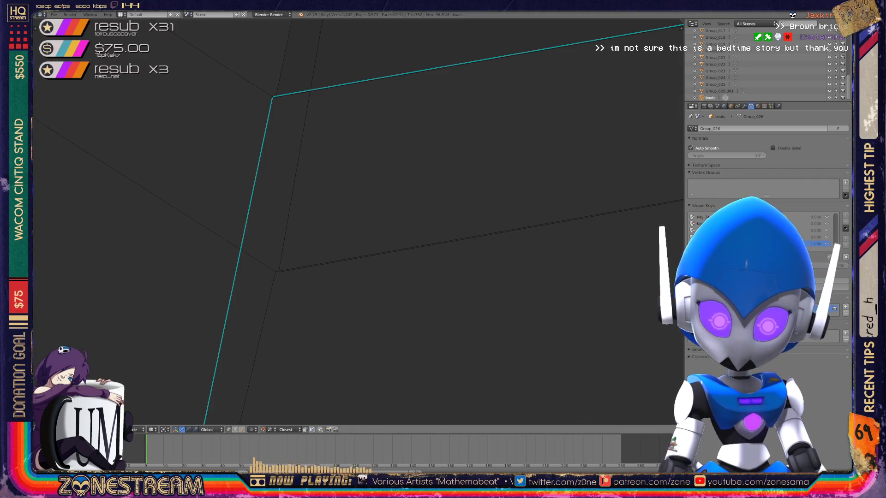
# Step: Slide the top corner vertex down onto the lower corner junction, redoing a misplaced move
pyautogui.rightClick(275, 97)
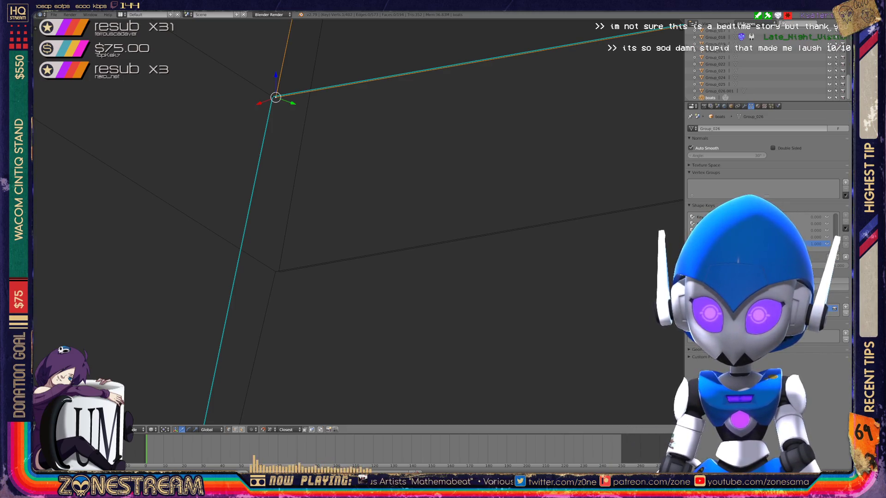
pyautogui.moveTo(275, 97); pyautogui.dragTo(278, 272, button='right')
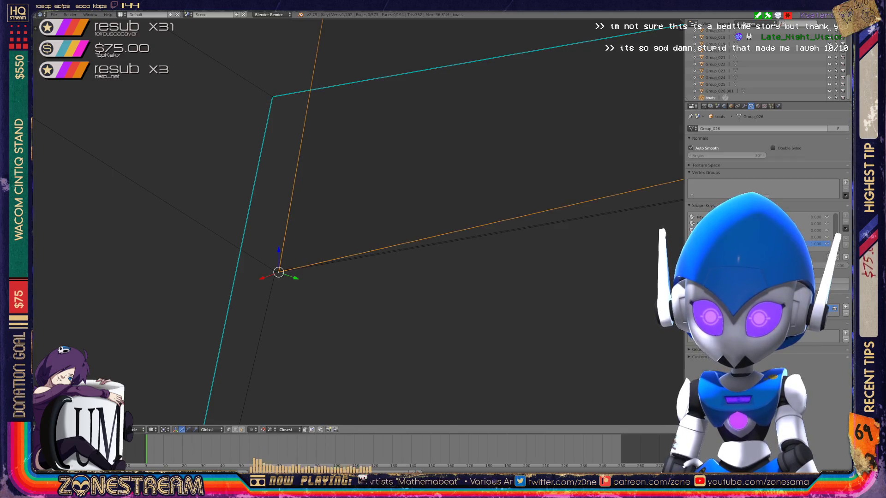
pyautogui.hotkey('ctrl', 'z')
pyautogui.moveTo(273, 97)
pyautogui.mouseDown(button='right')
pyautogui.moveTo(283, 119)
pyautogui.moveTo(265, 192)
pyautogui.moveTo(275, 272)
pyautogui.mouseUp(button='right')
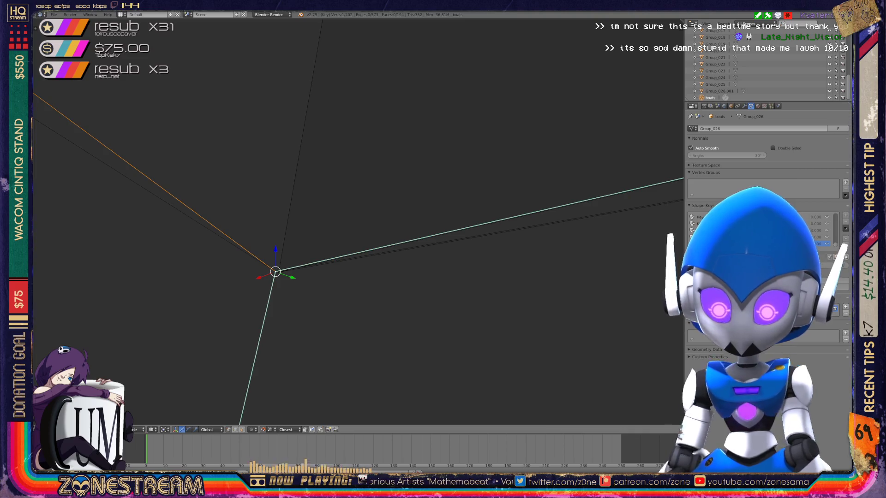
# Step: Slide the top vertex down onto the lower junction vertex
pyautogui.moveTo(356, 221)
pyautogui.mouseDown(button='middle')
pyautogui.moveTo(383, 203)
pyautogui.moveTo(295, 240)
pyautogui.moveTo(341, 217)
pyautogui.moveTo(300, 193)
pyautogui.mouseUp(button='middle')
pyautogui.scroll(-5, 357, 221)
pyautogui.rightClick(279, 72)
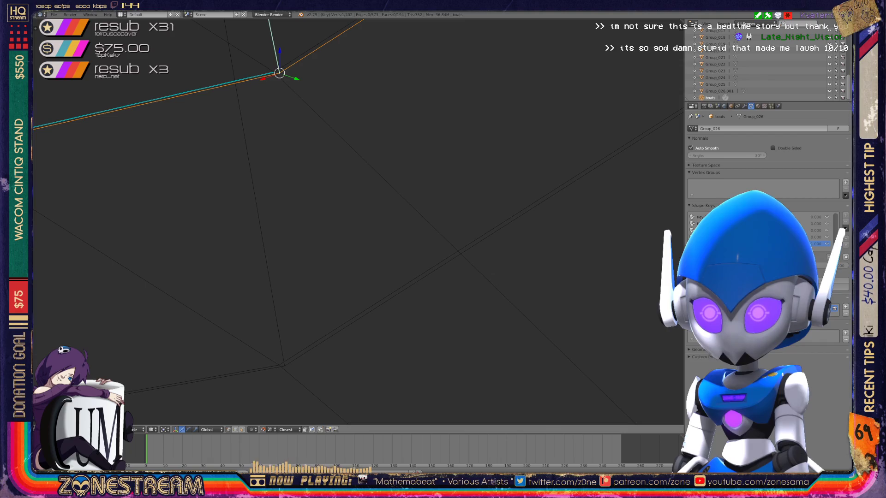
pyautogui.press('g')
pyautogui.click(284, 366)
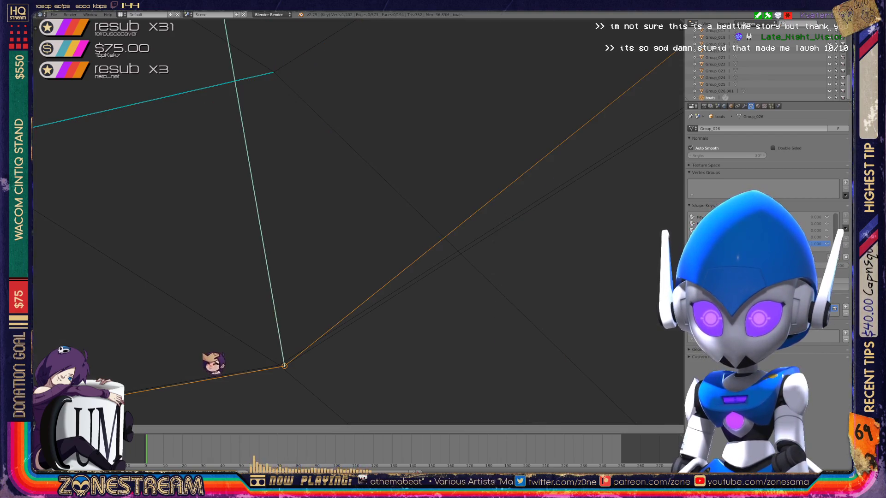
# Step: Move the next upper vertex down onto the vertex directly below it
pyautogui.moveTo(323, 208)
pyautogui.mouseDown(button='middle')
pyautogui.moveTo(309, 193)
pyautogui.moveTo(318, 212)
pyautogui.moveTo(305, 207)
pyautogui.mouseUp(button='middle')
pyautogui.moveTo(346, 245); pyautogui.dragTo(323, 221, button='middle')
pyautogui.rightClick(329, 141)
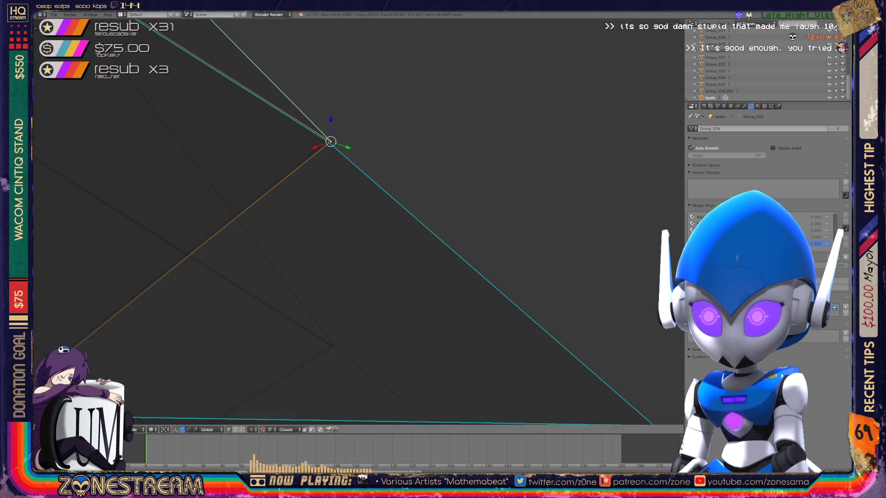
pyautogui.moveTo(330, 141)
pyautogui.mouseDown()
pyautogui.moveTo(326, 303)
pyautogui.moveTo(335, 346)
pyautogui.mouseUp()
pyautogui.rightClick(326, 140)
pyautogui.moveTo(326, 140)
pyautogui.mouseDown()
pyautogui.moveTo(316, 317)
pyautogui.moveTo(332, 348)
pyautogui.mouseUp()
pyautogui.moveTo(332, 348); pyautogui.dragTo(352, 250, button='middle')
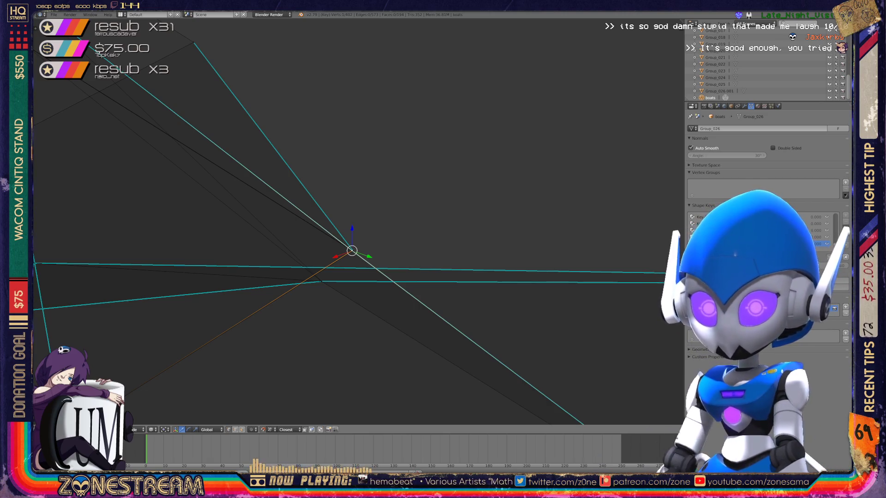
# Step: Slide the corner vertex down its edge to the bottom, undoing and redoing to correct it
pyautogui.scroll(-4, 355, 222)
pyautogui.moveTo(355, 222)
pyautogui.mouseDown(button='middle')
pyautogui.moveTo(276, 244)
pyautogui.moveTo(309, 207)
pyautogui.moveTo(318, 212)
pyautogui.mouseUp(button='middle')
pyautogui.scroll(4, 357, 221)
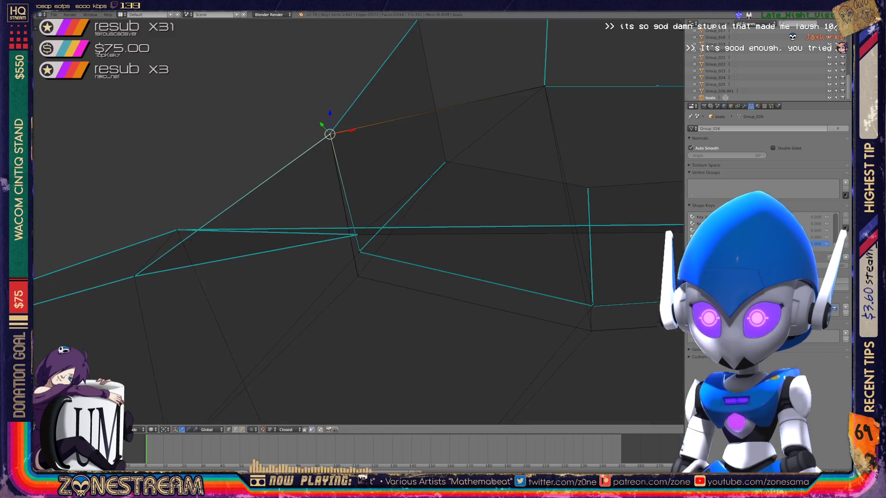
pyautogui.scroll(8, 374, 259)
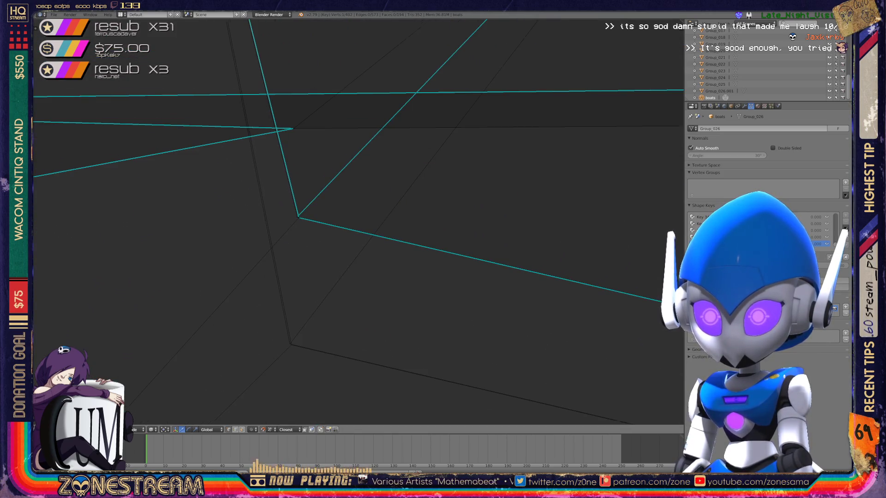
pyautogui.scroll(3, 345, 321)
pyautogui.rightClick(263, 139)
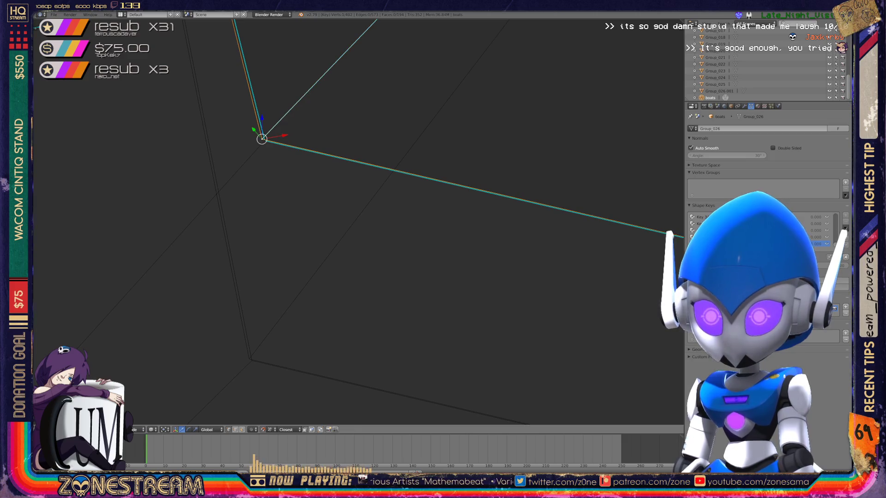
pyautogui.press('g')
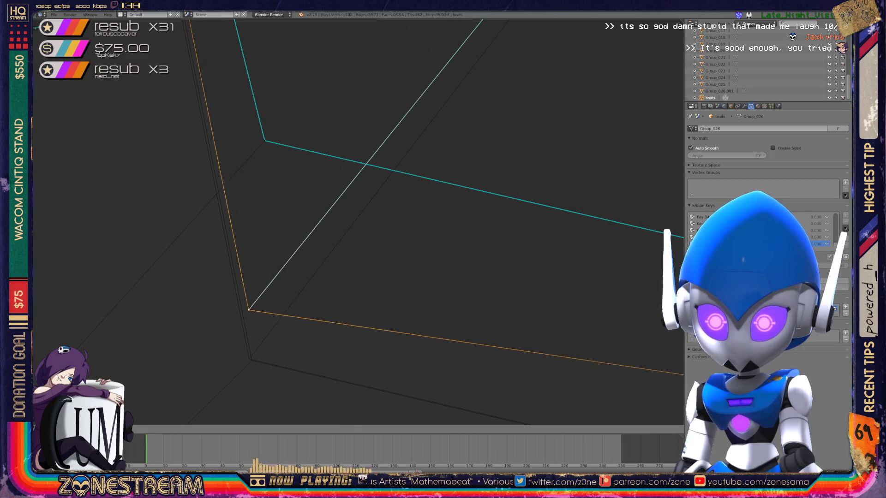
pyautogui.click(249, 358)
pyautogui.keyDown('shift'); pyautogui.rightClick(264, 141); pyautogui.keyUp('shift')
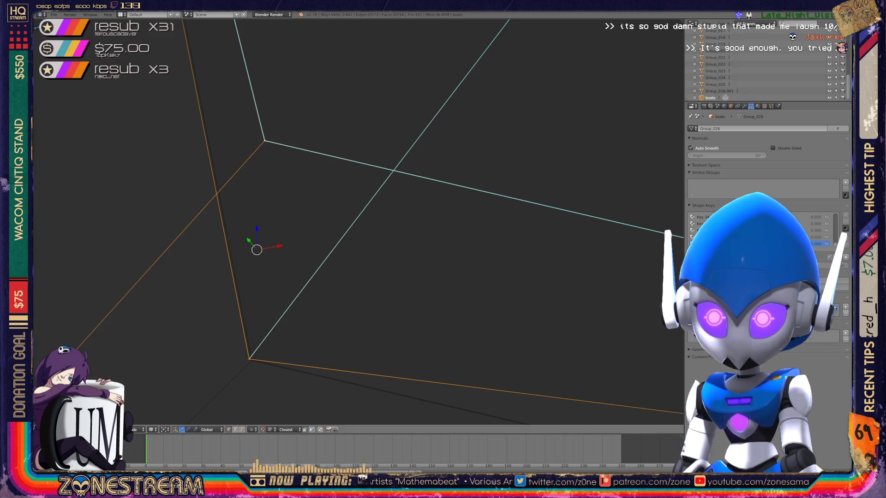
pyautogui.hotkey('ctrl', 'z')
pyautogui.hotkey('ctrl', 'z')
pyautogui.hotkey('ctrl', 'shift', 'z')
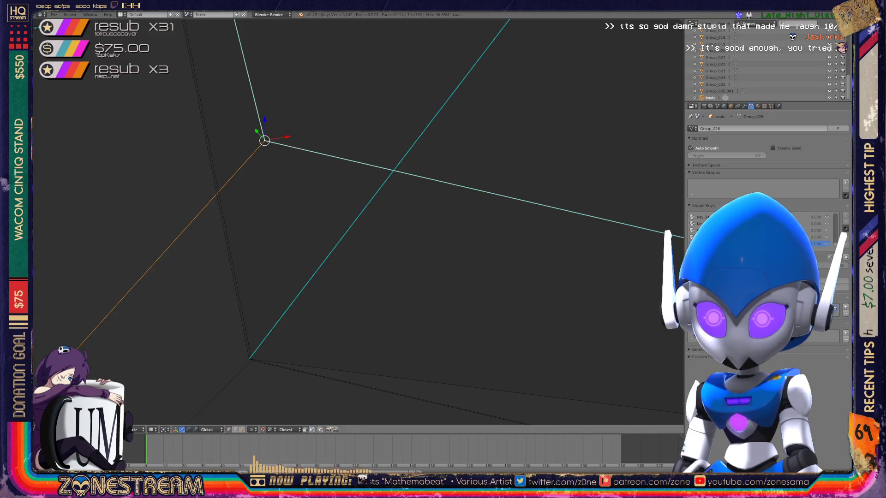
pyautogui.hotkey('ctrl', 'z')
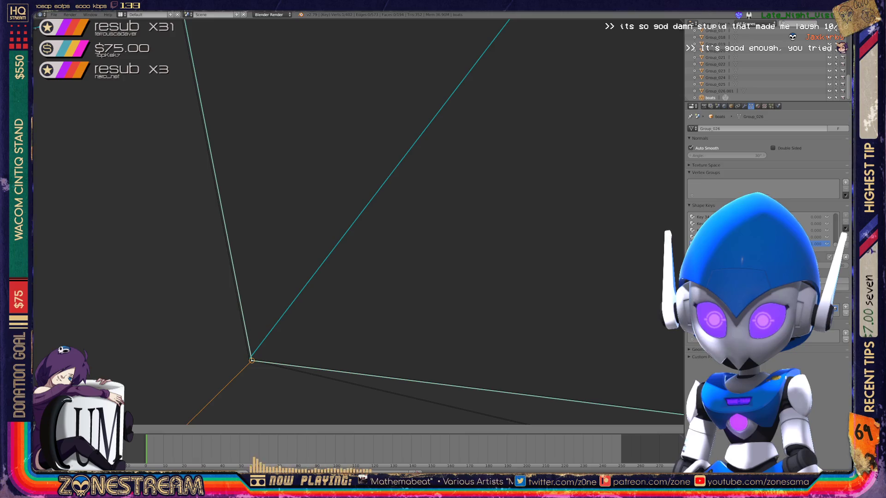
pyautogui.click(251, 360)
# Step: Move the vertex at the edge junction down onto the bottom vertex
pyautogui.scroll(-5, 358, 222)
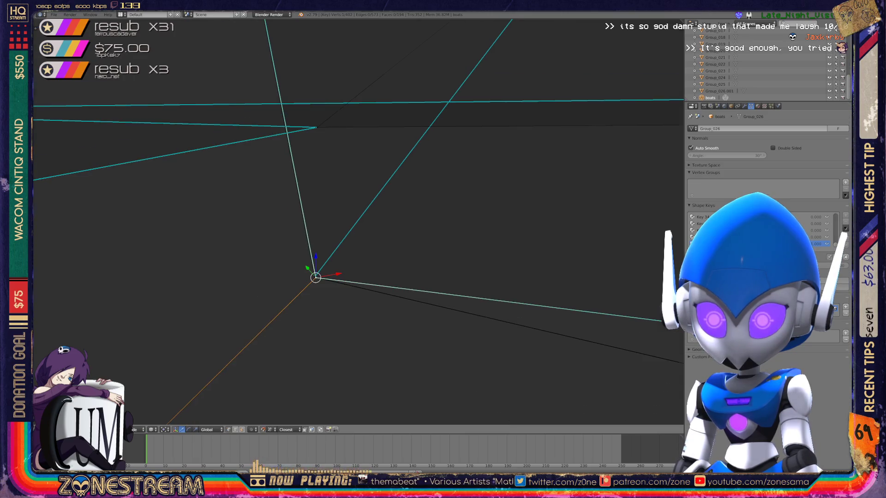
pyautogui.moveTo(358, 221)
pyautogui.mouseDown(button='middle')
pyautogui.moveTo(313, 211)
pyautogui.moveTo(324, 207)
pyautogui.mouseUp(button='middle')
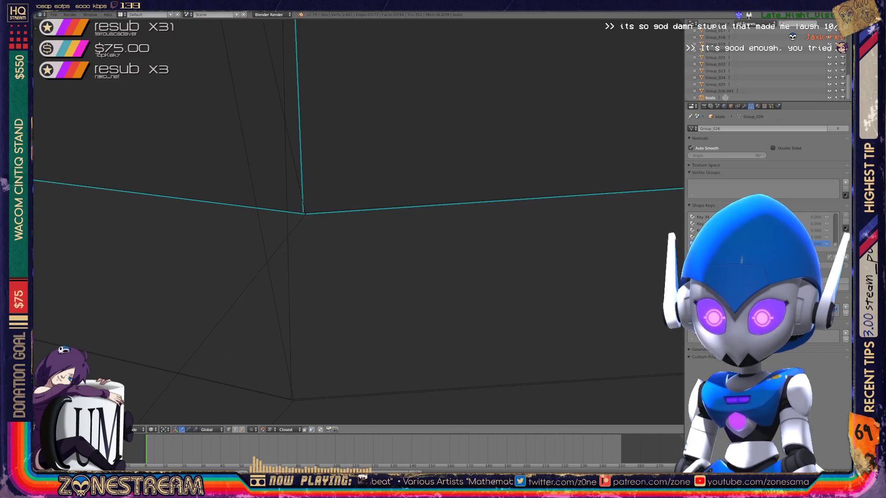
pyautogui.click(305, 214)
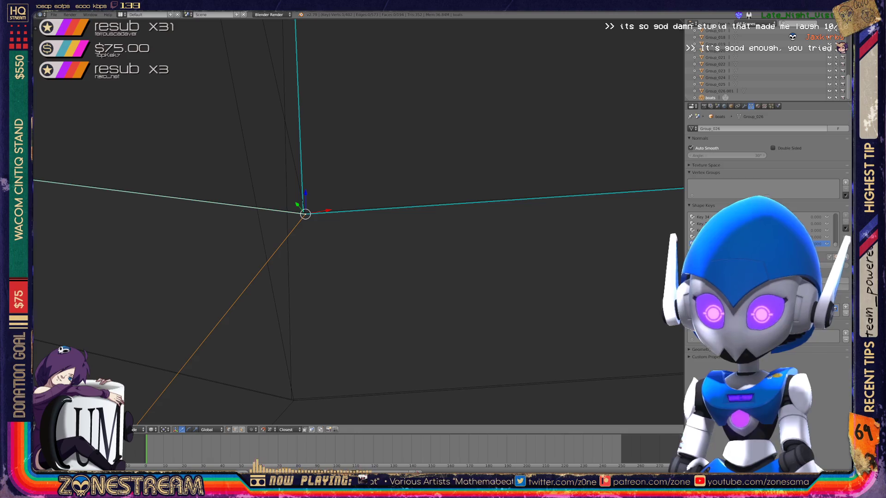
pyautogui.click(304, 212)
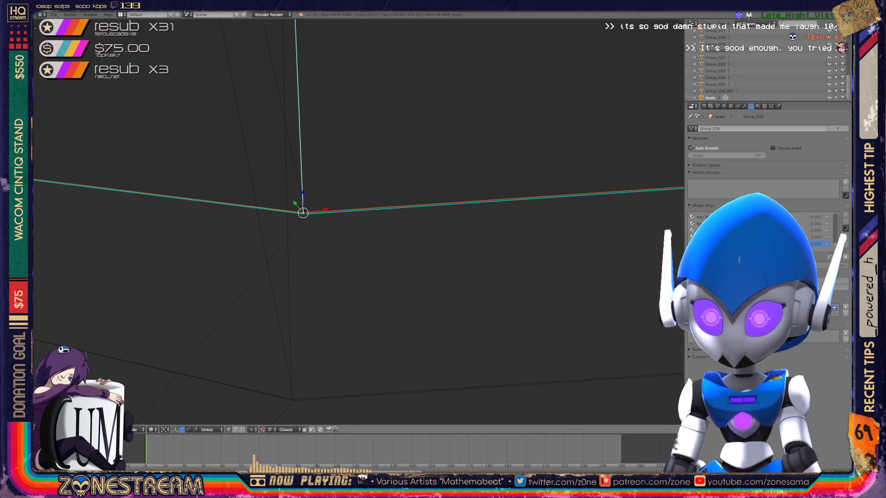
pyautogui.hotkey('ctrl', 'z')
pyautogui.hotkey('ctrl', 'z')
pyautogui.hotkey('ctrl', 'z')
pyautogui.press('g')
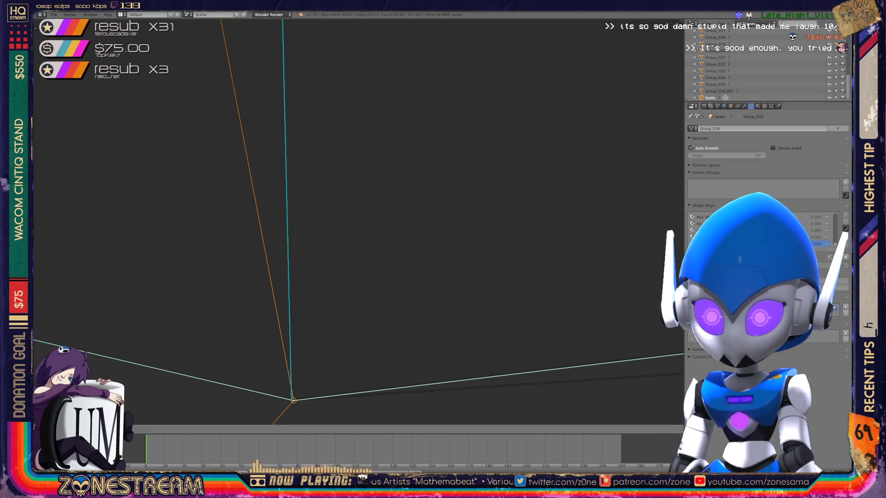
pyautogui.click(294, 400)
# Step: Move the vertex at the cyan edge's right end down onto the bottom corner
pyautogui.moveTo(323, 277)
pyautogui.mouseDown(button='middle')
pyautogui.moveTo(378, 258)
pyautogui.moveTo(350, 262)
pyautogui.moveTo(351, 230)
pyautogui.moveTo(392, 198)
pyautogui.mouseUp(button='middle')
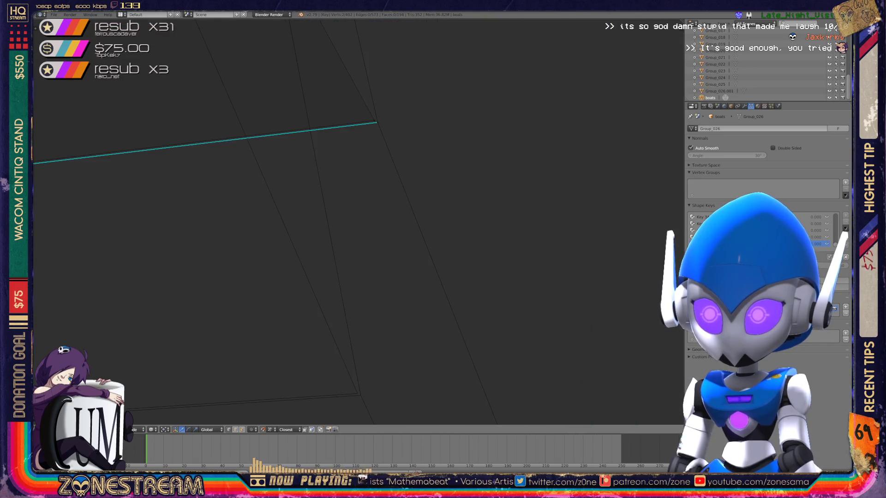
pyautogui.rightClick(376, 122)
pyautogui.rightClick(357, 393)
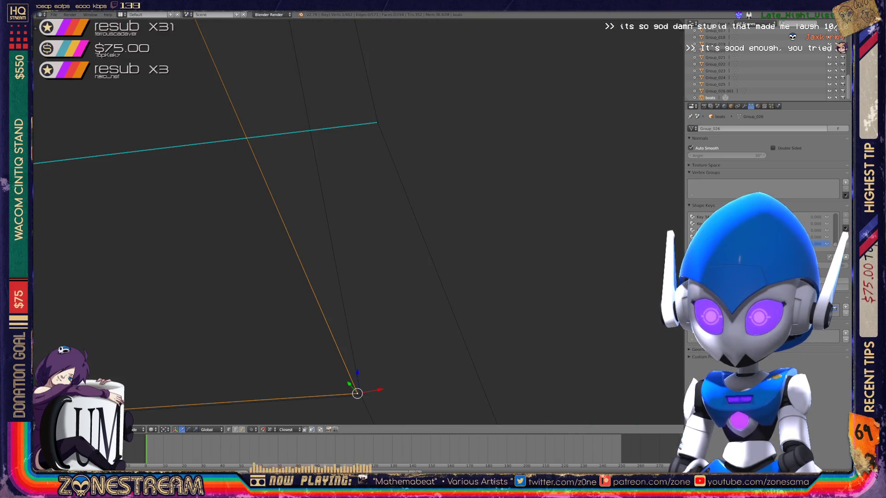
pyautogui.rightClick(377, 122)
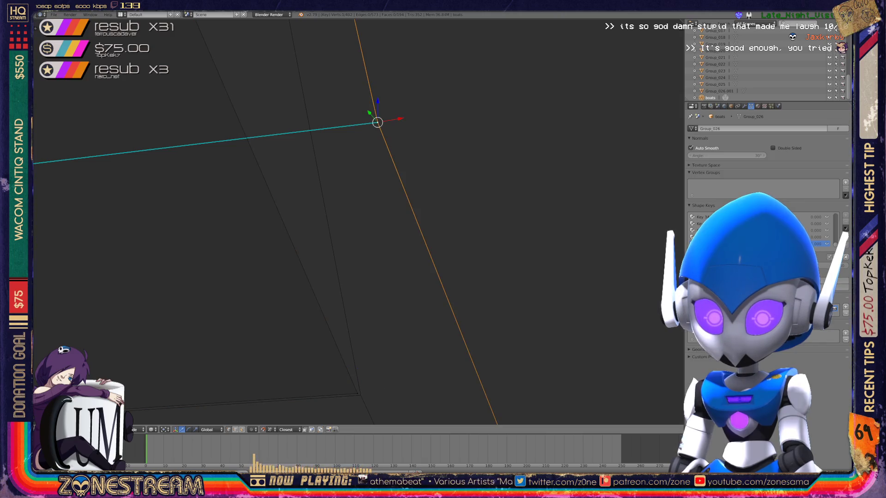
pyautogui.press('g')
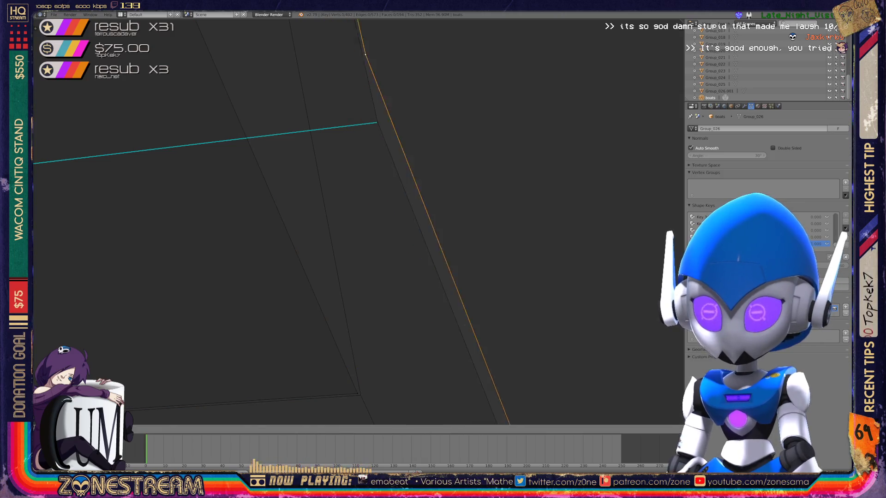
pyautogui.press('Escape')
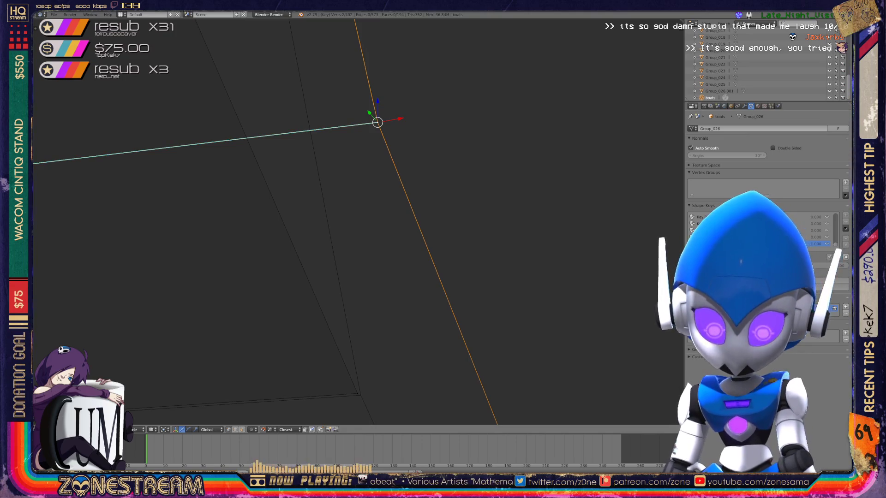
pyautogui.press('g')
pyautogui.click(360, 396)
# Step: Return to Object Mode and orbit to inspect the reshaped boot wireframe
pyautogui.press('Tab')
pyautogui.scroll(-10, 357, 222)
pyautogui.moveTo(323, 230); pyautogui.dragTo(360, 184, button='middle')
pyautogui.scroll(-10, 357, 221)
pyautogui.scroll(10, 358, 221)
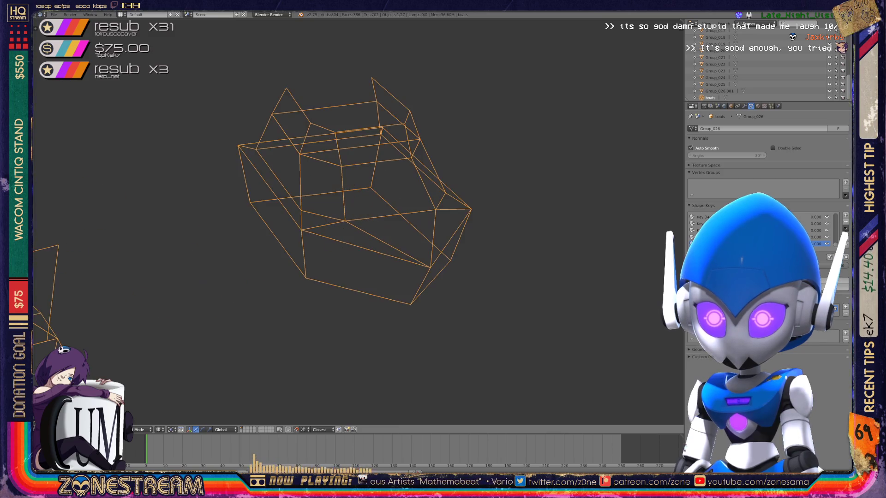
pyautogui.moveTo(360, 184); pyautogui.dragTo(415, 147, button='middle')
# Step: Frame all the boot copies in view, centre them, and select them all
pyautogui.press('Home')
pyautogui.scroll(5, 358, 221)
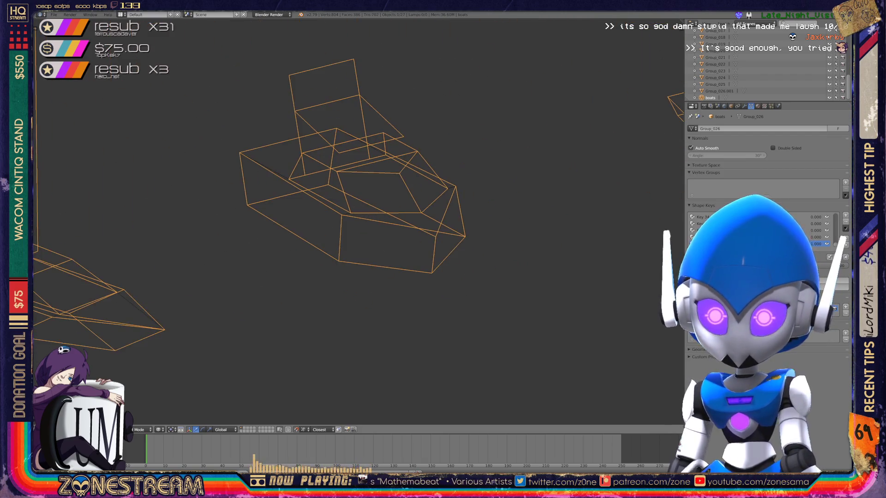
pyautogui.scroll(-8, 358, 222)
pyautogui.keyDown('shift'); pyautogui.moveTo(600, 138); pyautogui.dragTo(93, 254, button='middle'); pyautogui.keyUp('shift')
pyautogui.scroll(6, 357, 222)
pyautogui.keyDown('shift'); pyautogui.moveTo(323, 184); pyautogui.dragTo(507, 231, button='middle'); pyautogui.keyUp('shift')
pyautogui.scroll(3, 357, 222)
pyautogui.scroll(-4, 357, 221)
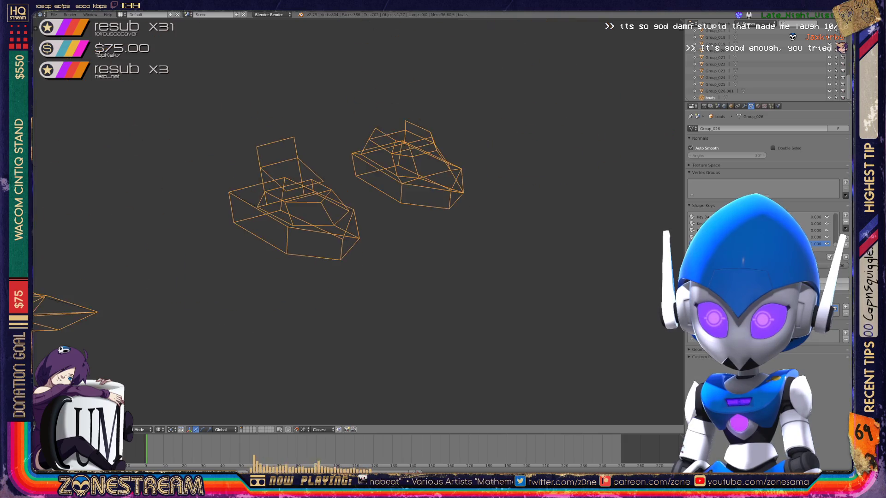
pyautogui.scroll(5, 357, 222)
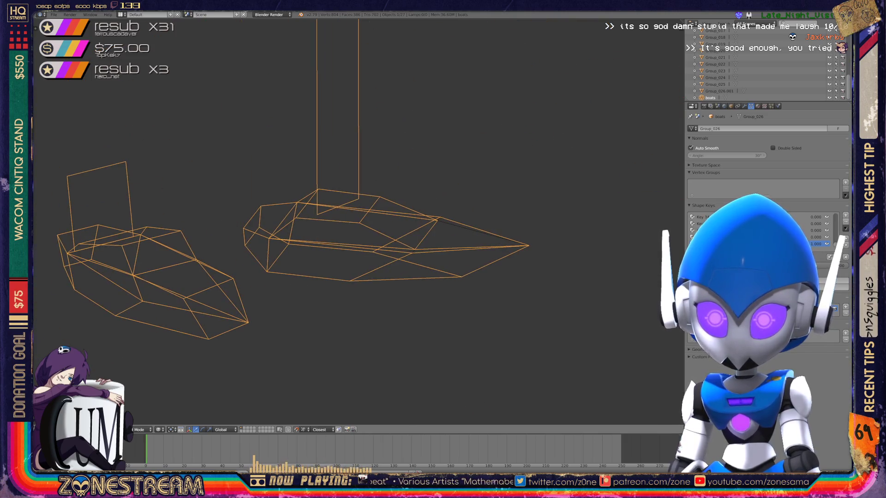
pyautogui.press('Tab')
pyautogui.press('Tab')
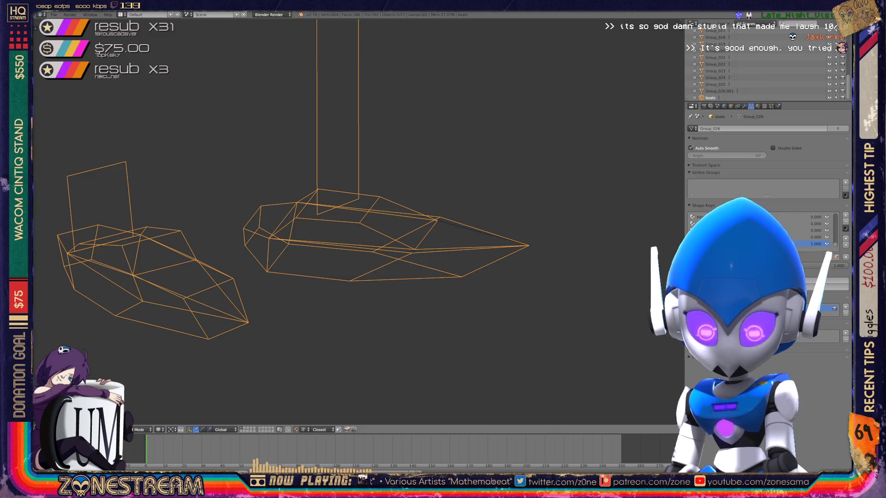
pyautogui.press('a')
pyautogui.press('a')
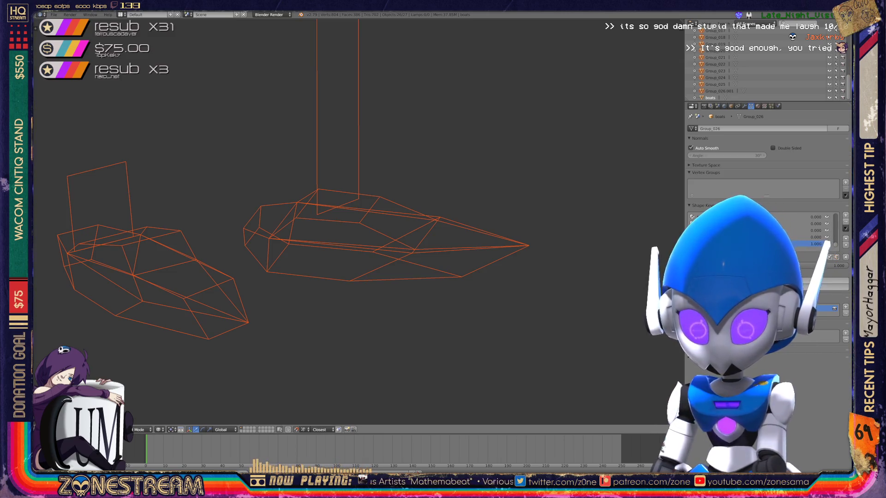
# Step: Delete the selected boot copies and switch the Outliner to Orphan Data
pyautogui.press('x')
pyautogui.press('Return')
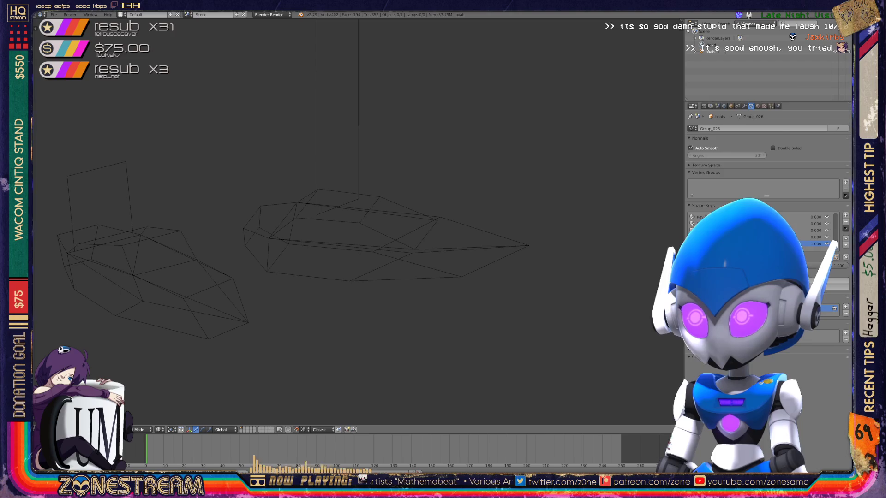
pyautogui.click(746, 23)
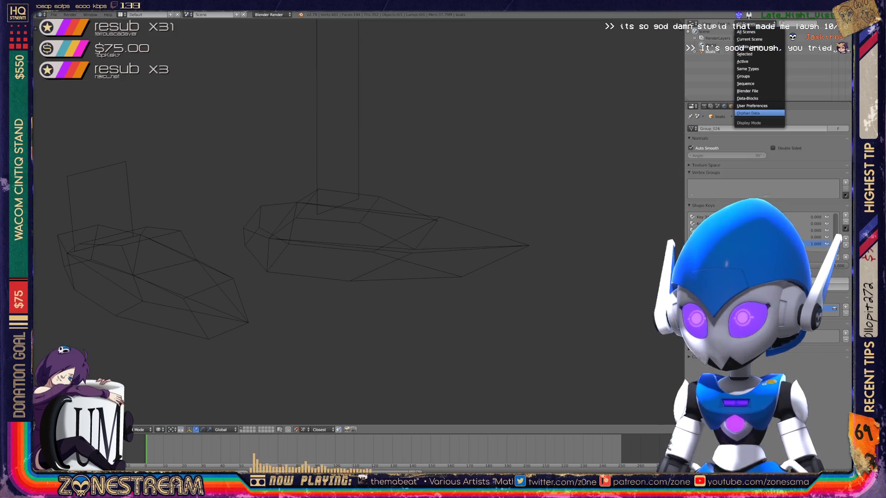
pyautogui.click(748, 113)
# Step: Purge the orphan meshes, textures and images repeatedly until none remain
pyautogui.click(830, 24)
pyautogui.click(830, 26)
pyautogui.click(830, 24)
pyautogui.click(830, 27)
pyautogui.click(830, 24)
pyautogui.click(830, 26)
pyautogui.click(830, 23)
pyautogui.click(830, 27)
pyautogui.click(830, 23)
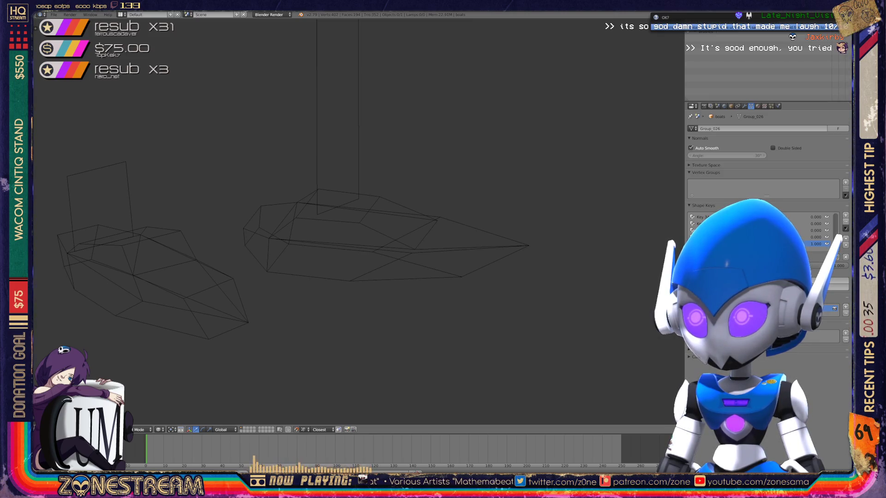
# Step: Set the Outliner back to All Scenes and the active shape key value to 1.000
pyautogui.click(756, 24)
pyautogui.click(757, 31)
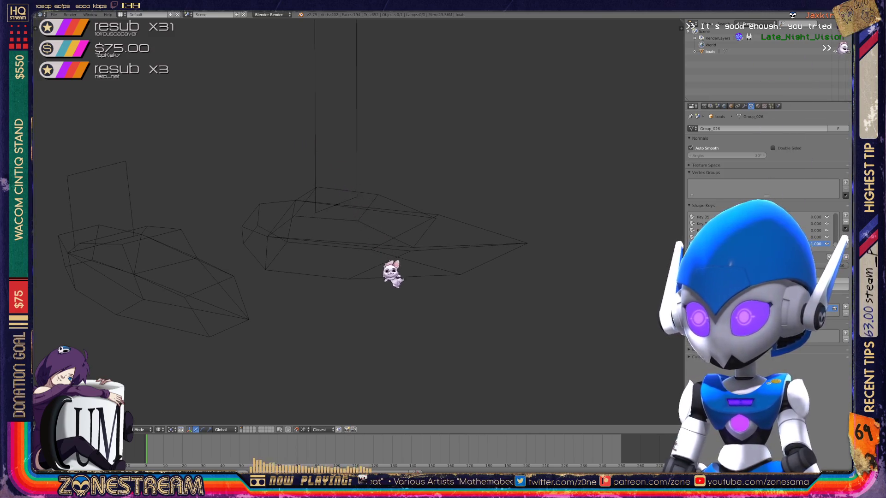
pyautogui.write('1')
pyautogui.press('Return')
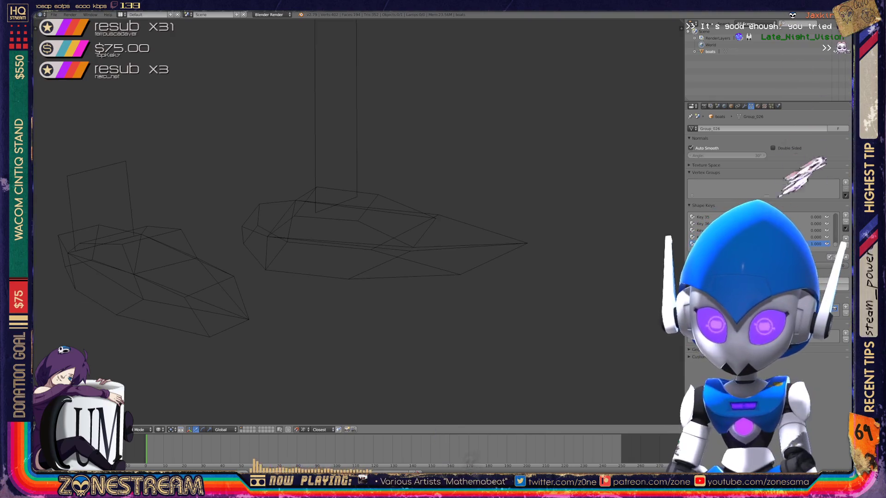
pyautogui.click(54, 15)
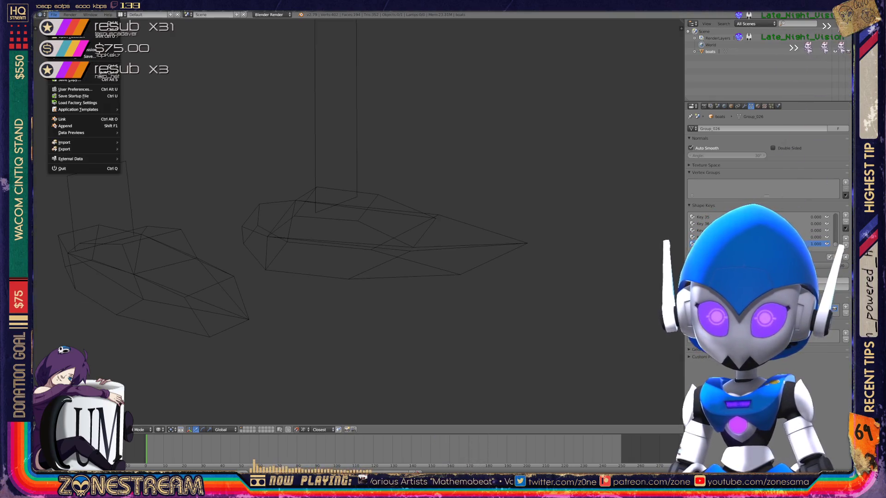
# Step: Import 01167.obj from the poly-testfix folder as a Wavefront (.obj) file
pyautogui.moveTo(83, 133)
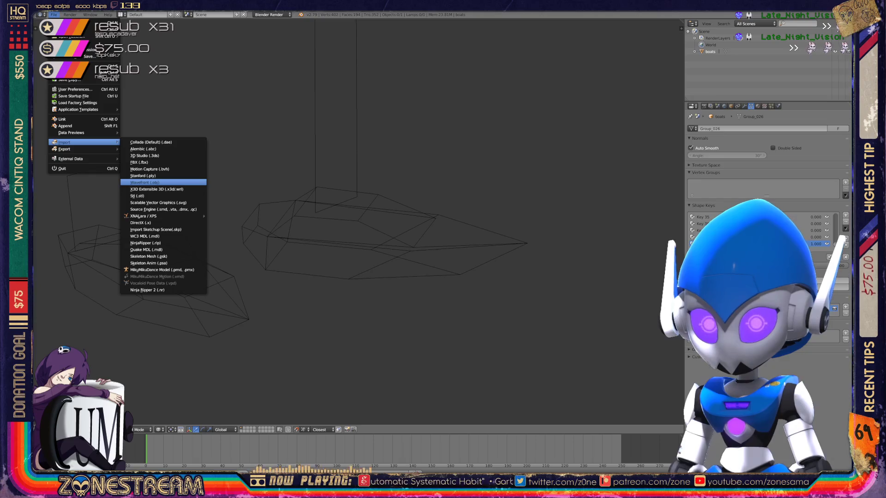
pyautogui.click(144, 182)
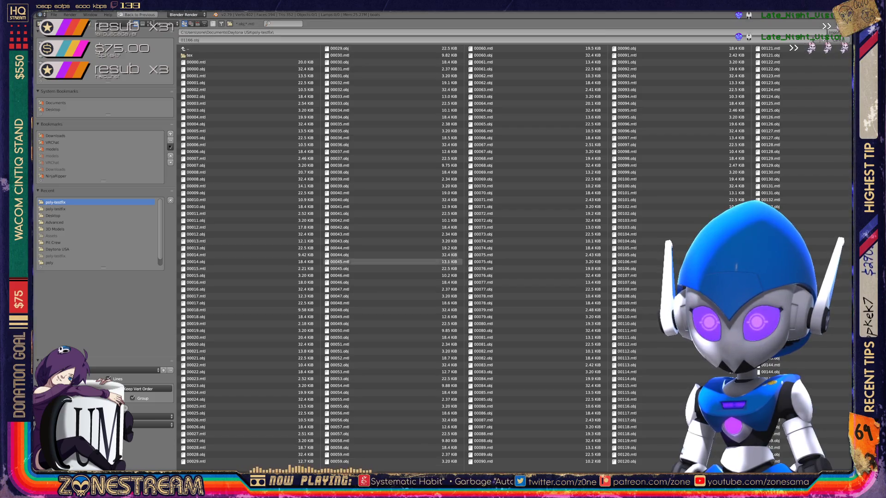
pyautogui.scroll(-15, 477, 255)
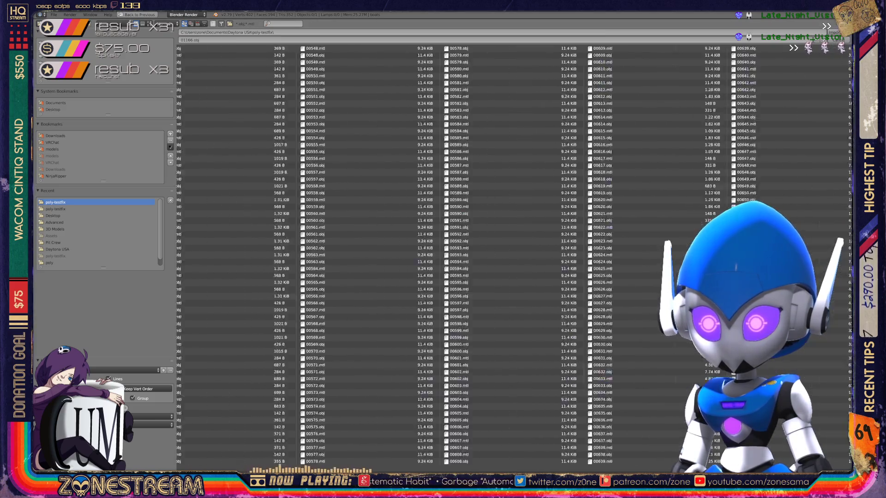
pyautogui.scroll(-5, 478, 255)
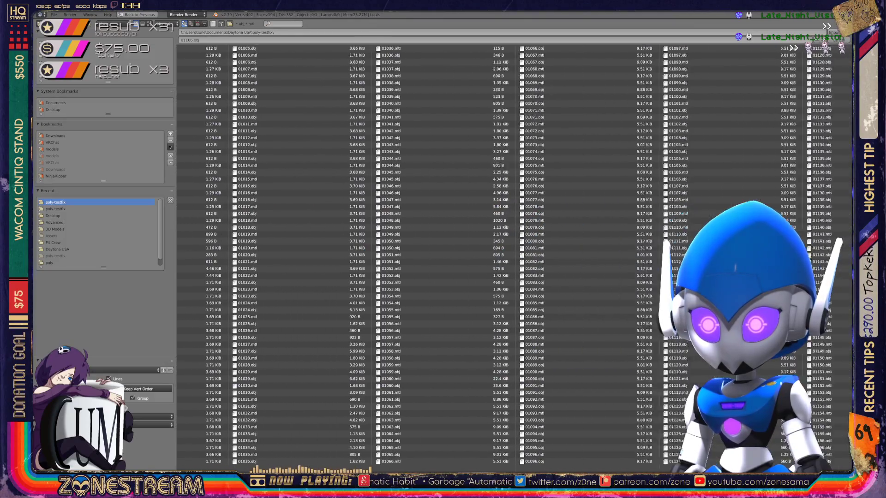
pyautogui.scroll(-2, 478, 255)
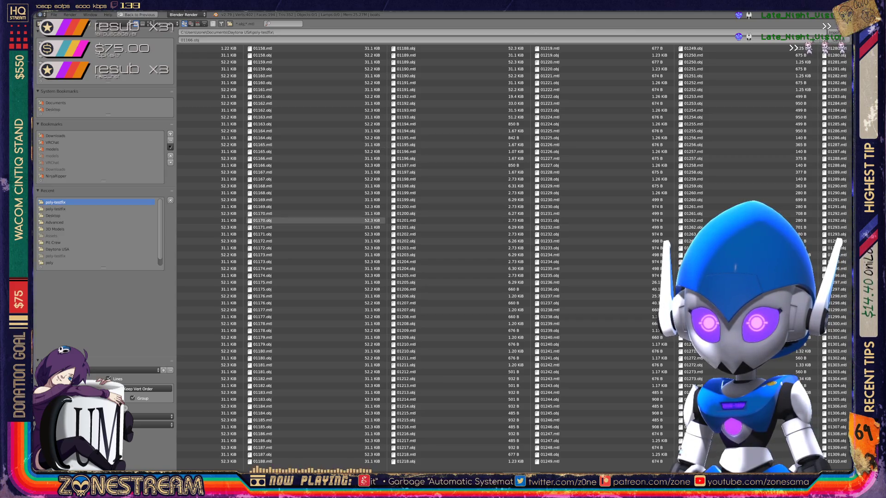
pyautogui.doubleClick(262, 179)
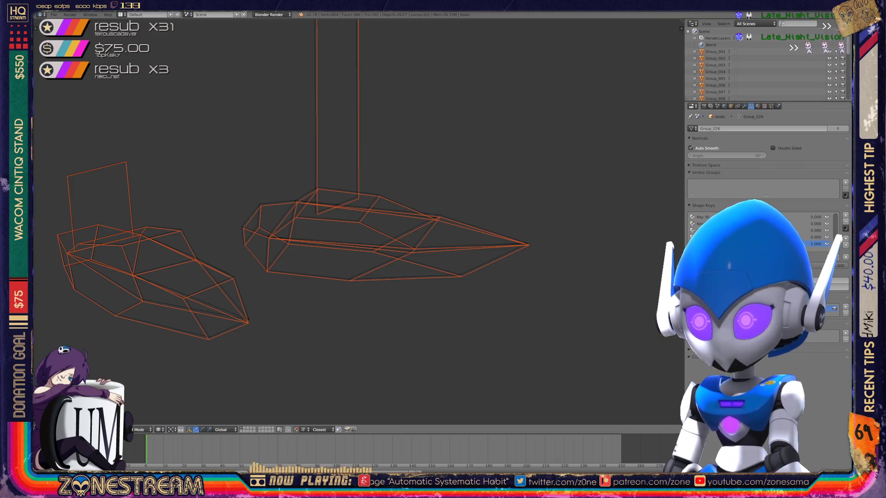
# Step: Enter Edit Mode on the boots object and pan and zoom in on the left boot
pyautogui.scroll(-5, 766, 65)
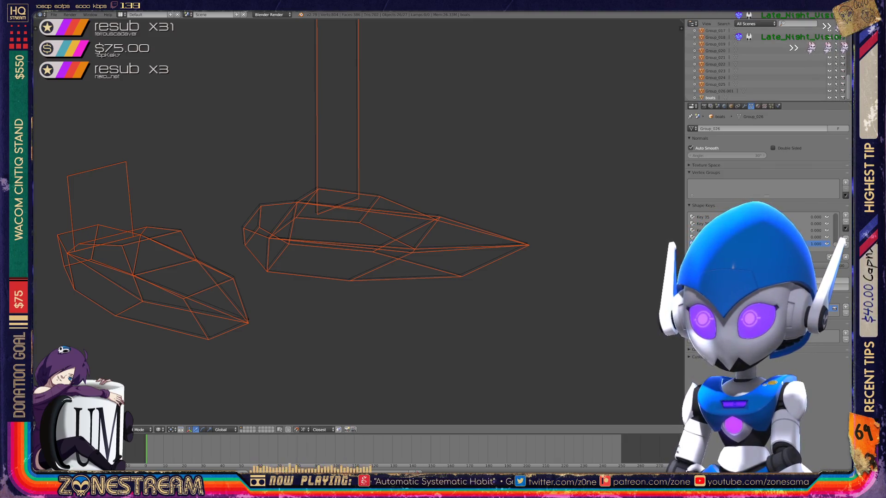
pyautogui.press('Tab')
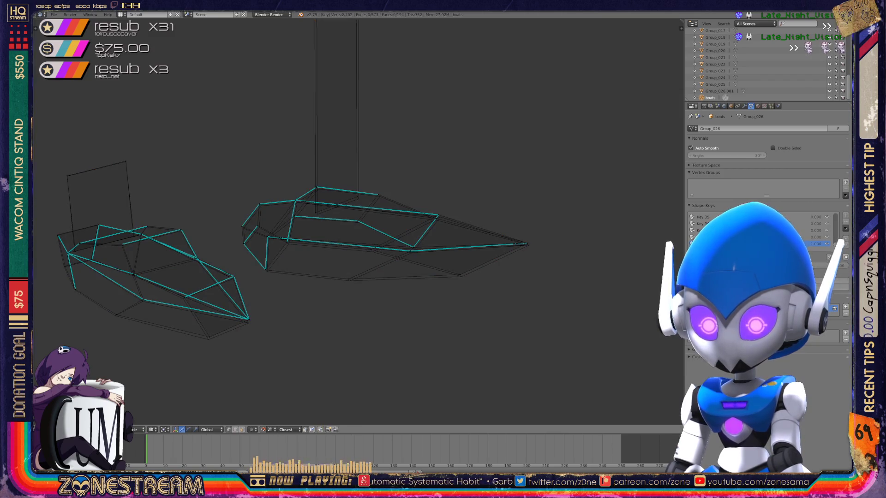
pyautogui.scroll(-4, 599, 380)
pyautogui.keyDown('shift'); pyautogui.moveTo(455, 283); pyautogui.dragTo(562, 259, button='middle'); pyautogui.keyUp('shift')
pyautogui.scroll(2, 561, 259)
pyautogui.scroll(6, 632, 169)
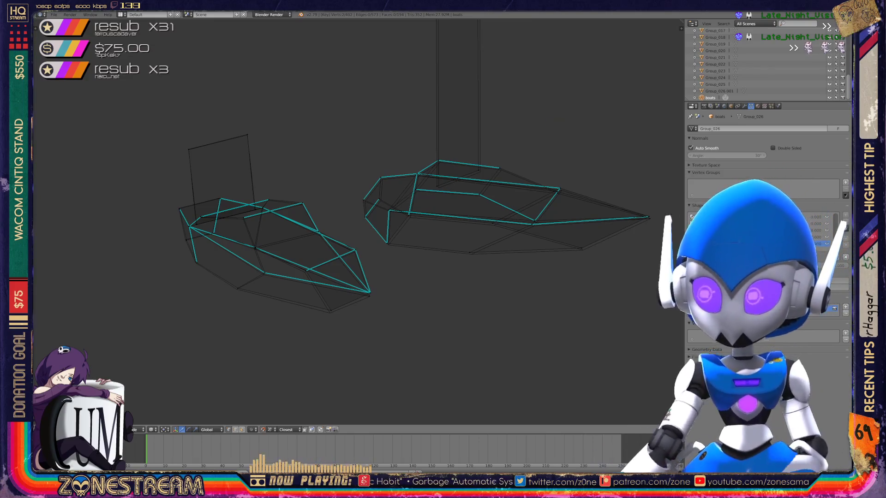
pyautogui.moveTo(359, 221)
pyautogui.mouseDown(button='middle')
pyautogui.moveTo(350, 162)
pyautogui.moveTo(350, 209)
pyautogui.mouseUp(button='middle')
# Step: Slide a lower vertex of the left boot onto its neighbour and slightly along its edge
pyautogui.rightClick(210, 250)
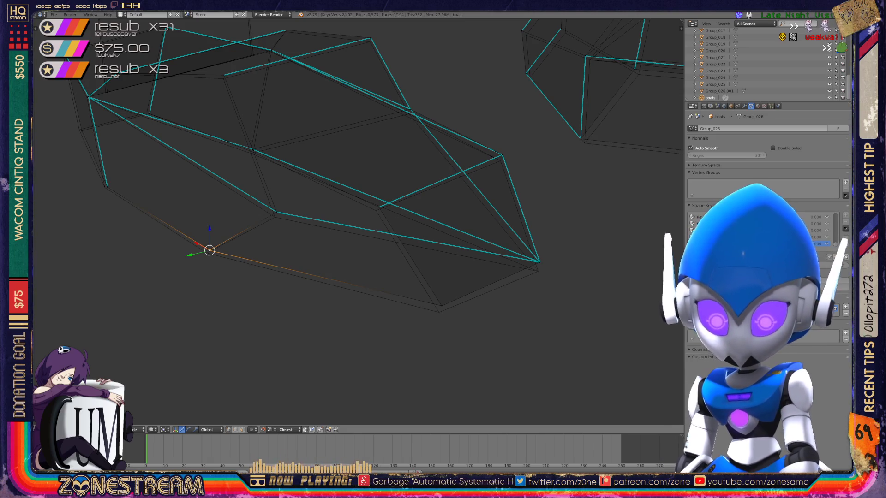
pyautogui.press('g')
pyautogui.click(276, 212)
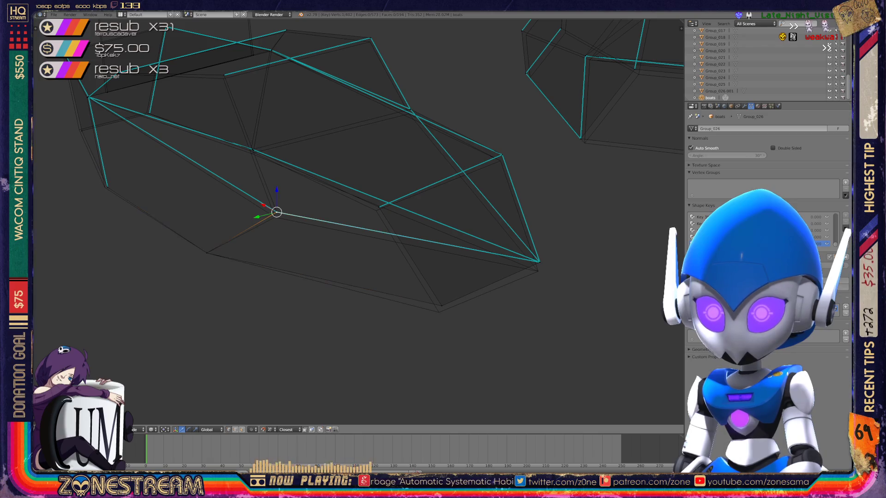
pyautogui.press('g')
pyautogui.press('Return')
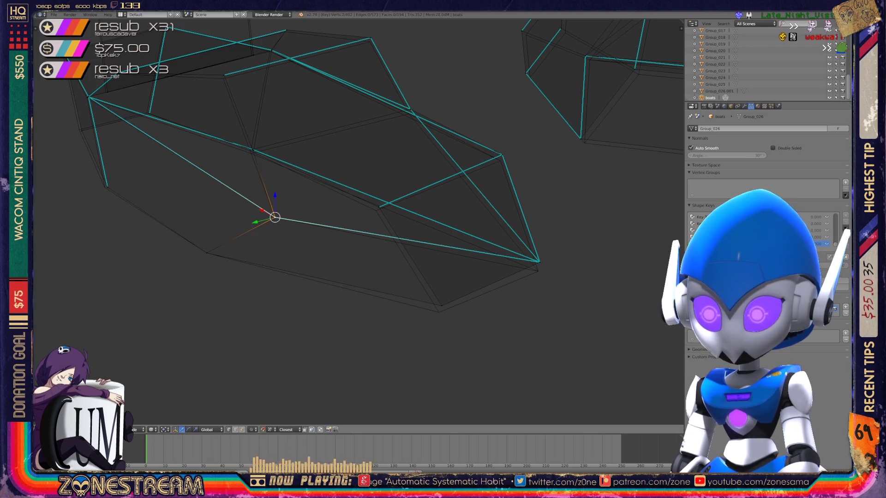
# Step: Edge-slide the next lower-edge vertex and the boot's pointed tip vertex into place, then deselect
pyautogui.rightClick(441, 306)
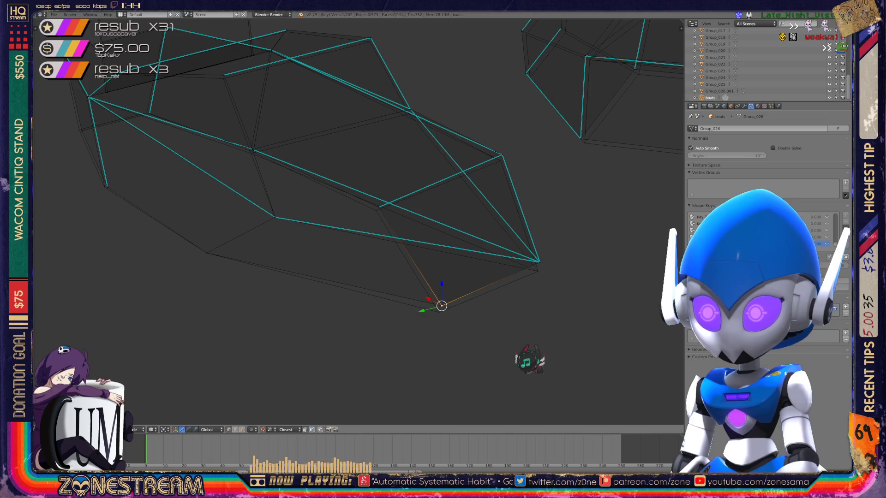
pyautogui.press('g')
pyautogui.click(577, 348)
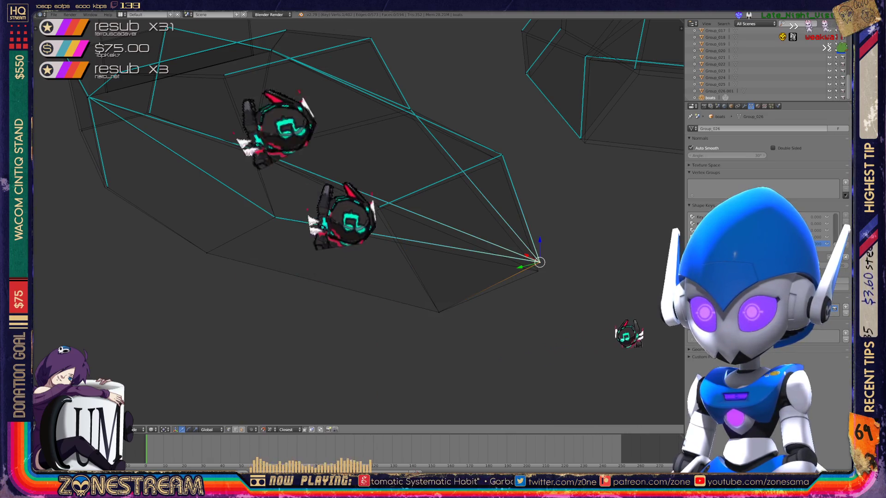
pyautogui.rightClick(539, 262)
pyautogui.press('g')
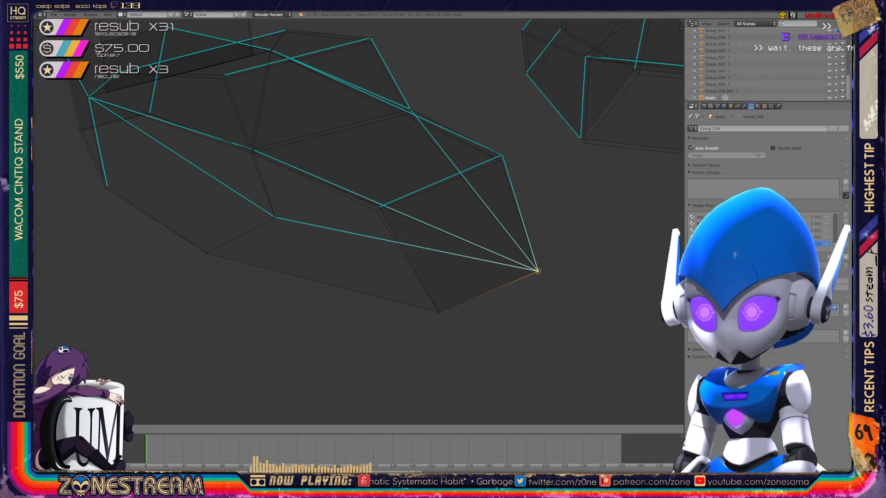
pyautogui.click(375, 208)
pyautogui.press('a')
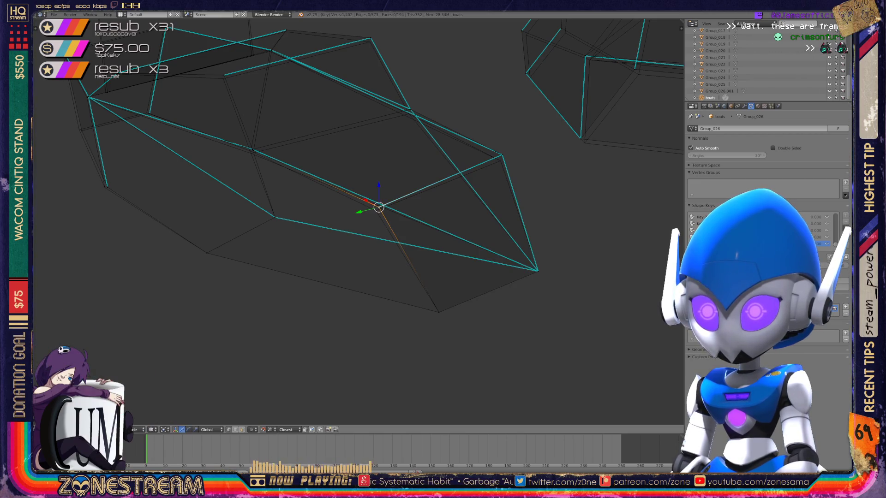
# Step: Pick out vertices on the boot's upper rim and side while reframing the view
pyautogui.rightClick(501, 155)
pyautogui.press('a')
pyautogui.rightClick(501, 155)
pyautogui.moveTo(502, 157); pyautogui.dragTo(549, 180, button='middle')
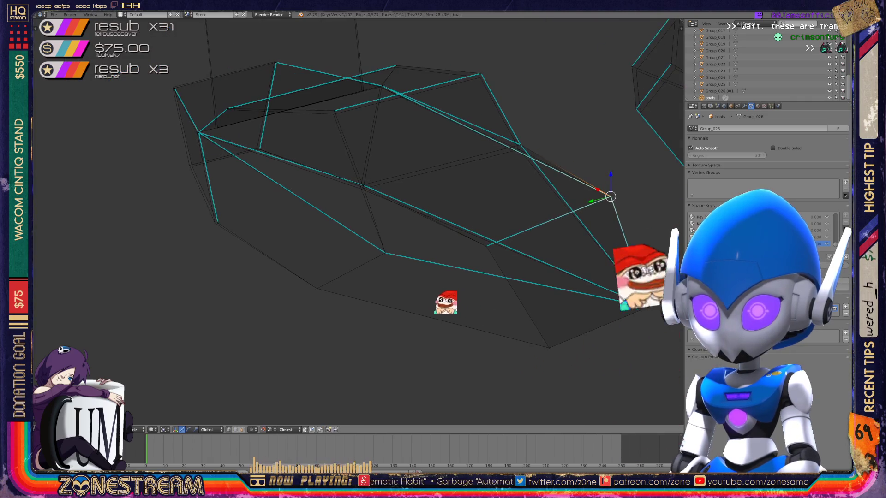
pyautogui.scroll(2, 229, 169)
pyautogui.press('a')
pyautogui.rightClick(210, 247)
pyautogui.rightClick(176, 165)
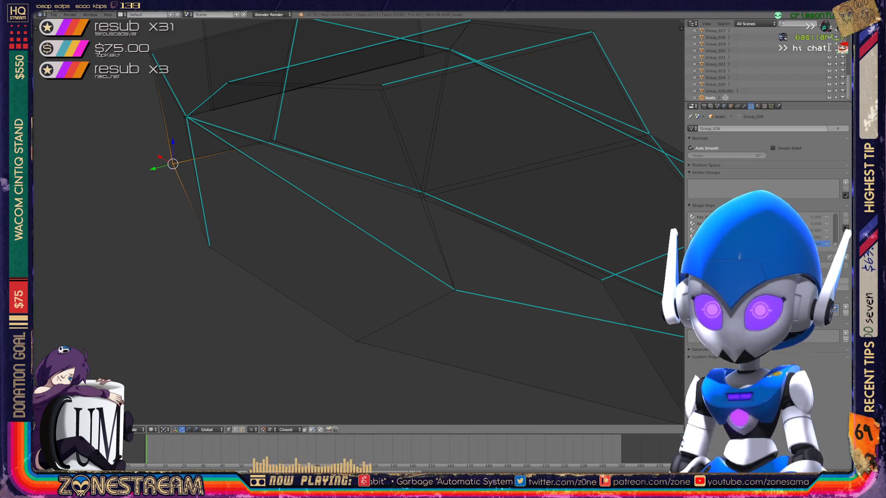
pyautogui.keyDown('shift'); pyautogui.moveTo(176, 165); pyautogui.dragTo(190, 238, button='middle'); pyautogui.keyUp('shift')
# Step: Nudge a rim vertex, the rim corner vertex and a toe-edge vertex slightly into place
pyautogui.rightClick(287, 214)
pyautogui.moveTo(288, 215); pyautogui.dragTo(283, 211, button='right')
pyautogui.rightClick(165, 126)
pyautogui.moveTo(165, 126); pyautogui.dragTo(162, 125, button='right')
pyautogui.rightClick(200, 190)
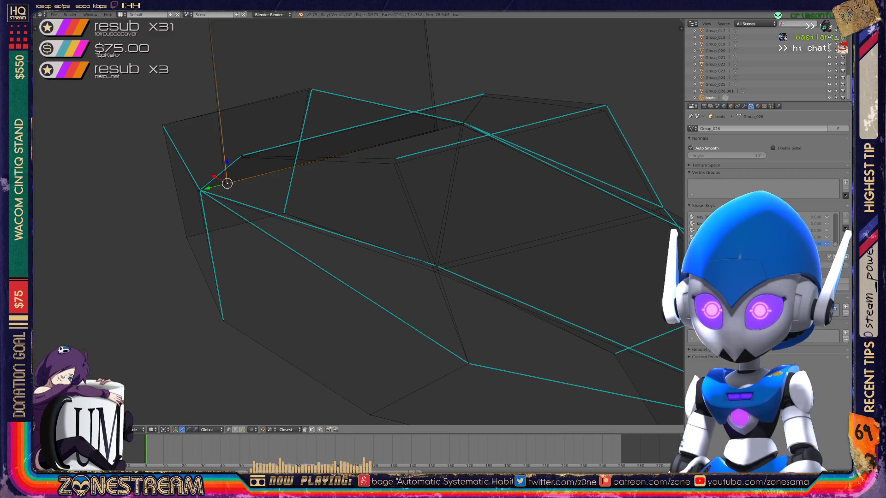
pyautogui.rightClick(241, 155)
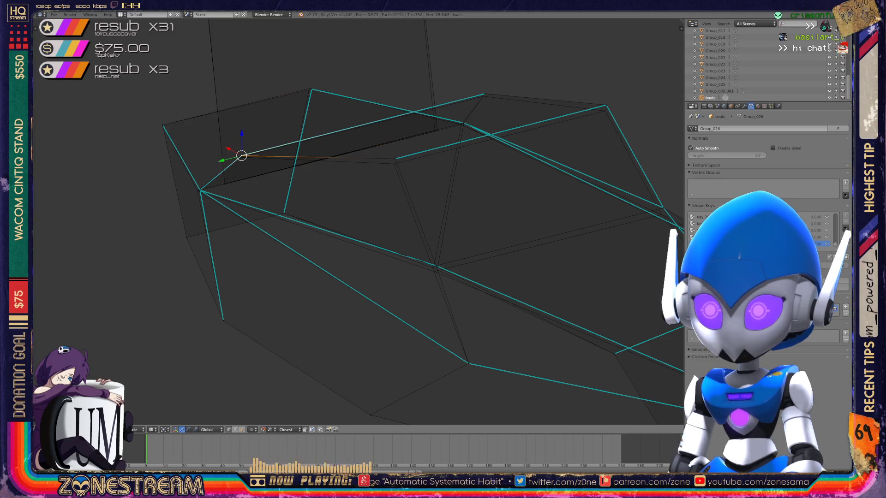
pyautogui.moveTo(241, 155); pyautogui.dragTo(240, 157, button='right')
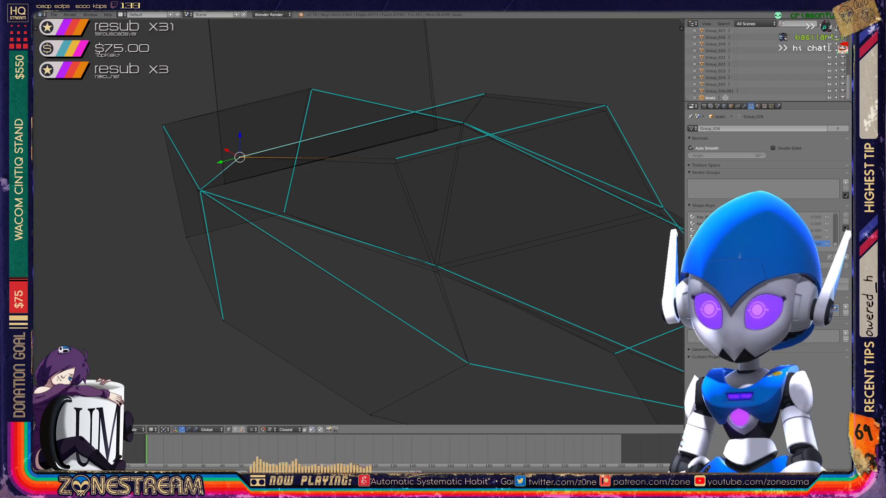
pyautogui.rightClick(434, 132)
pyautogui.press('a')
# Step: Nudge the vertex where edges cross below the ridge slightly down-left, leaving the ridge vertex unchanged
pyautogui.keyDown('shift'); pyautogui.moveTo(350, 221); pyautogui.dragTo(259, 240, button='middle'); pyautogui.keyUp('shift')
pyautogui.rightClick(300, 180)
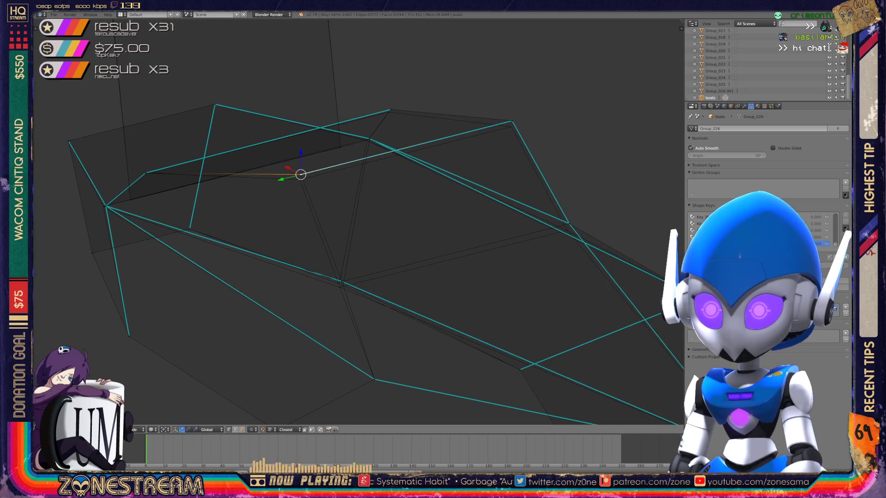
pyautogui.rightClick(388, 112)
pyautogui.press('g')
pyautogui.rightClick(389, 112)
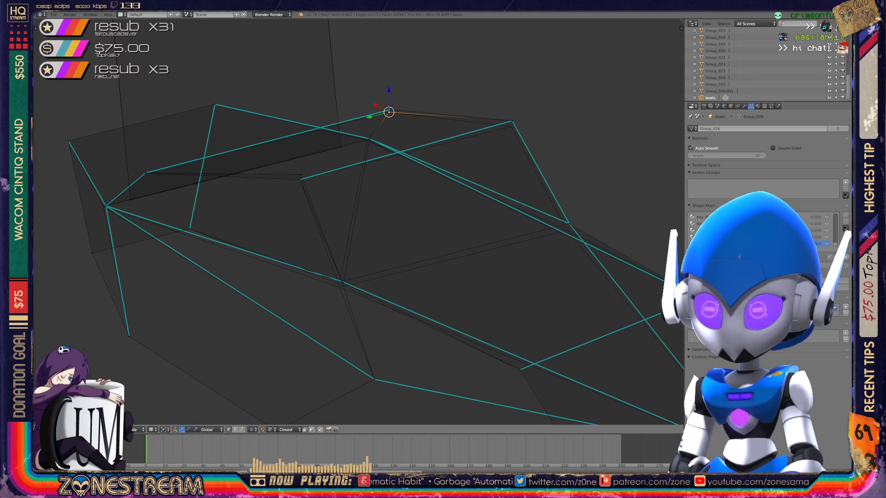
pyautogui.rightClick(511, 121)
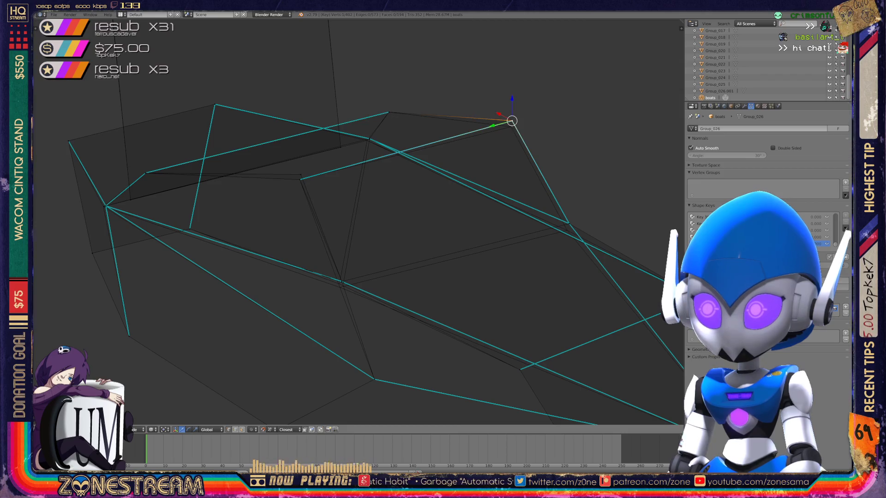
pyautogui.keyDown('shift'); pyautogui.moveTo(509, 127); pyautogui.dragTo(437, 79, button='middle'); pyautogui.keyUp('shift')
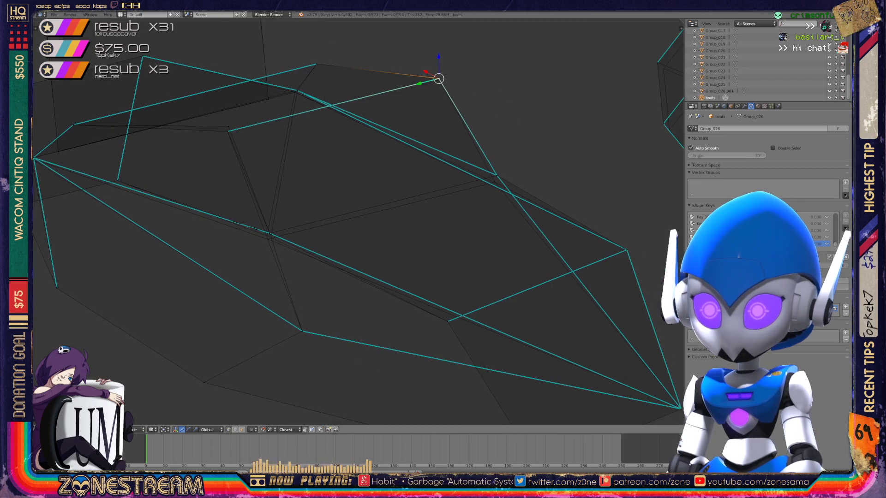
pyautogui.rightClick(497, 175)
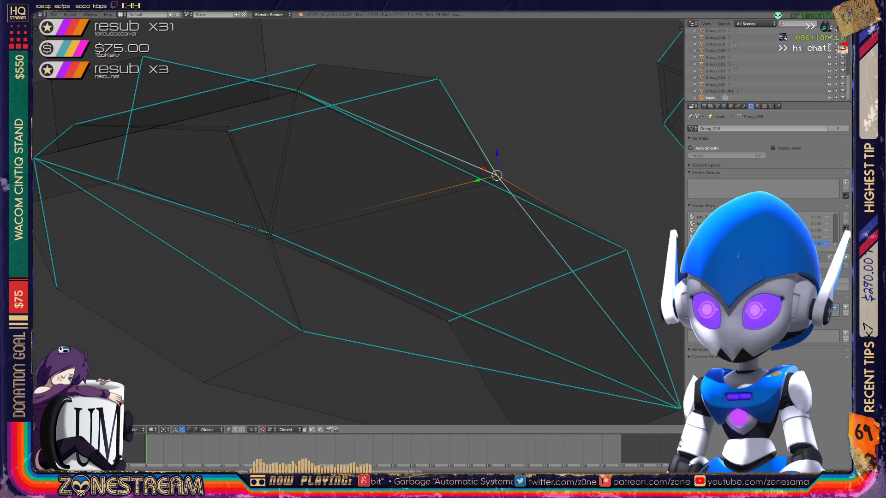
pyautogui.moveTo(496, 175); pyautogui.dragTo(494, 182, button='right')
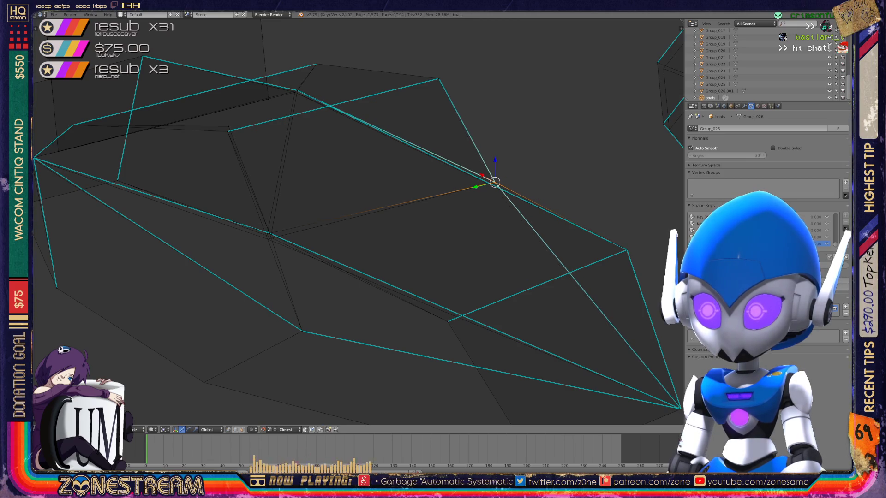
# Step: Slide the vertex at the edge crossing along its edge and centre the view on it
pyautogui.scroll(5, 358, 221)
pyautogui.scroll(2, 358, 221)
pyautogui.scroll(2, 358, 221)
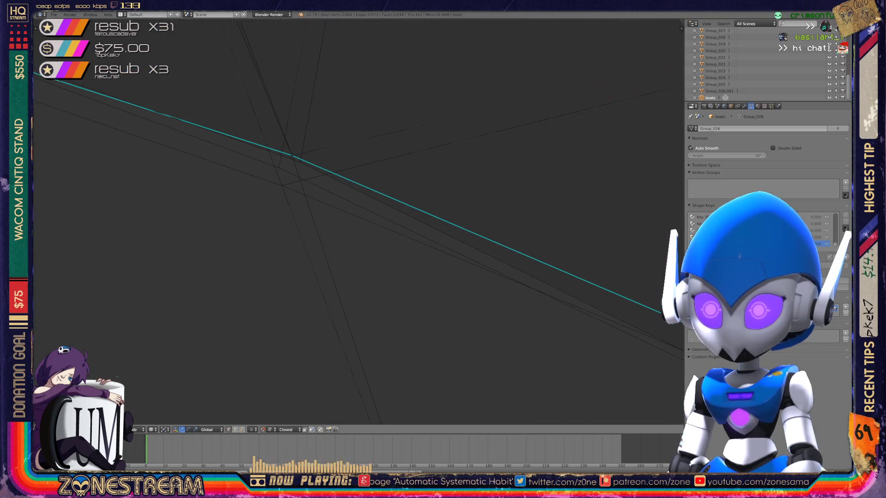
pyautogui.rightClick(322, 188)
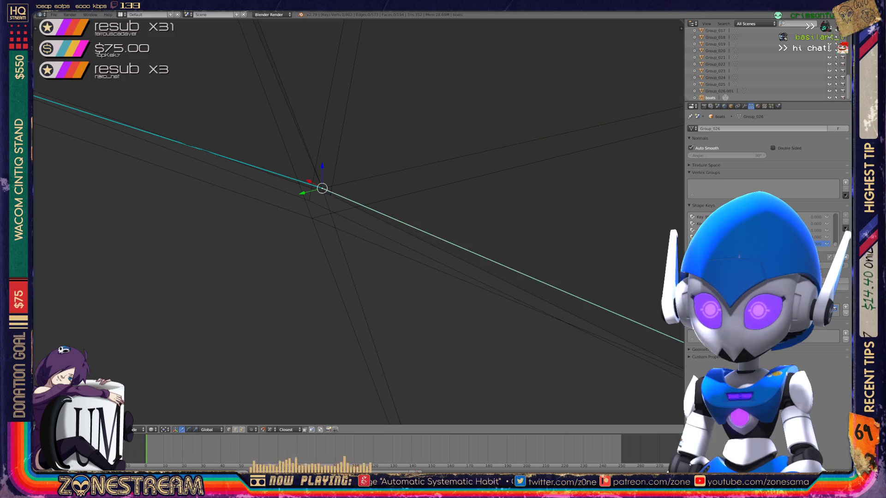
pyautogui.rightClick(330, 195)
pyautogui.keyDown('shift'); pyautogui.rightClick(330, 195); pyautogui.keyUp('shift')
pyautogui.press('g')
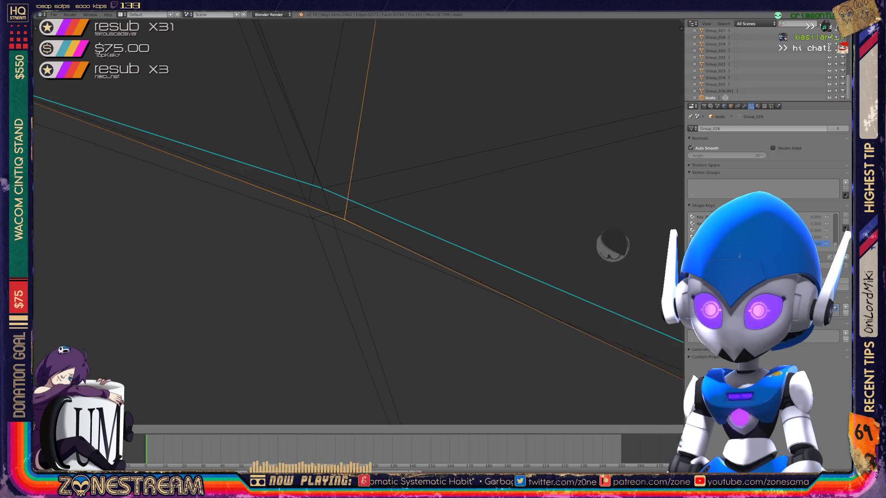
pyautogui.press('Escape')
pyautogui.hotkey('ctrl', 'z')
pyautogui.hotkey('ctrl', 'shift', 'z')
pyautogui.press('g')
pyautogui.press('Return')
pyautogui.press('KP_Decimal')
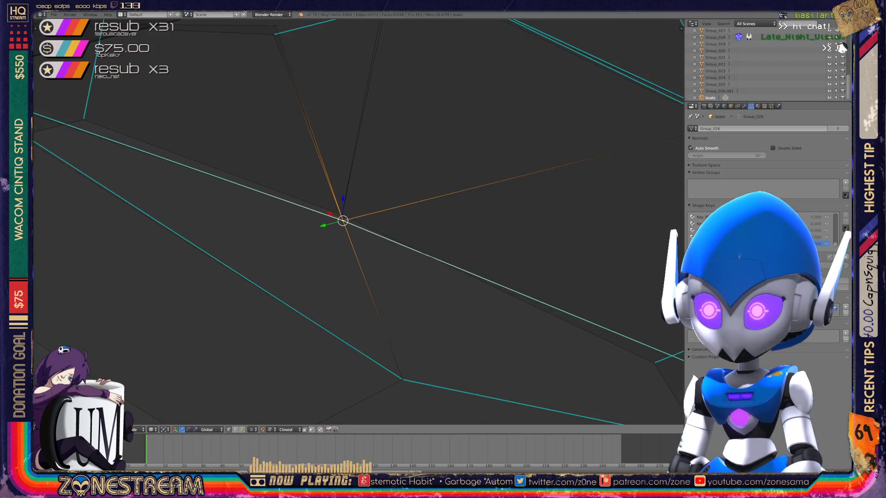
# Step: Move the vertex at the boot's inner corner slightly down
pyautogui.scroll(-5, 358, 221)
pyautogui.moveTo(353, 221); pyautogui.dragTo(193, 286, button='middle')
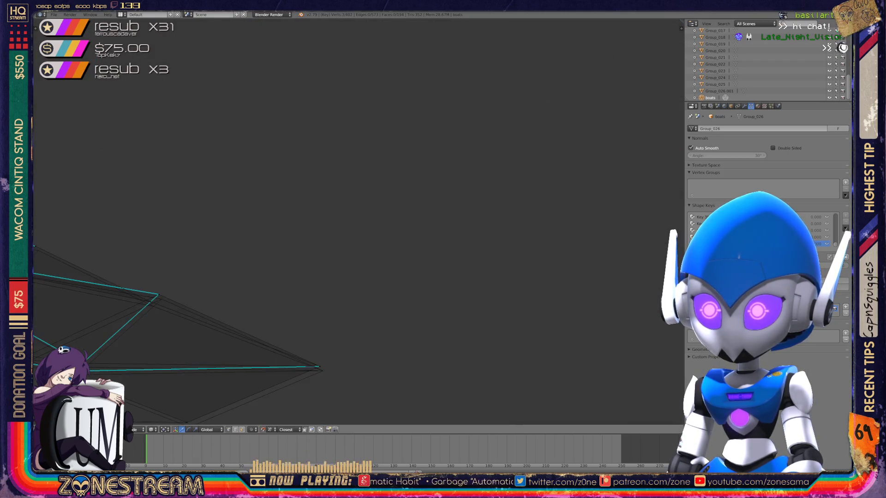
pyautogui.scroll(-5, 357, 221)
pyautogui.moveTo(358, 221)
pyautogui.mouseDown(button='middle')
pyautogui.moveTo(323, 231)
pyautogui.moveTo(358, 221)
pyautogui.moveTo(323, 212)
pyautogui.mouseUp(button='middle')
pyautogui.scroll(6, 357, 221)
pyautogui.rightClick(352, 157)
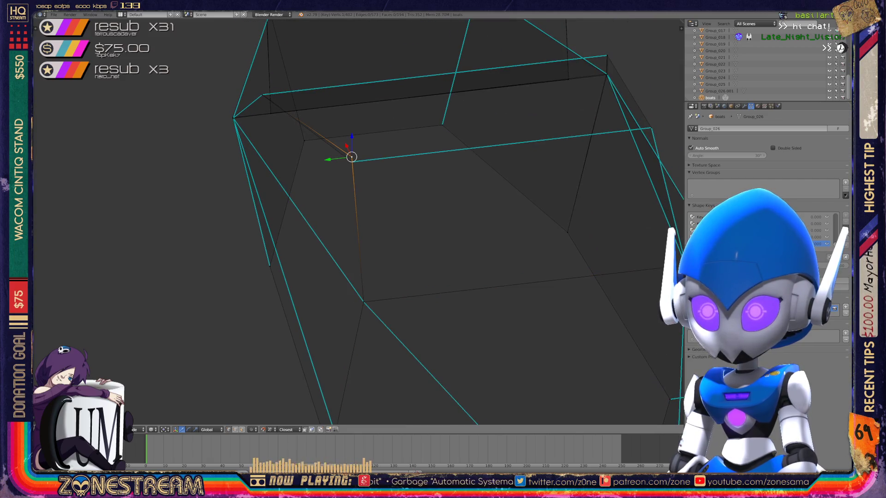
pyautogui.press('g')
pyautogui.press('Return')
# Step: Adjust the upright panel's top-left vertex slightly and return to Object Mode
pyautogui.moveTo(358, 221)
pyautogui.keyDown('shift'); pyautogui.mouseDown(button='middle')
pyautogui.moveTo(341, 229)
pyautogui.moveTo(341, 217)
pyautogui.moveTo(293, 203)
pyautogui.moveTo(258, 217)
pyautogui.mouseUp(button='middle'); pyautogui.keyUp('shift')
pyautogui.scroll(-3, 358, 222)
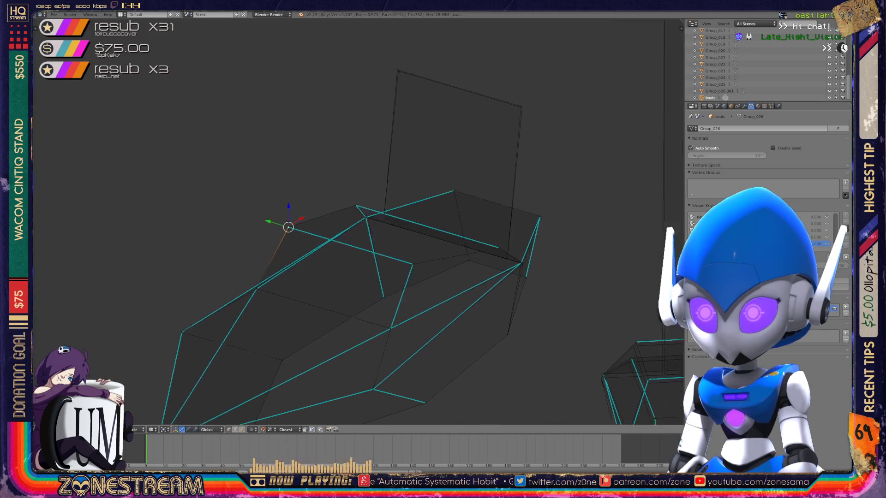
pyautogui.scroll(5, 358, 221)
pyautogui.rightClick(480, 155)
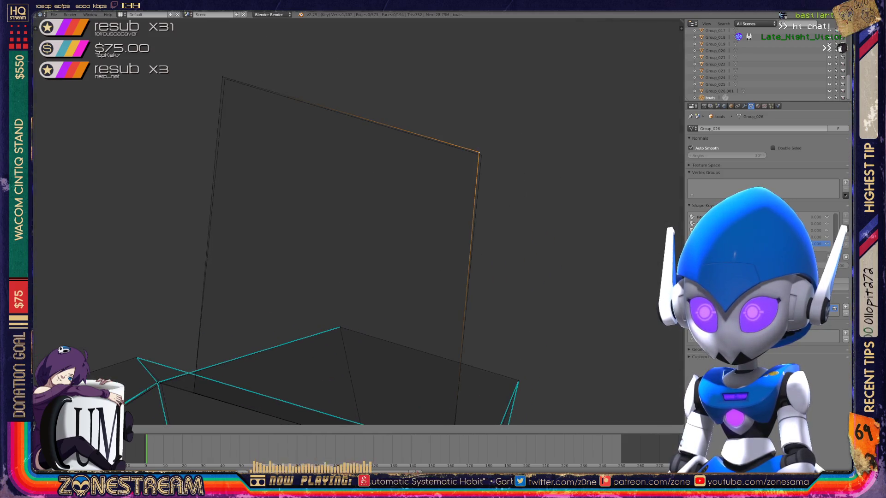
pyautogui.rightClick(222, 78)
pyautogui.press('g')
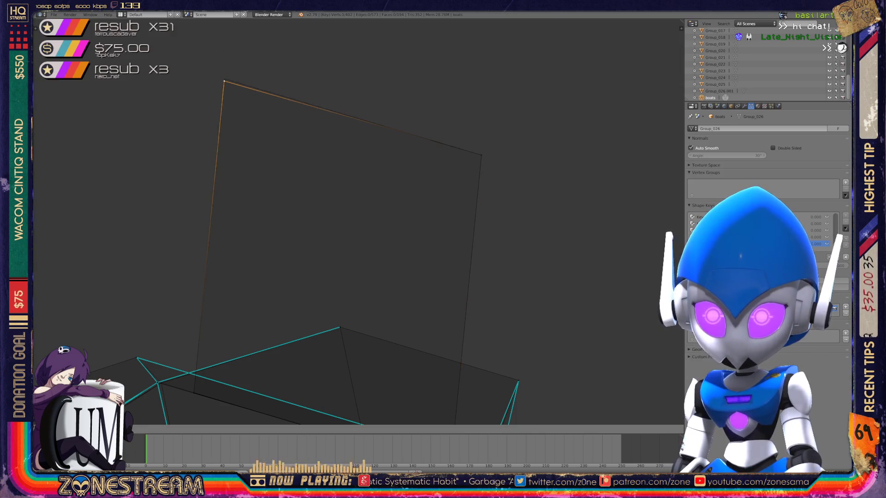
pyautogui.click(224, 79)
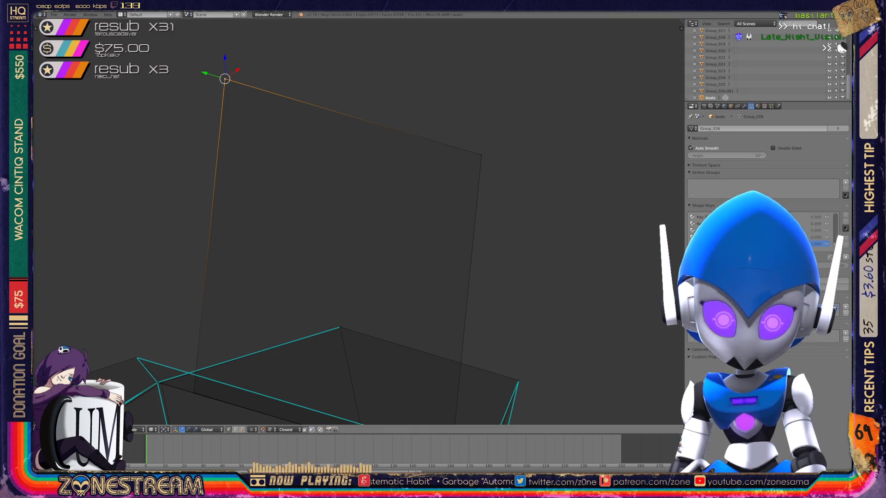
pyautogui.press('Tab')
pyautogui.scroll(-4, 359, 221)
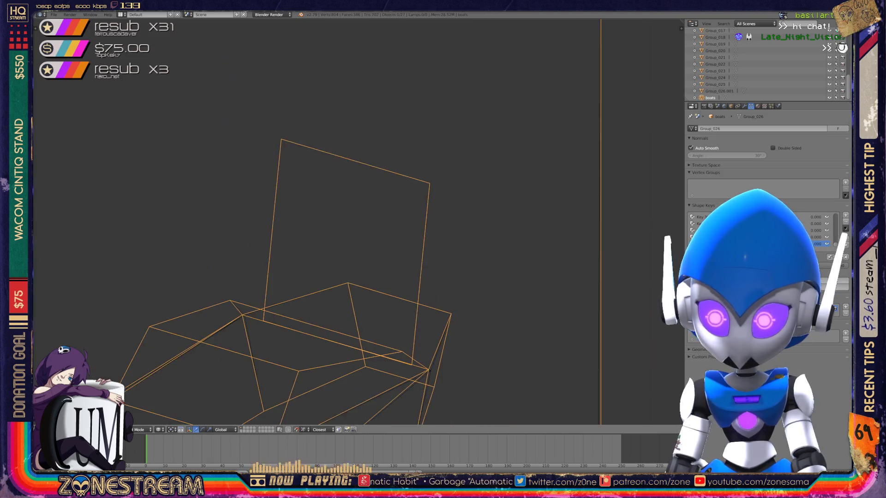
# Step: Back in Edit Mode, reposition the boot's right corner vertex
pyautogui.scroll(6, 360, 222)
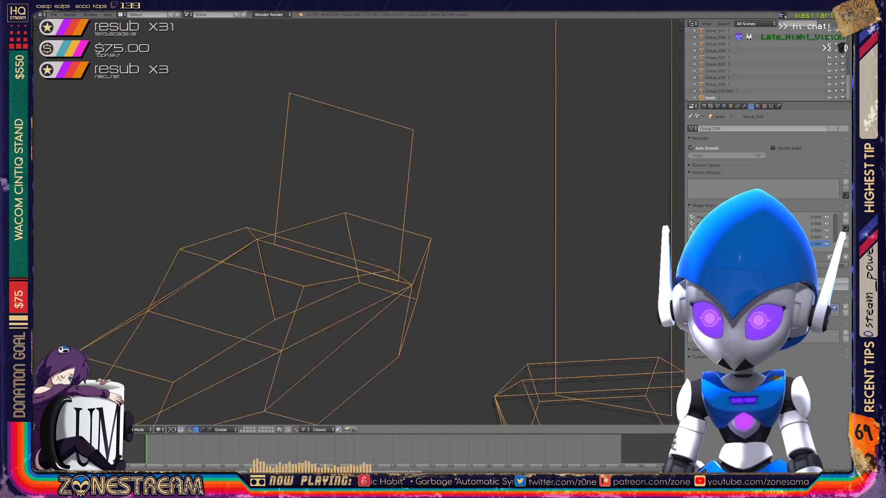
pyautogui.press('Tab')
pyautogui.rightClick(441, 238)
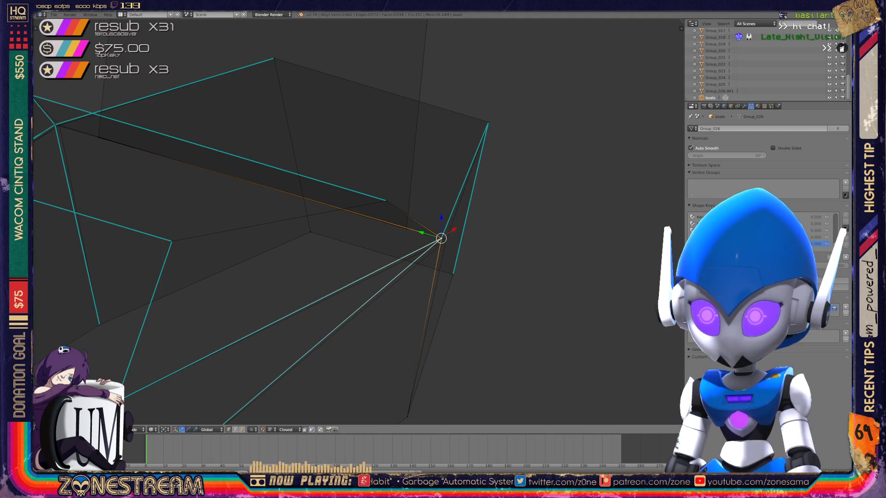
pyautogui.press('g')
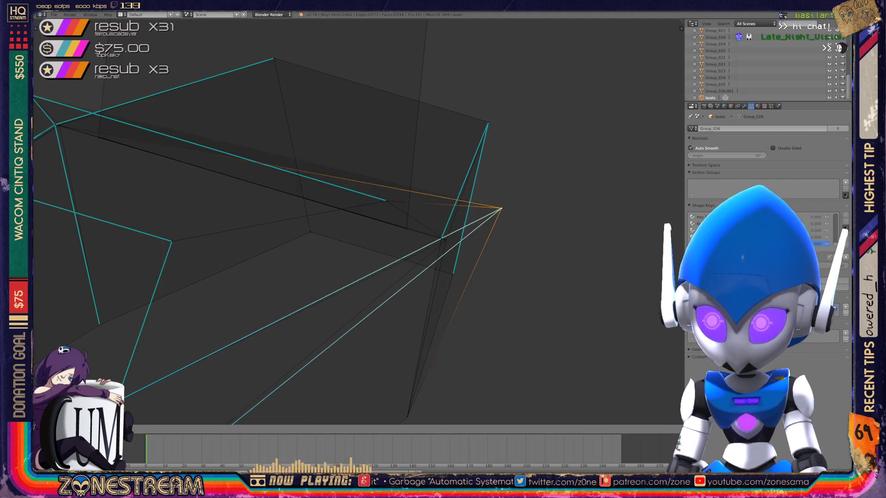
pyautogui.press('Escape')
pyautogui.moveTo(323, 231); pyautogui.dragTo(350, 198, button='middle')
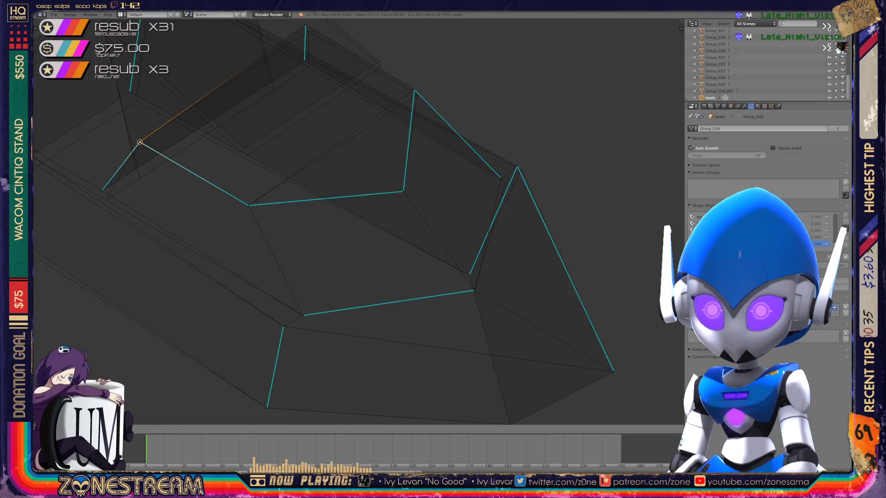
pyautogui.press('g')
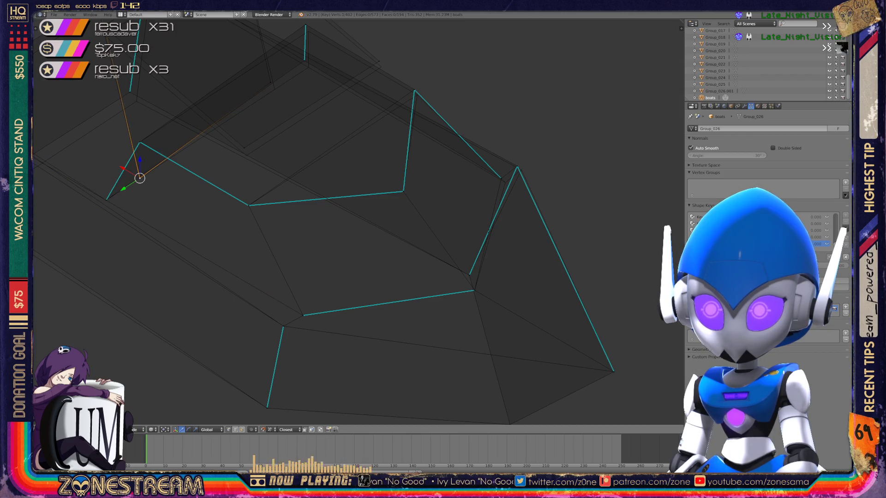
pyautogui.keyDown('shift'); pyautogui.moveTo(323, 231); pyautogui.dragTo(290, 337, button='middle'); pyautogui.keyUp('shift')
# Step: Nudge a boot vertex slightly downward
pyautogui.click(71, 141)
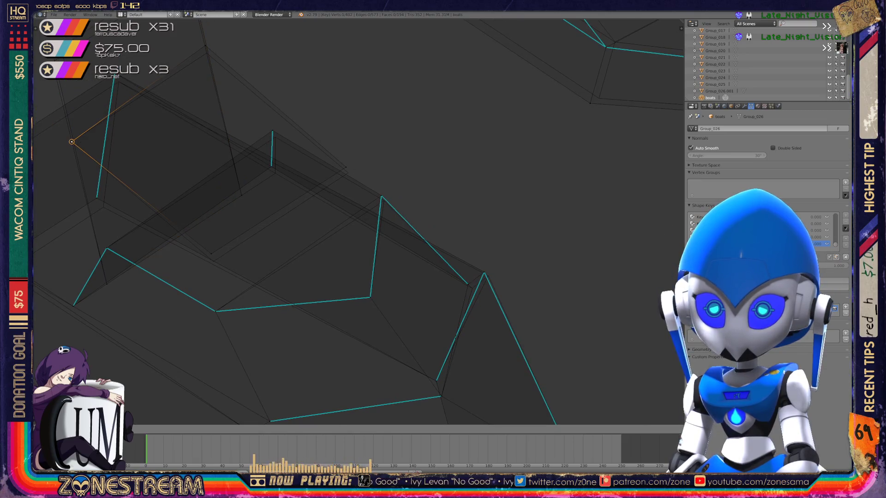
pyautogui.rightClick(206, 53)
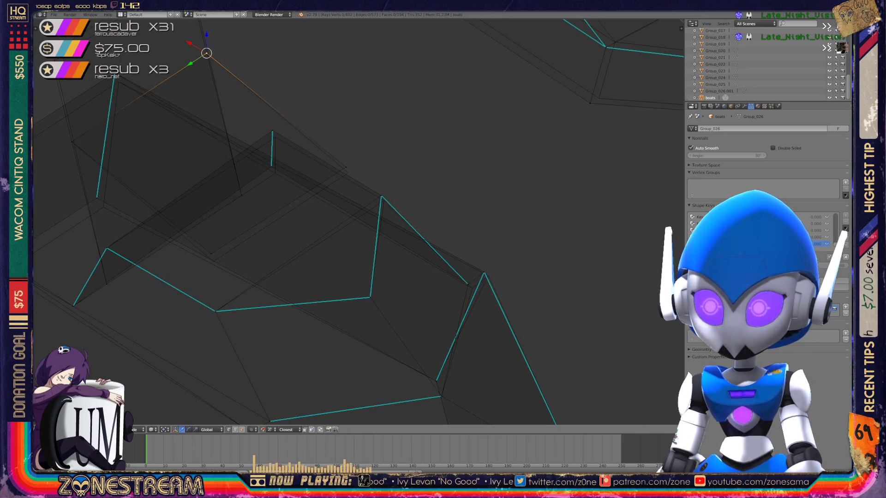
pyautogui.rightClick(346, 167)
pyautogui.rightClick(213, 261)
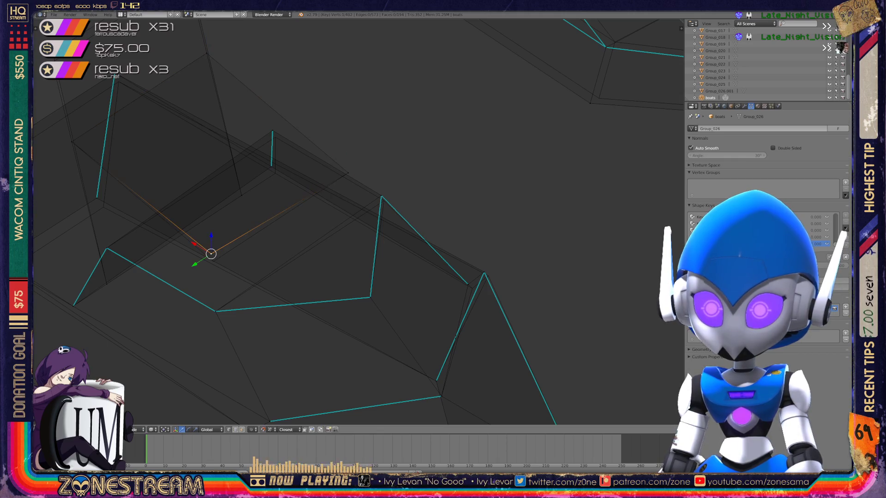
pyautogui.keyDown('shift'); pyautogui.rightClick(381, 196); pyautogui.keyUp('shift')
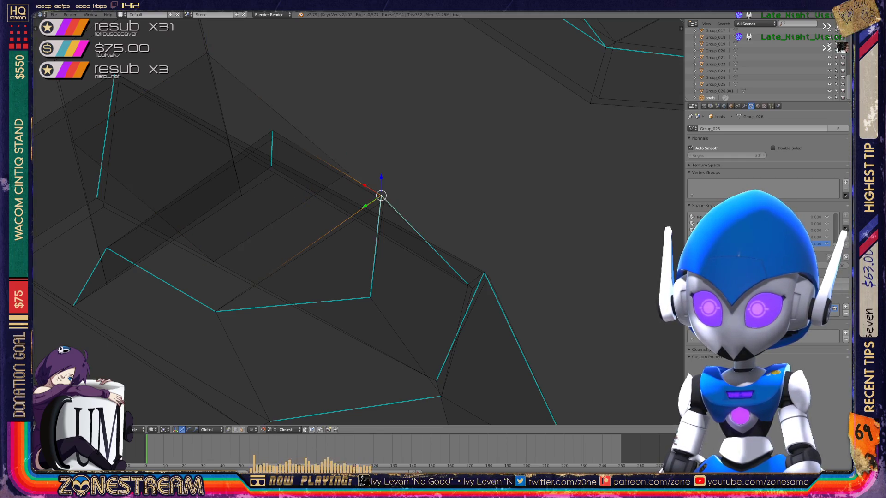
pyautogui.moveTo(381, 196); pyautogui.dragTo(384, 201)
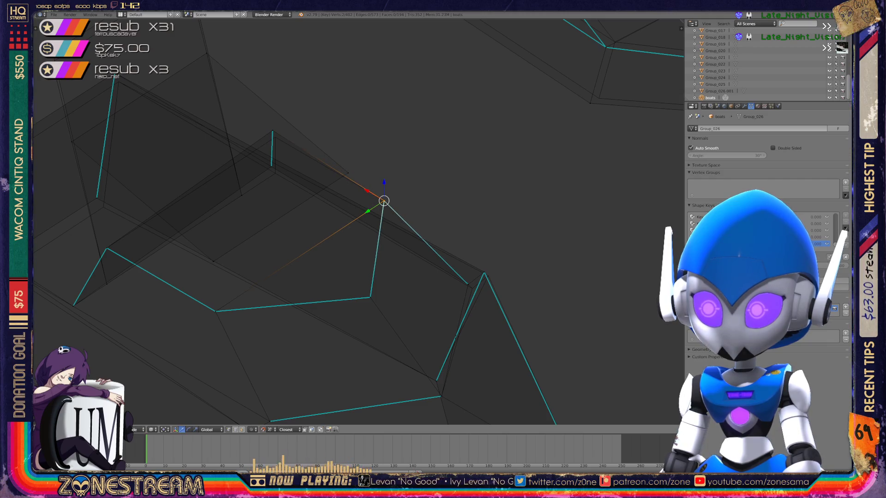
pyautogui.scroll(-3, 358, 221)
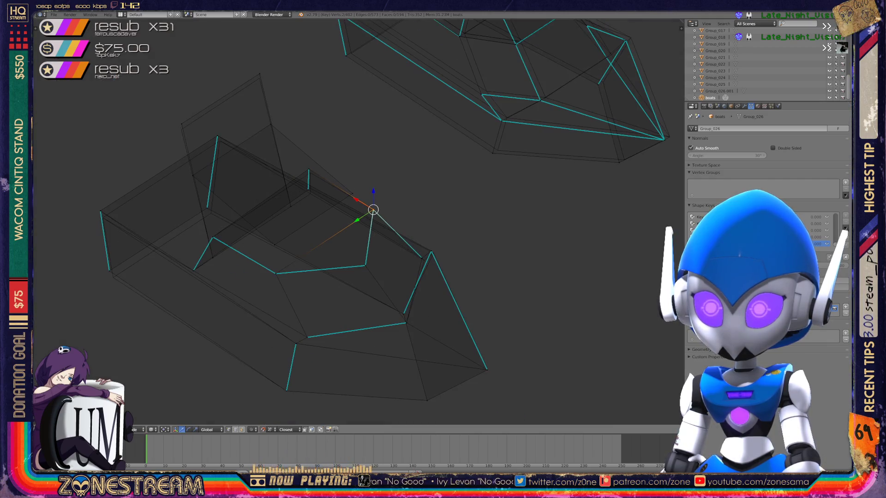
# Step: Move an upper-rim vertex up and right, and nudge a left-side vertex slightly down
pyautogui.rightClick(181, 130)
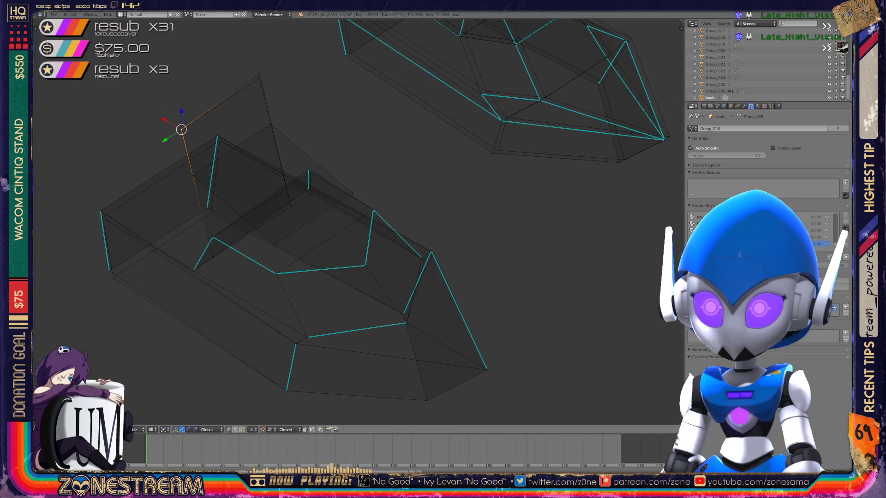
pyautogui.moveTo(181, 129); pyautogui.dragTo(259, 79)
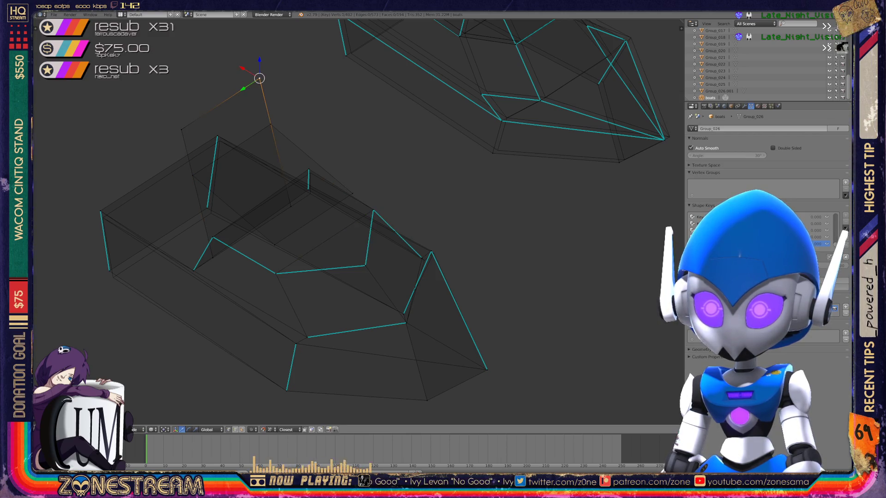
pyautogui.scroll(-3, 358, 221)
pyautogui.scroll(5, 358, 221)
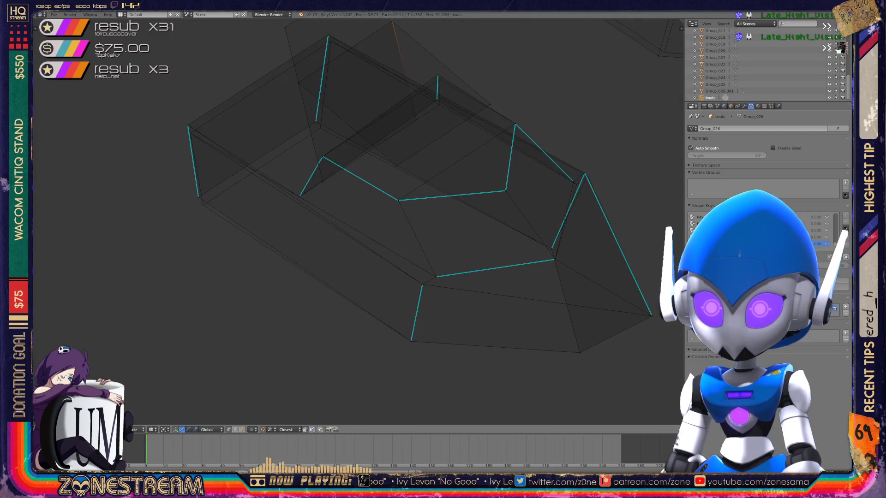
pyautogui.rightClick(202, 205)
pyautogui.keyDown('shift'); pyautogui.rightClick(203, 205); pyautogui.keyUp('shift')
pyautogui.keyDown('shift'); pyautogui.rightClick(203, 205); pyautogui.keyUp('shift')
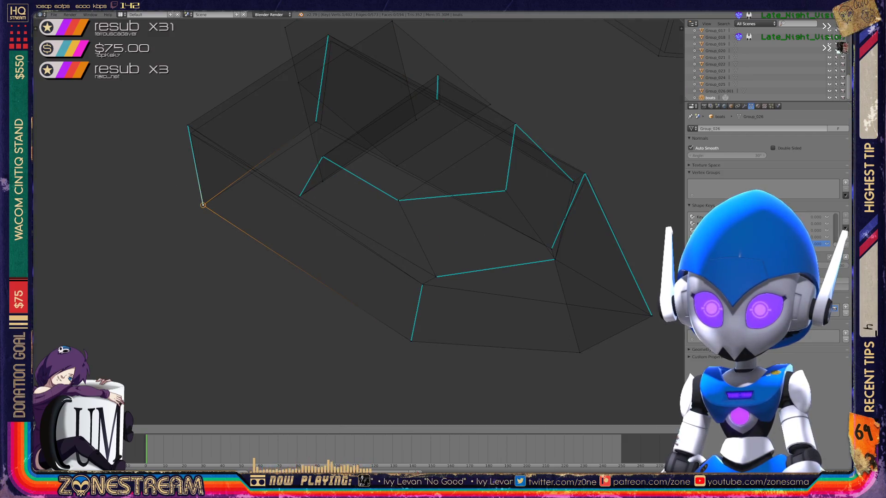
pyautogui.rightClick(187, 125)
pyautogui.moveTo(187, 125); pyautogui.dragTo(190, 133, button='right')
# Step: Lower an upper vertex and the boot's top vertex slightly
pyautogui.rightClick(316, 121)
pyautogui.moveTo(315, 121); pyautogui.dragTo(320, 128, button='right')
pyautogui.rightClick(328, 35)
pyautogui.moveTo(328, 36); pyautogui.dragTo(330, 42, button='right')
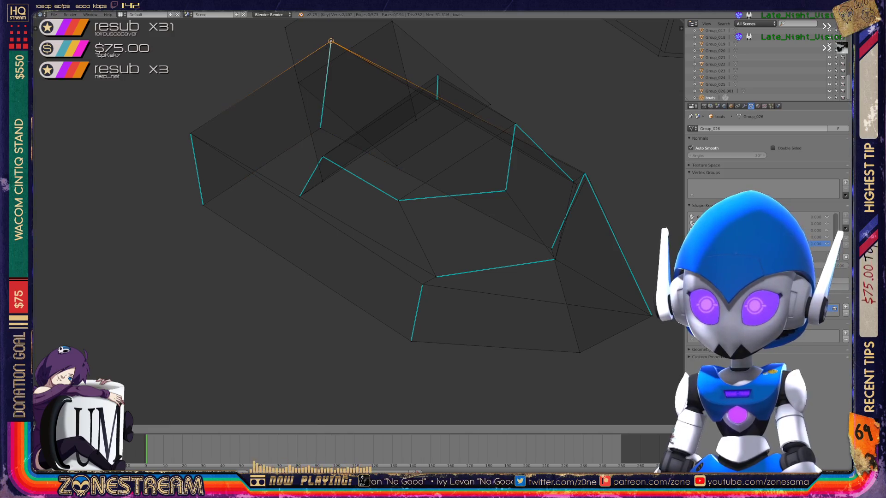
# Step: On the upper boot, nudge an edge vertex slightly down-left
pyautogui.moveTo(350, 221); pyautogui.dragTo(300, 212, button='middle')
pyautogui.moveTo(152, 117); pyautogui.dragTo(257, 298, button='middle')
pyautogui.scroll(3, 273, 332)
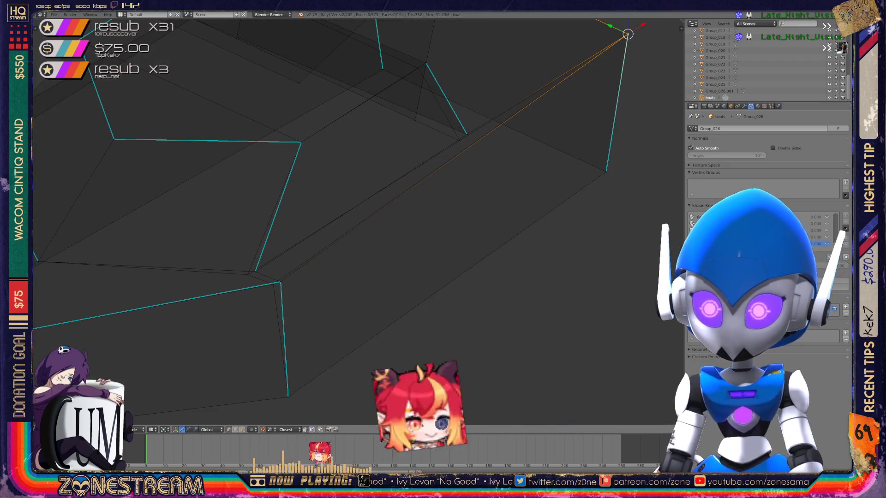
pyautogui.rightClick(255, 272)
pyautogui.moveTo(255, 272); pyautogui.dragTo(248, 275, button='right')
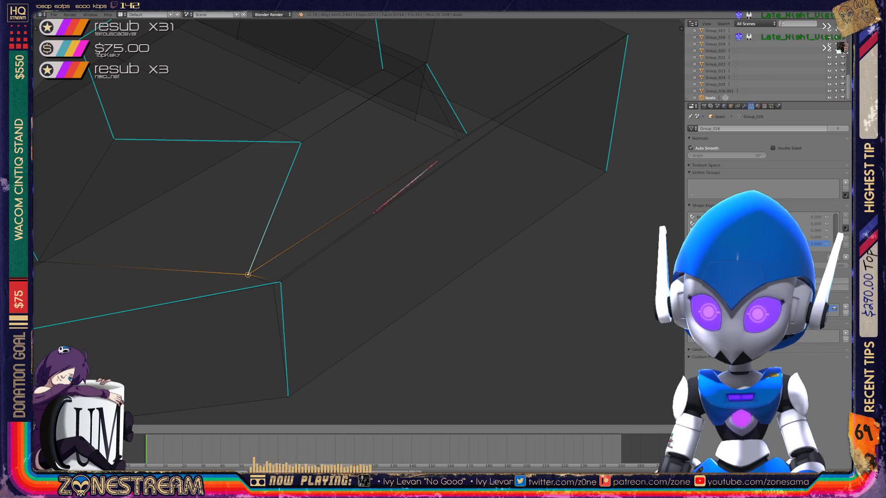
pyautogui.rightClick(280, 282)
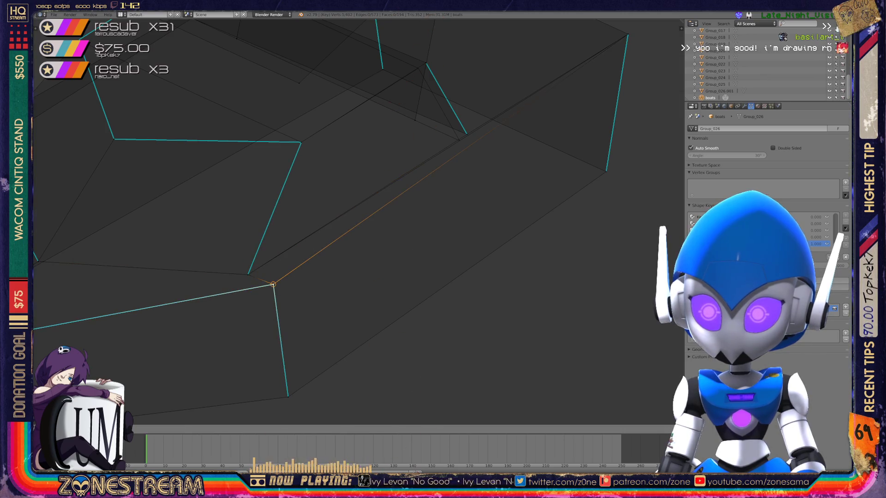
pyautogui.keyDown('shift'); pyautogui.moveTo(280, 282); pyautogui.dragTo(211, 325, button='middle'); pyautogui.keyUp('shift')
# Step: Nudge another edge vertex down-left, then return to Object Mode with wireframe shading
pyautogui.rightClick(401, 175)
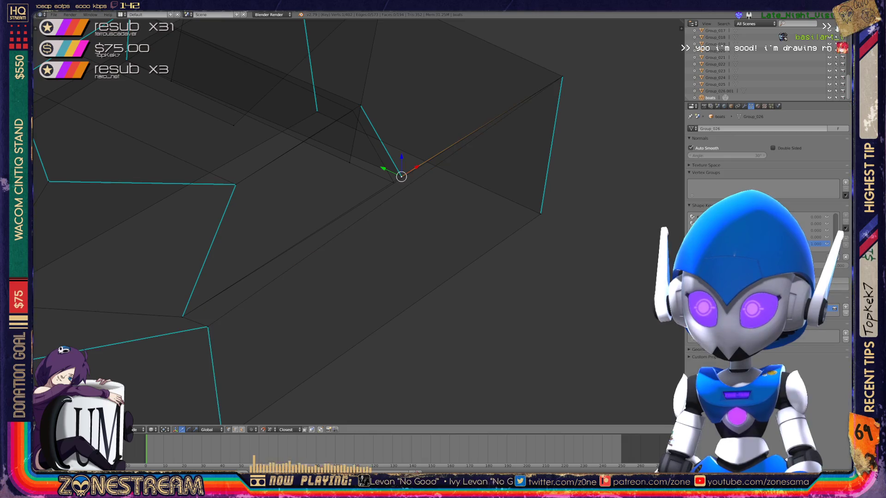
pyautogui.moveTo(401, 176); pyautogui.dragTo(393, 182, button='right')
pyautogui.rightClick(360, 105)
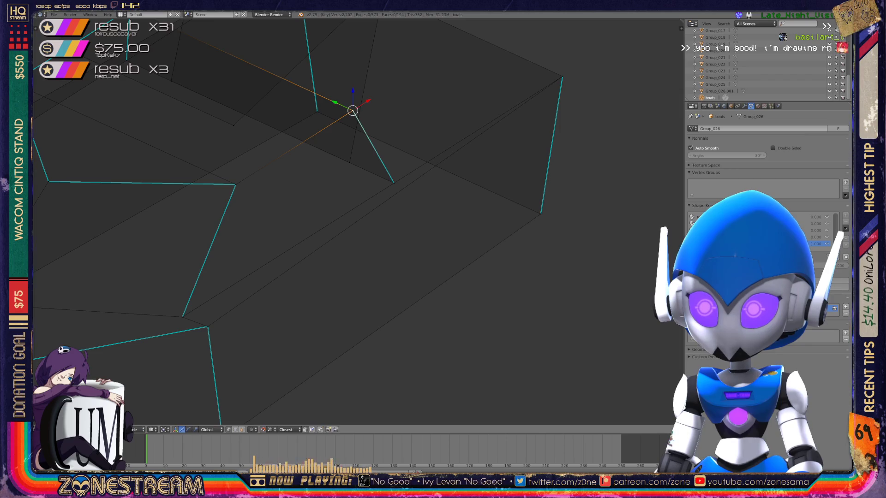
pyautogui.scroll(-5, 351, 222)
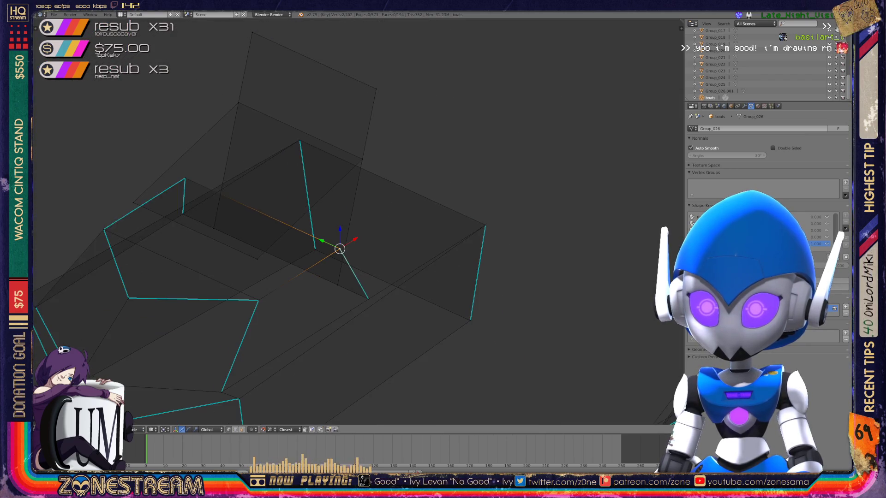
pyautogui.press('Tab')
pyautogui.press('z')
pyautogui.moveTo(350, 221); pyautogui.dragTo(185, 189, button='middle')
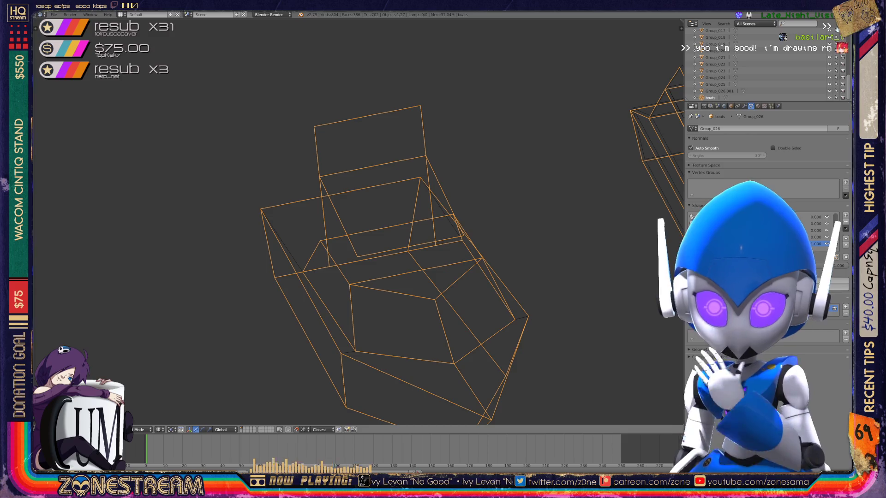
# Step: Open the next boot in Edit Mode and nudge its three bottom vertices slightly up-right
pyautogui.scroll(-6, 350, 221)
pyautogui.moveTo(350, 222); pyautogui.dragTo(309, 216, button='middle')
pyautogui.scroll(10, 304, 208)
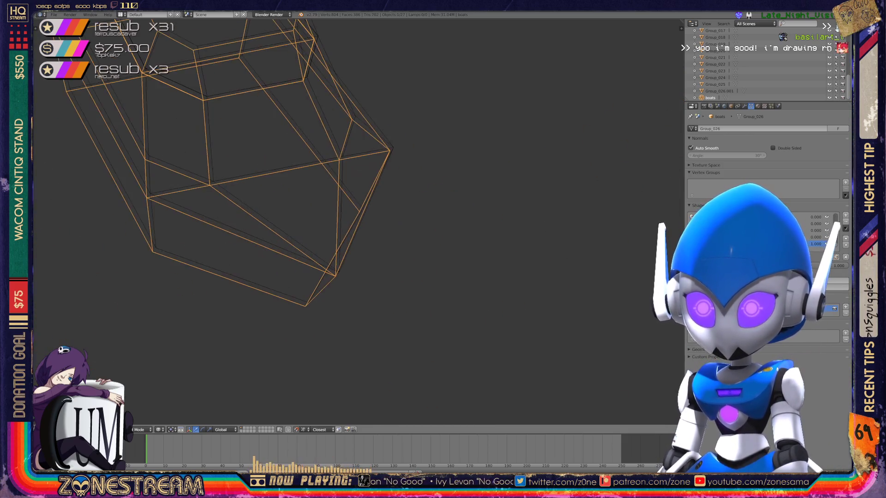
pyautogui.press('Tab')
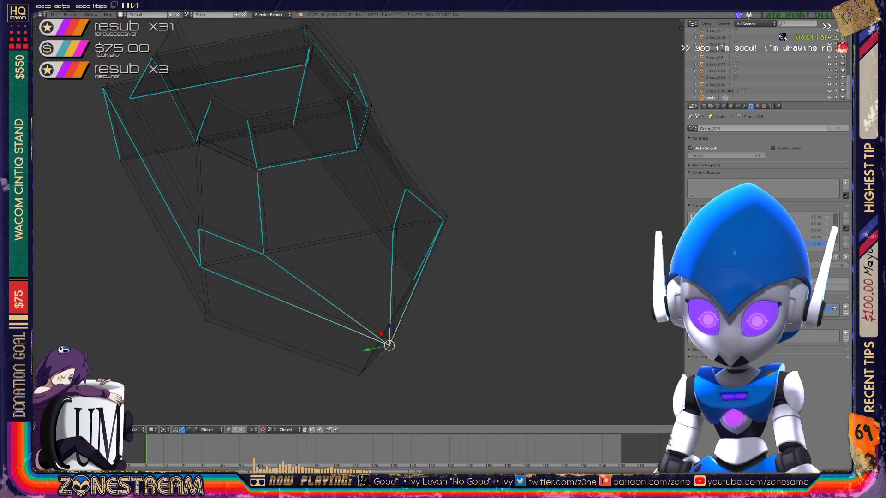
pyautogui.moveTo(390, 345); pyautogui.dragTo(393, 341)
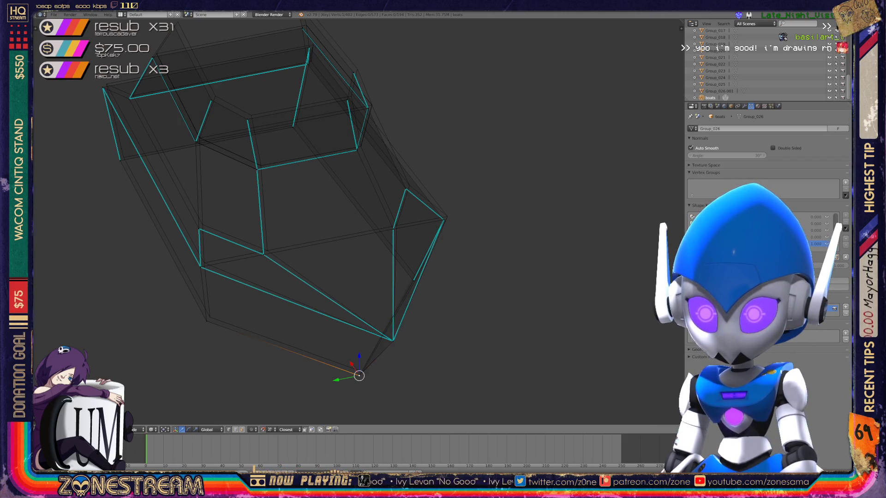
pyautogui.moveTo(359, 375); pyautogui.dragTo(362, 372)
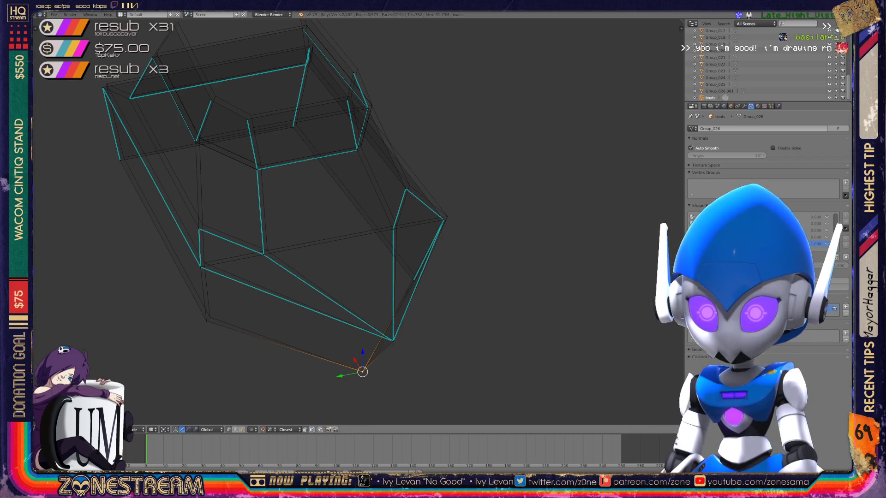
pyautogui.moveTo(206, 321); pyautogui.dragTo(210, 317)
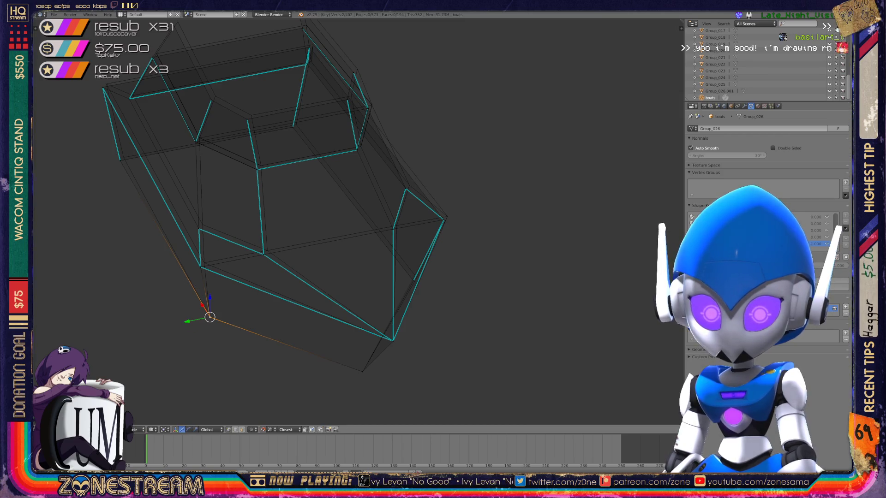
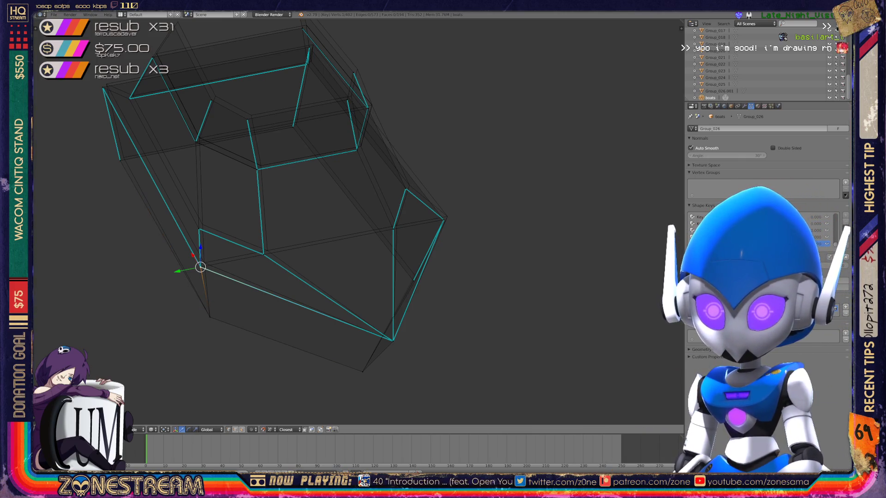
# Step: Nudge several corner vertices, including the top-left one, slightly up and to the right
pyautogui.moveTo(200, 266); pyautogui.dragTo(204, 263)
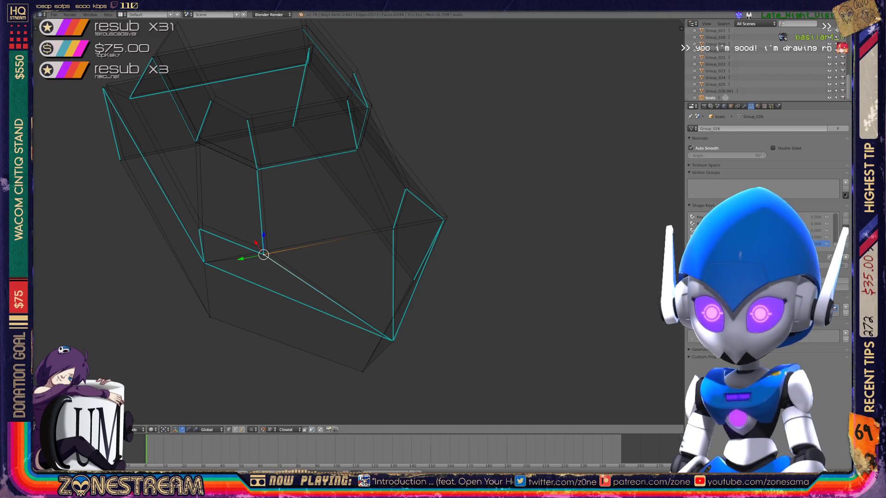
pyautogui.keyDown('shift'); pyautogui.click(271, 247); pyautogui.keyUp('shift')
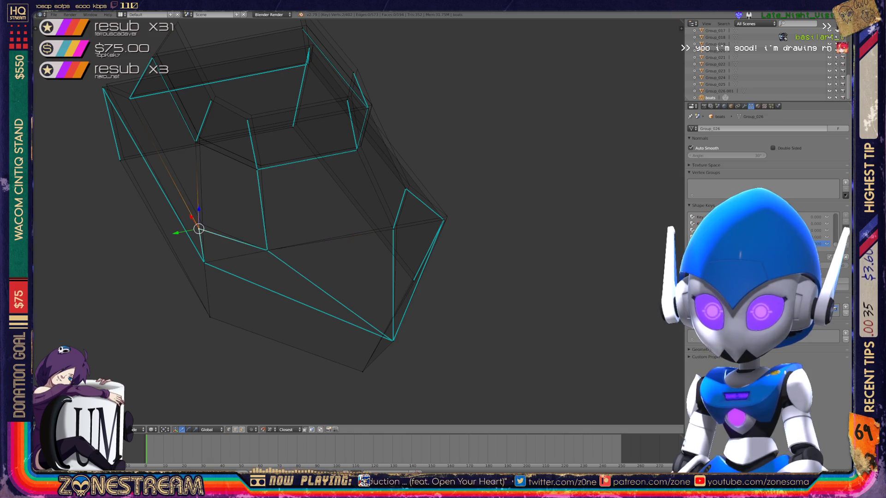
pyautogui.keyDown('shift'); pyautogui.click(206, 221); pyautogui.keyUp('shift')
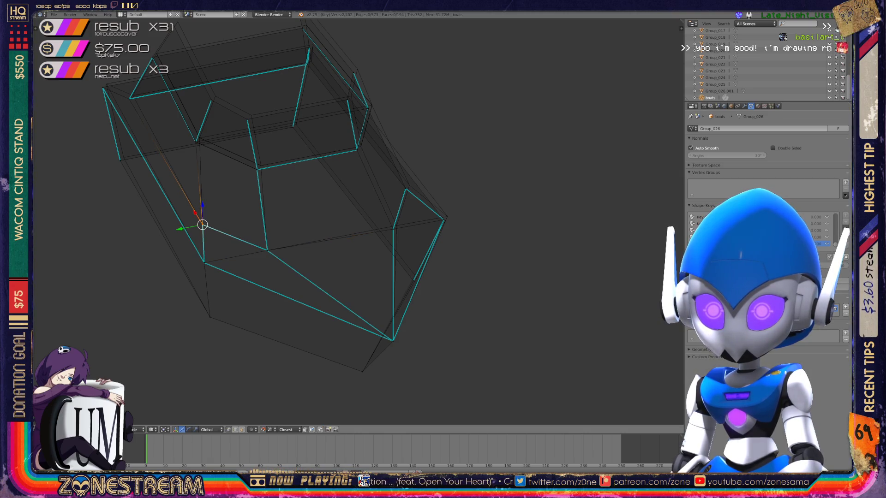
pyautogui.moveTo(119, 161); pyautogui.dragTo(123, 157)
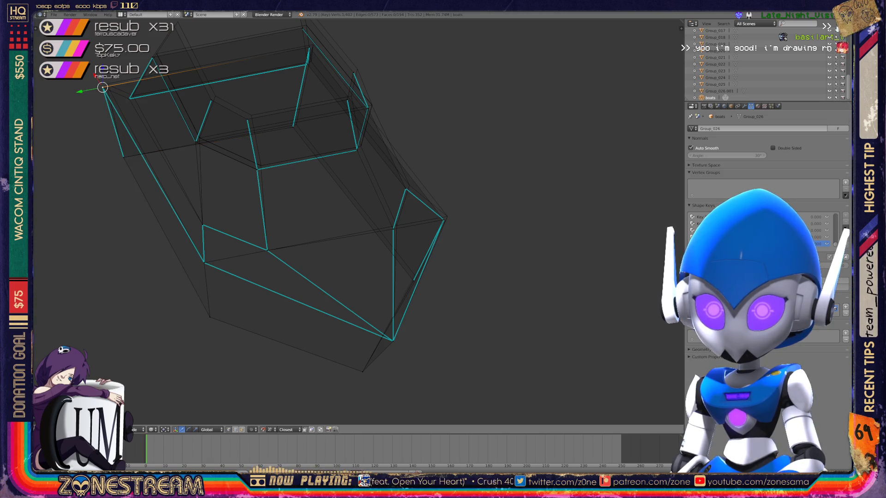
pyautogui.moveTo(103, 87); pyautogui.dragTo(106, 84)
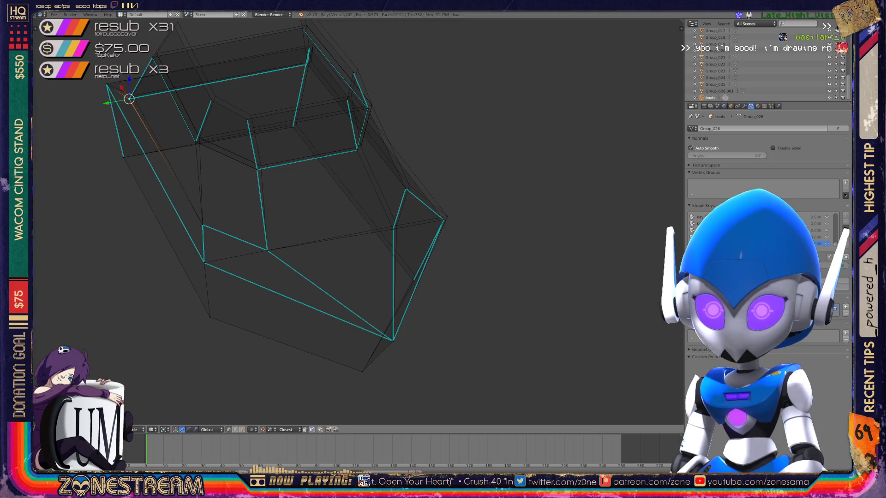
pyautogui.keyDown('shift'); pyautogui.click(133, 95); pyautogui.keyUp('shift')
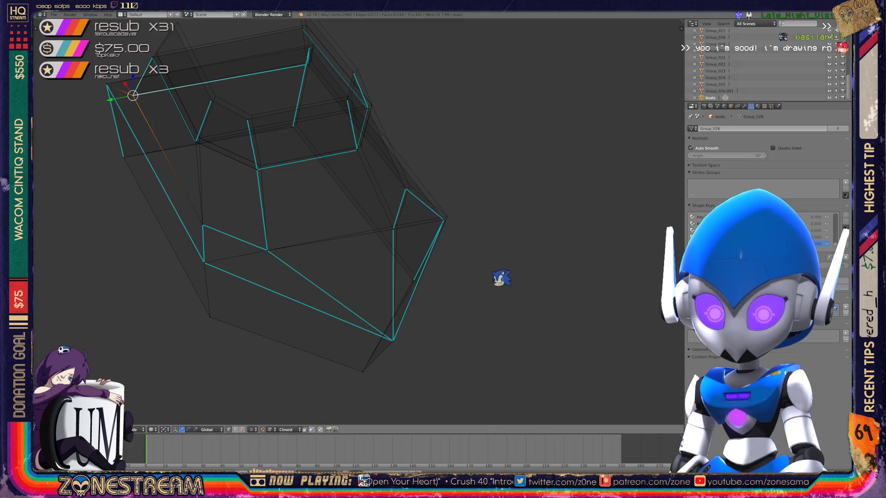
# Step: Shift the bottom corner vertex and the vertices along its edge slightly up and left
pyautogui.moveTo(385, 227); pyautogui.dragTo(259, 174, button='middle')
pyautogui.click(371, 316)
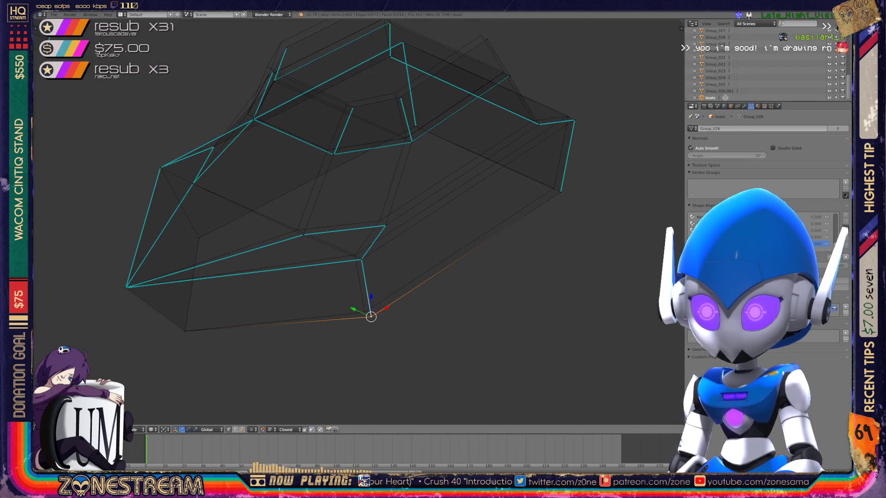
pyautogui.press('g')
pyautogui.scroll(4, 334, 152)
pyautogui.keyDown('shift'); pyautogui.click(283, 290); pyautogui.keyUp('shift')
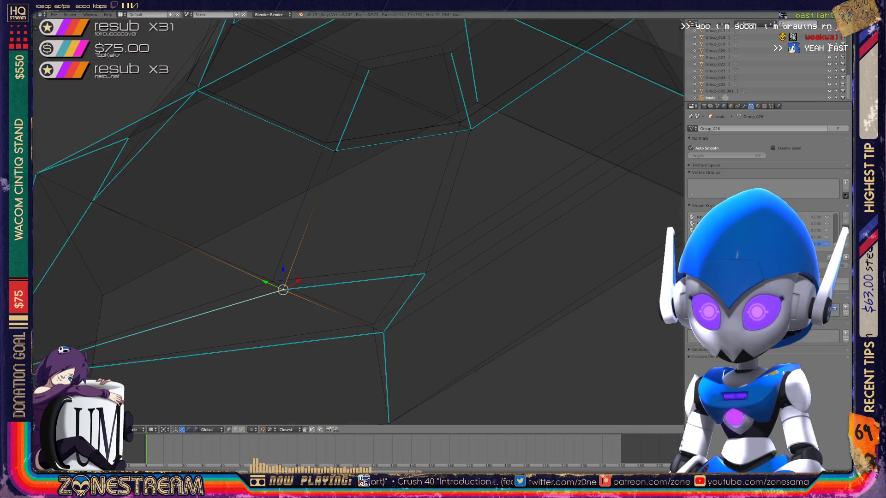
pyautogui.press('g')
pyautogui.click(424, 274)
pyautogui.press('g')
pyautogui.click(383, 332)
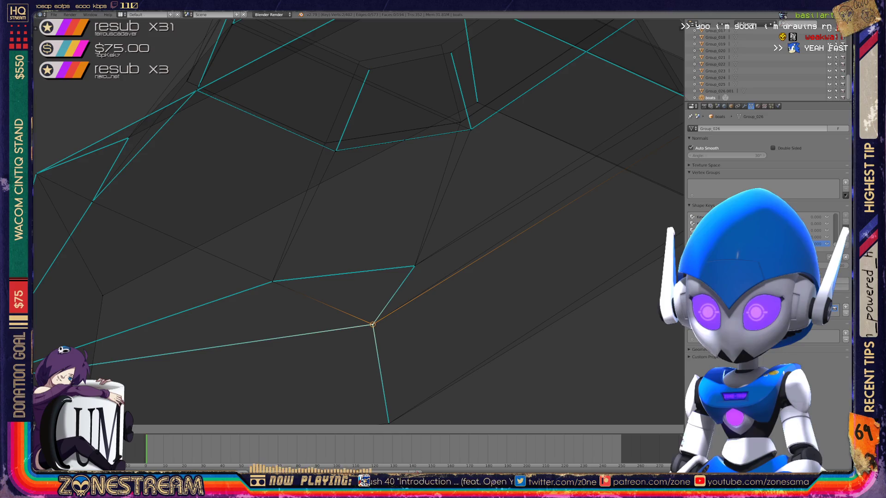
# Step: Pull the upper corner vertex and a lower vertex slightly up and to the left
pyautogui.scroll(-5, 358, 222)
pyautogui.scroll(6, 358, 221)
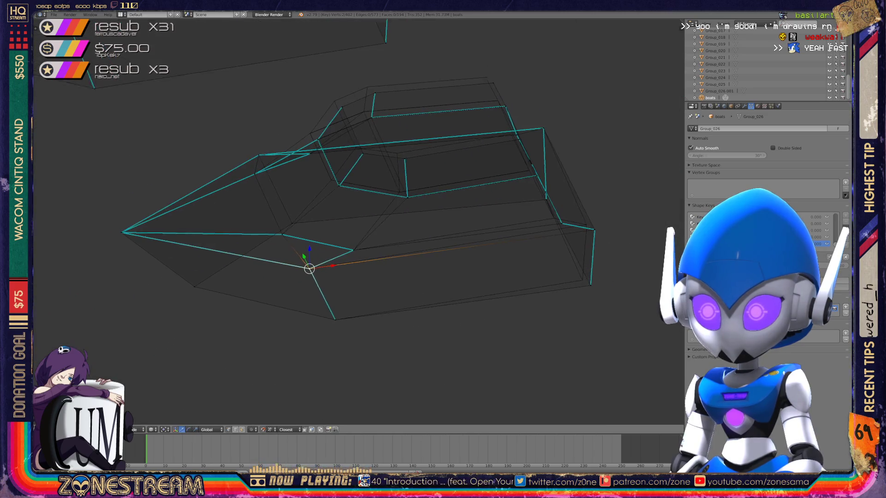
pyautogui.moveTo(434, 238); pyautogui.dragTo(420, 229)
pyautogui.moveTo(427, 333); pyautogui.dragTo(414, 325)
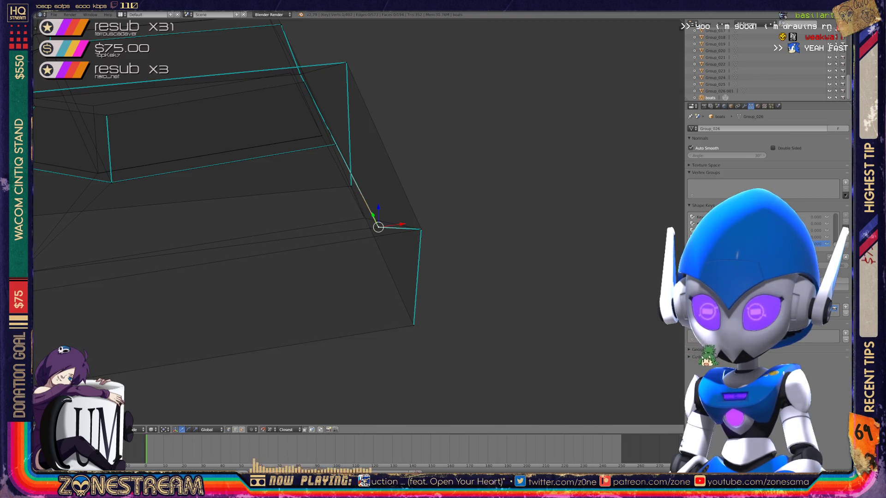
pyautogui.moveTo(378, 227); pyautogui.dragTo(365, 218)
pyautogui.moveTo(364, 218)
pyautogui.mouseDown(button='middle')
pyautogui.moveTo(403, 217)
pyautogui.moveTo(419, 229)
pyautogui.moveTo(399, 323)
pyautogui.moveTo(422, 426)
pyautogui.mouseUp(button='middle')
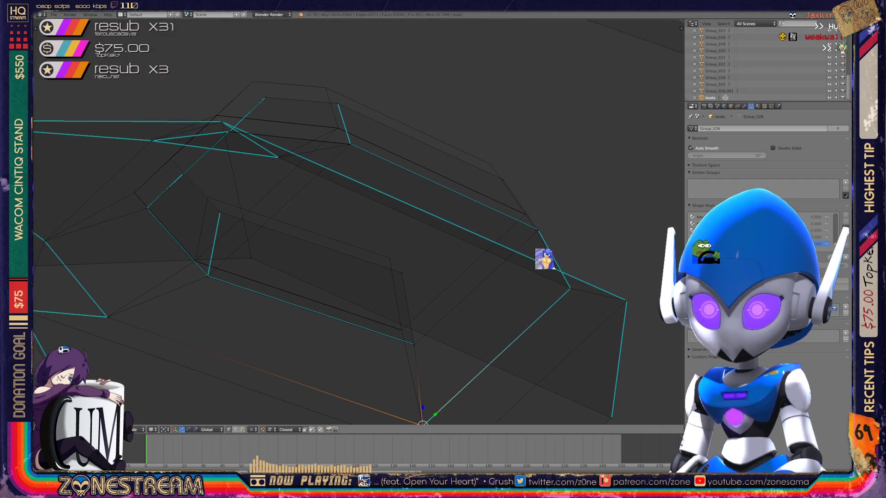
pyautogui.moveTo(512, 247); pyautogui.dragTo(402, 209, button='middle')
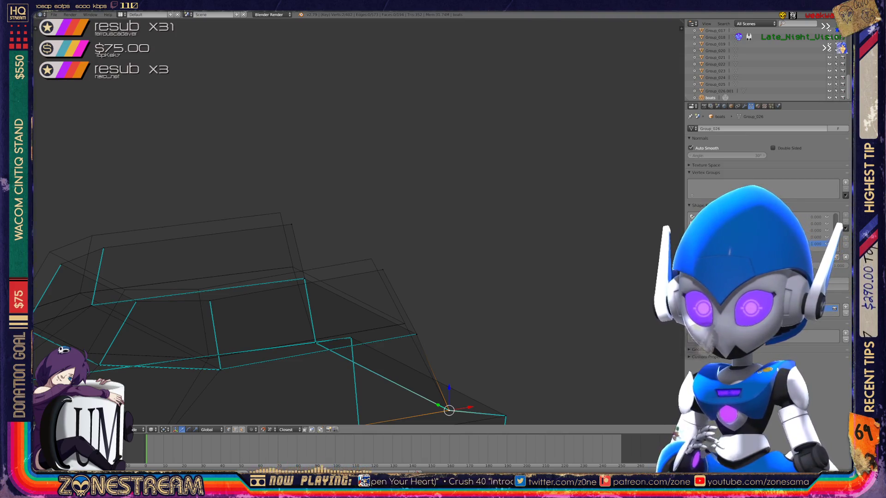
pyautogui.moveTo(401, 208); pyautogui.dragTo(443, 201, button='middle')
# Step: Select a different corner vertex and move it slightly up and left
pyautogui.rightClick(463, 265)
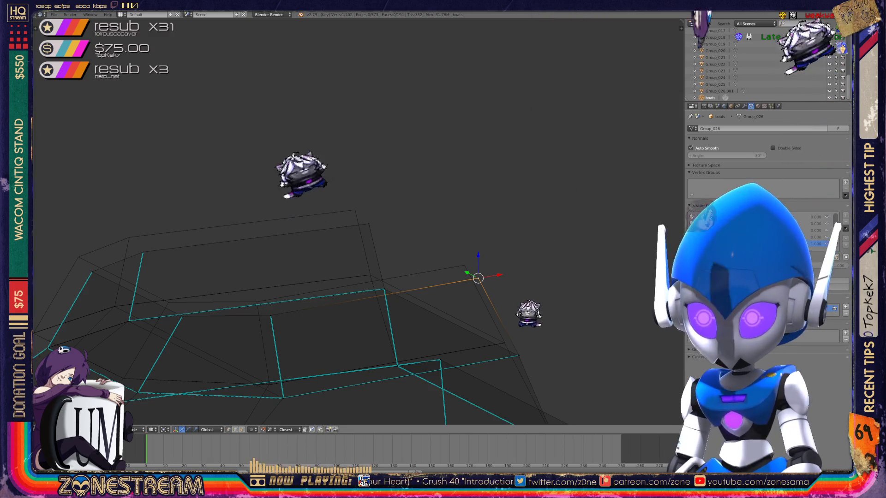
pyautogui.moveTo(464, 265); pyautogui.dragTo(451, 255, button='middle')
pyautogui.rightClick(249, 307)
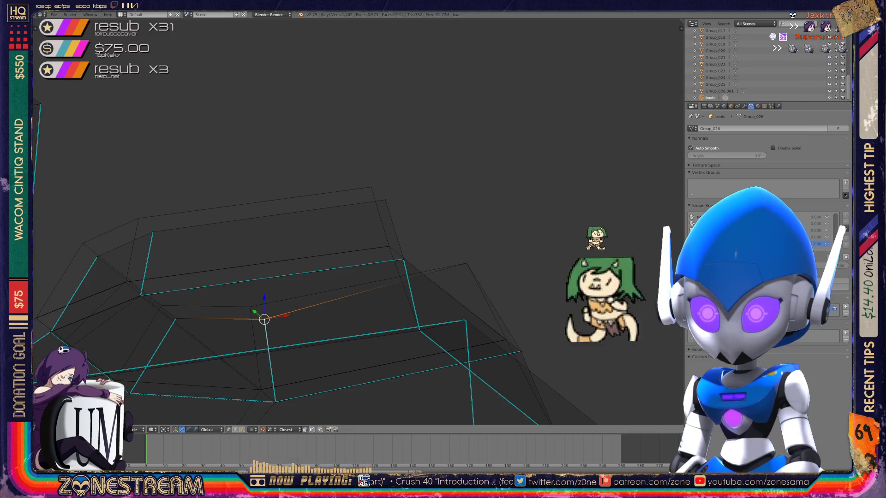
pyautogui.moveTo(249, 306); pyautogui.dragTo(230, 298, button='middle')
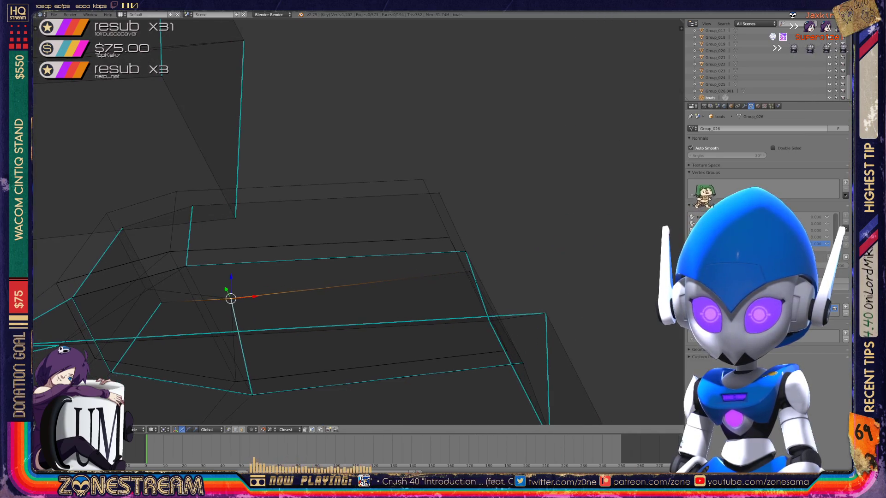
pyautogui.press('g')
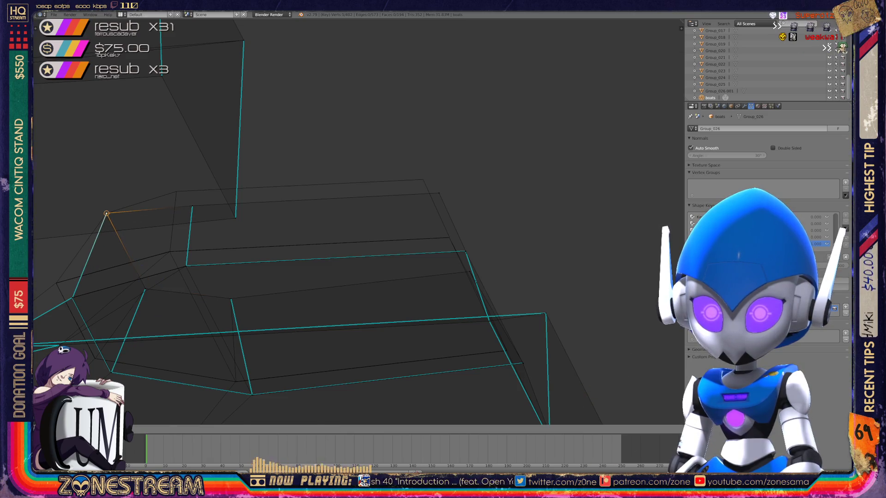
pyautogui.press('g')
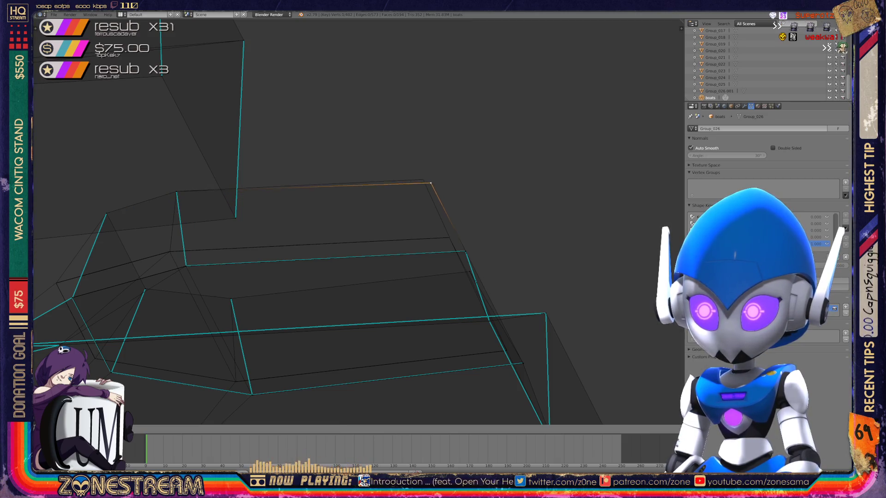
pyautogui.keyDown('shift'); pyautogui.moveTo(323, 231); pyautogui.dragTo(300, 170, button='middle'); pyautogui.keyUp('shift')
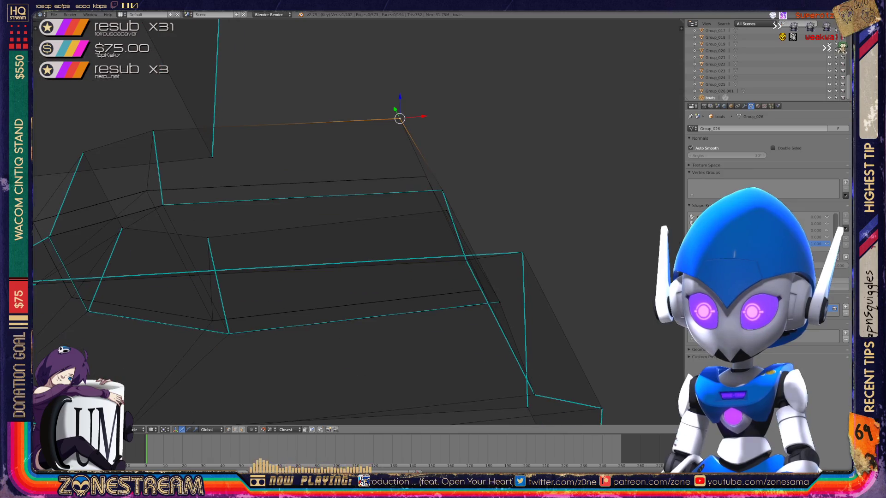
pyautogui.moveTo(323, 231)
pyautogui.mouseDown(button='middle')
pyautogui.moveTo(383, 217)
pyautogui.moveTo(364, 212)
pyautogui.moveTo(374, 210)
pyautogui.moveTo(360, 203)
pyautogui.moveTo(360, 178)
pyautogui.mouseUp(button='middle')
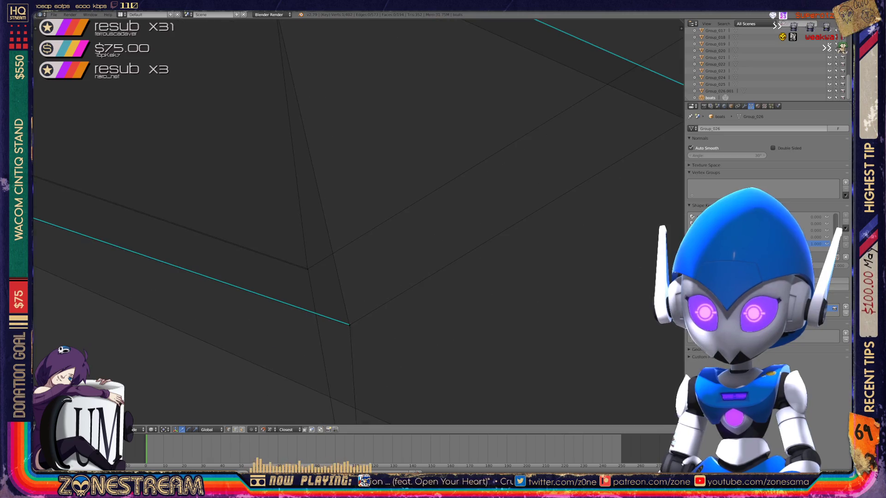
pyautogui.moveTo(373, 210)
pyautogui.mouseDown(button='middle')
pyautogui.moveTo(369, 198)
pyautogui.moveTo(379, 222)
pyautogui.mouseUp(button='middle')
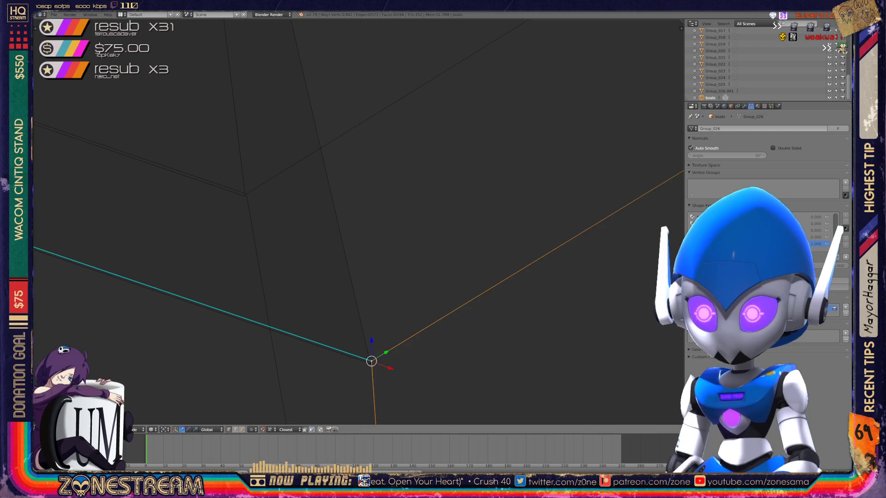
# Step: Snap the selected vertex onto the neighbouring corner vertex and confirm it there
pyautogui.press('g')
pyautogui.hotkey('ctrl', 'z')
pyautogui.press('g')
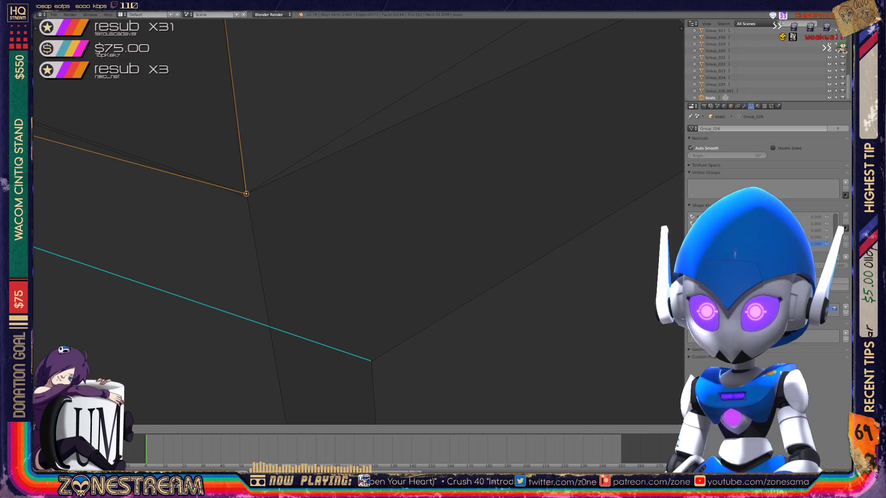
pyautogui.click(245, 196)
pyautogui.click(245, 196)
pyautogui.press('g')
pyautogui.click(246, 194)
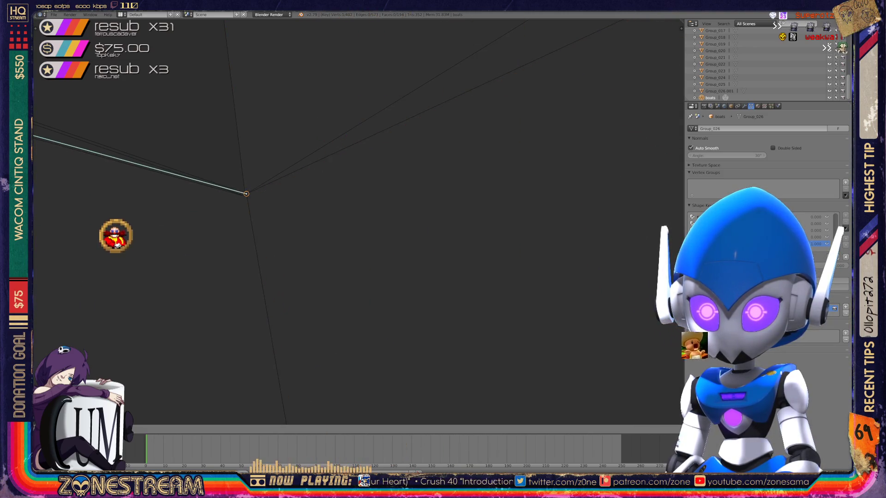
pyautogui.scroll(5, 341, 212)
pyautogui.moveTo(342, 212)
pyautogui.mouseDown(button='middle')
pyautogui.moveTo(415, 259)
pyautogui.moveTo(466, 323)
pyautogui.moveTo(436, 199)
pyautogui.moveTo(392, 222)
pyautogui.moveTo(438, 259)
pyautogui.mouseUp(button='middle')
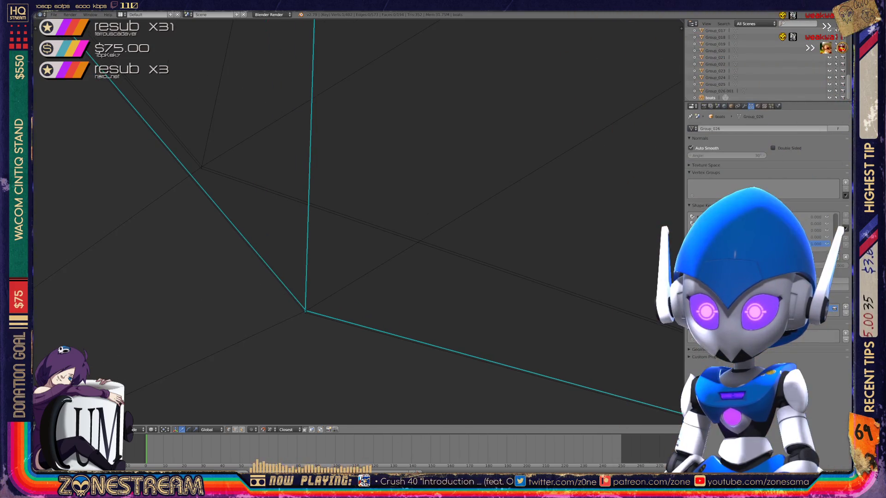
# Step: Try moving the linked geometry at a corner, then cancel and select only the corner vertex
pyautogui.hotkey('ctrl', 'l')
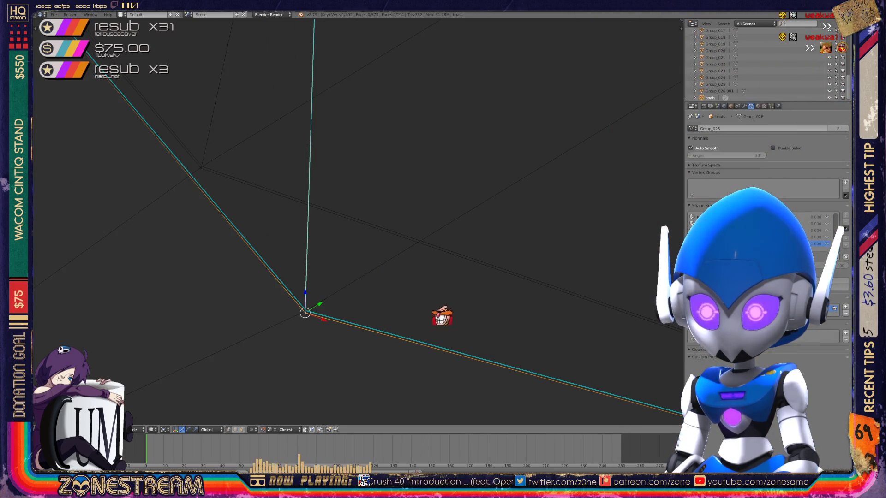
pyautogui.moveTo(305, 312); pyautogui.dragTo(201, 168)
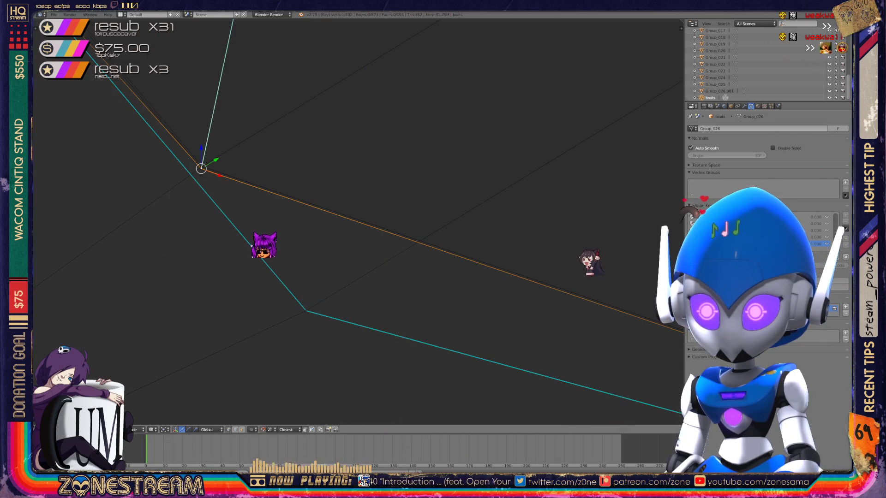
pyautogui.keyDown('shift'); pyautogui.rightClick(251, 237); pyautogui.keyUp('shift')
pyautogui.press('g')
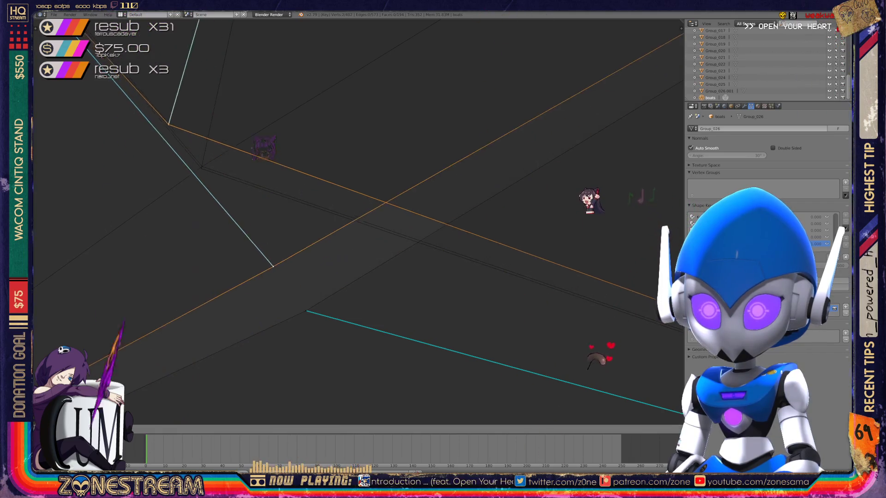
pyautogui.press('Escape')
pyautogui.rightClick(305, 310)
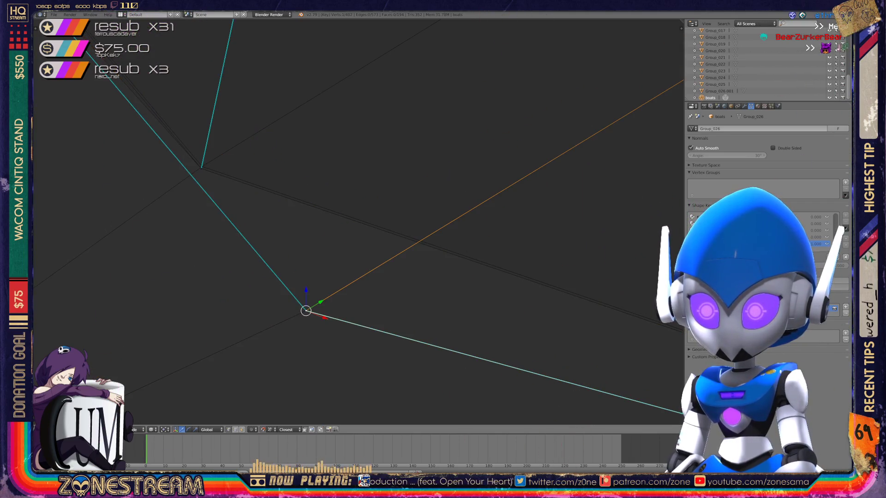
pyautogui.moveTo(196, 70)
pyautogui.mouseDown(button='middle')
pyautogui.moveTo(232, 75)
pyautogui.moveTo(303, 123)
pyautogui.moveTo(362, 204)
pyautogui.moveTo(442, 360)
pyautogui.mouseUp(button='middle')
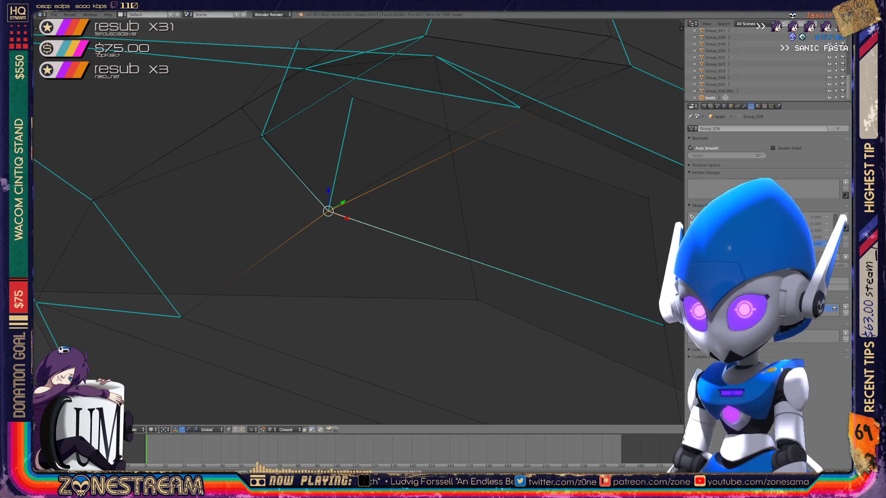
pyautogui.moveTo(350, 222)
pyautogui.mouseDown(button='middle')
pyautogui.moveTo(305, 226)
pyautogui.moveTo(368, 235)
pyautogui.moveTo(337, 249)
pyautogui.moveTo(369, 267)
pyautogui.moveTo(355, 253)
pyautogui.mouseUp(button='middle')
# Step: Reposition two corner vertices of the hull to new positions
pyautogui.rightClick(401, 257)
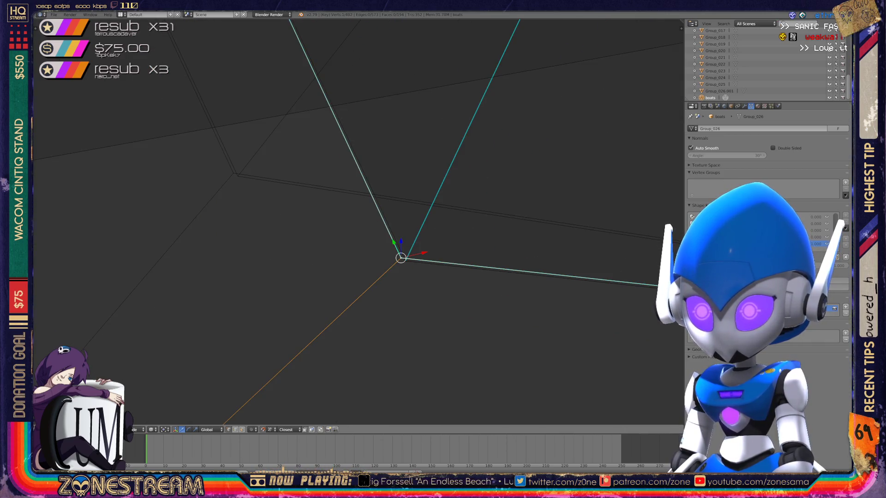
pyautogui.press('g')
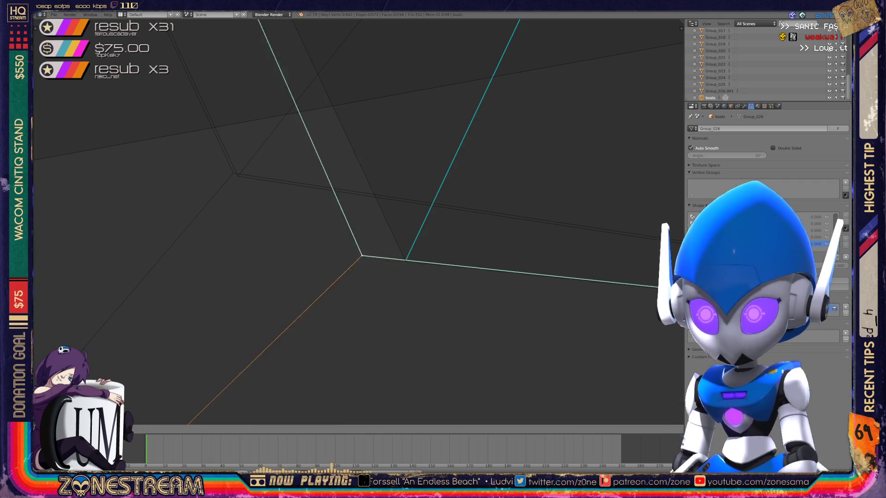
pyautogui.click(232, 173)
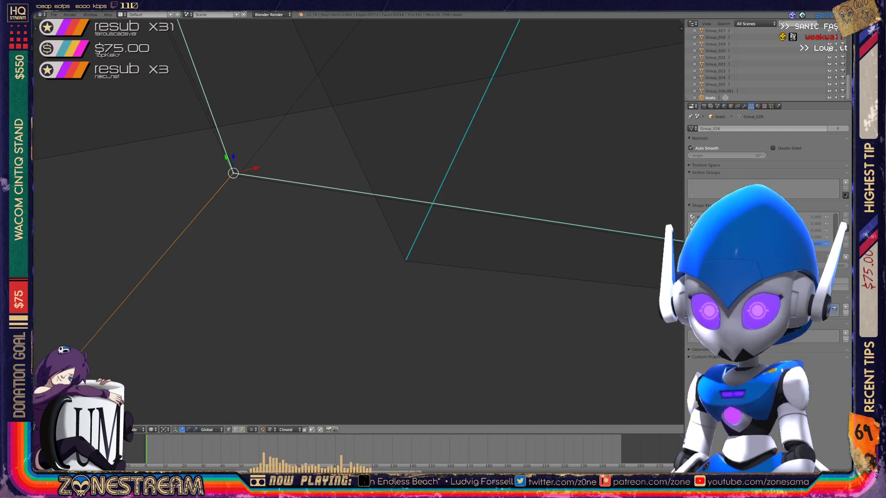
pyautogui.rightClick(406, 259)
pyautogui.press('g')
pyautogui.press('Return')
pyautogui.scroll(-8, 359, 222)
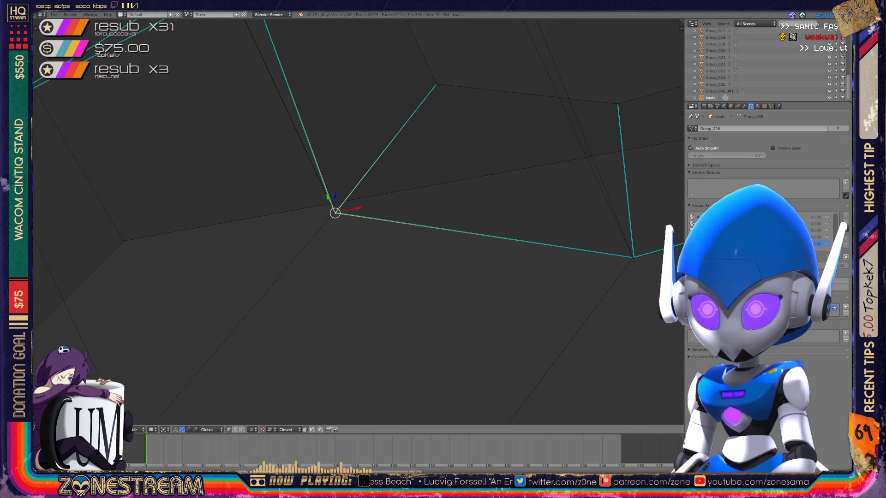
pyautogui.moveTo(358, 222)
pyautogui.mouseDown(button='middle')
pyautogui.moveTo(397, 184)
pyautogui.moveTo(545, 138)
pyautogui.mouseUp(button='middle')
pyautogui.scroll(8, 494, 191)
pyautogui.moveTo(494, 191)
pyautogui.mouseDown(button='middle')
pyautogui.moveTo(434, 185)
pyautogui.moveTo(498, 179)
pyautogui.mouseUp(button='middle')
# Step: Move a corner vertex onto its neighbouring vertex
pyautogui.rightClick(308, 192)
pyautogui.moveTo(462, 231); pyautogui.dragTo(369, 249, button='middle')
pyautogui.scroll(-4, 358, 221)
pyautogui.scroll(5, 358, 221)
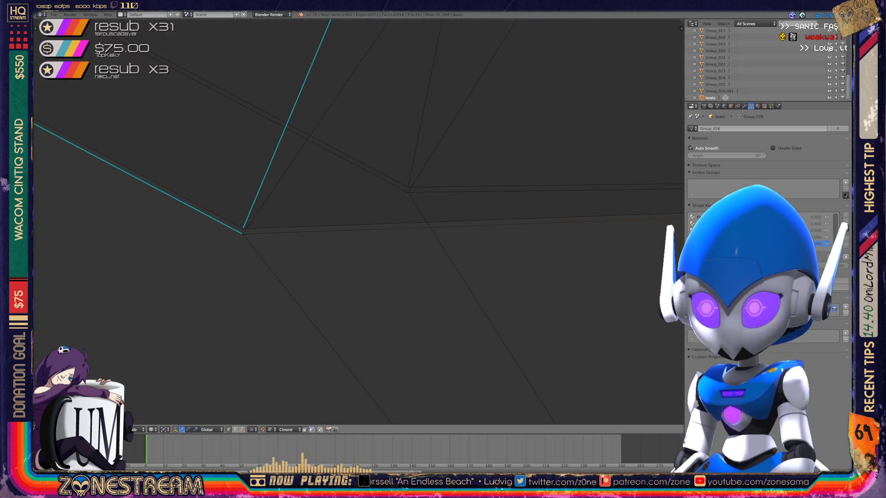
pyautogui.rightClick(243, 229)
pyautogui.press('g')
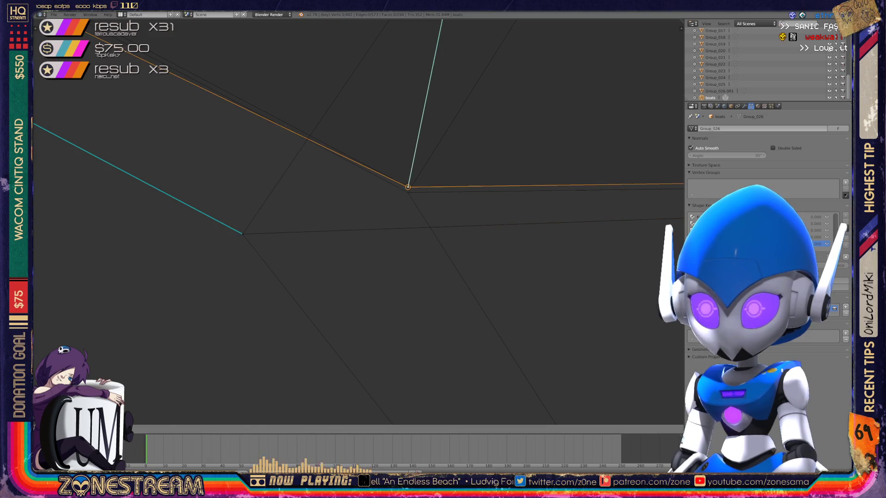
pyautogui.hotkey('ctrl', 'z')
pyautogui.press('g')
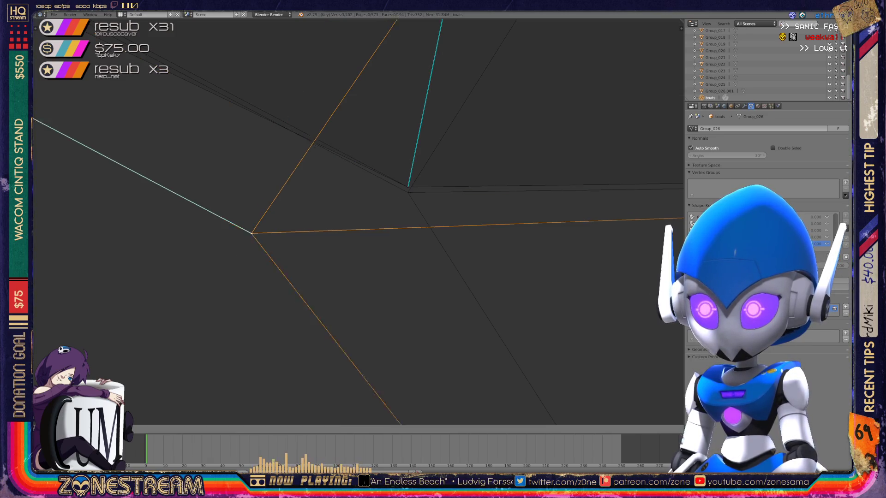
pyautogui.click(408, 186)
# Step: At the next corner, drop the outer corner vertex onto the inner corner vertex
pyautogui.scroll(-5, 407, 187)
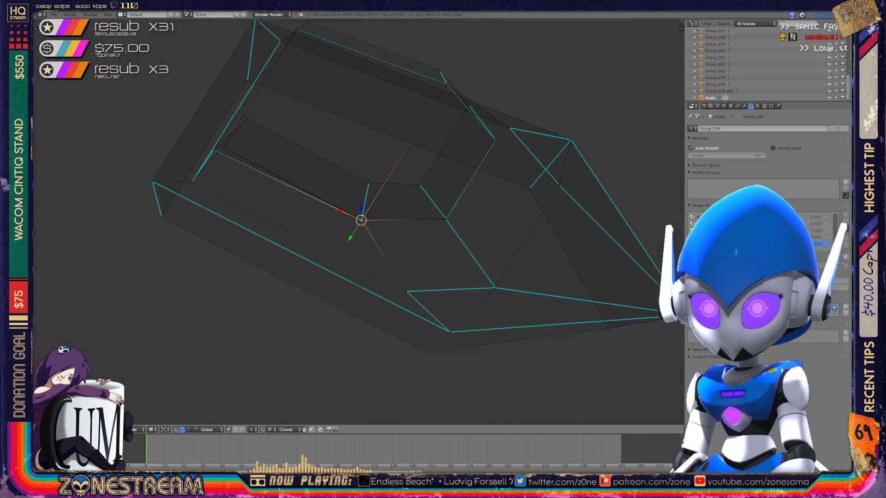
pyautogui.moveTo(360, 221); pyautogui.dragTo(392, 216, button='middle')
pyautogui.scroll(5, 358, 222)
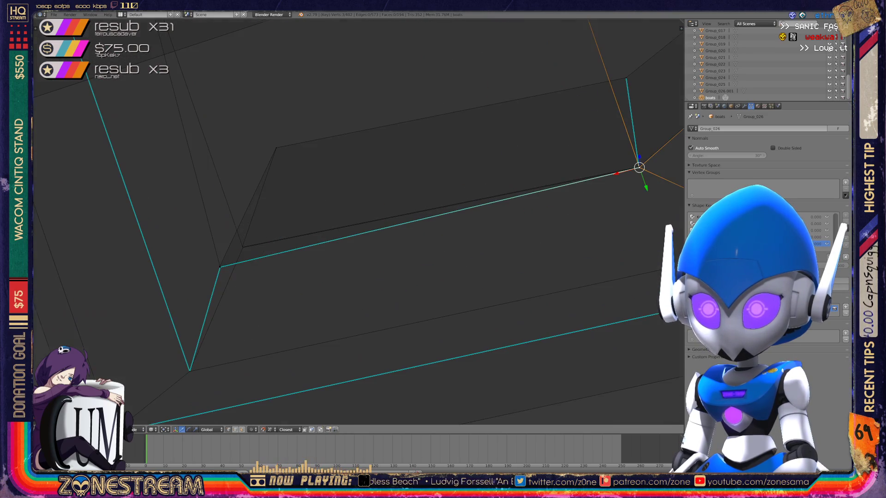
pyautogui.scroll(3, 217, 274)
pyautogui.keyDown('shift'); pyautogui.moveTo(139, 231); pyautogui.dragTo(301, 253, button='middle'); pyautogui.keyUp('shift')
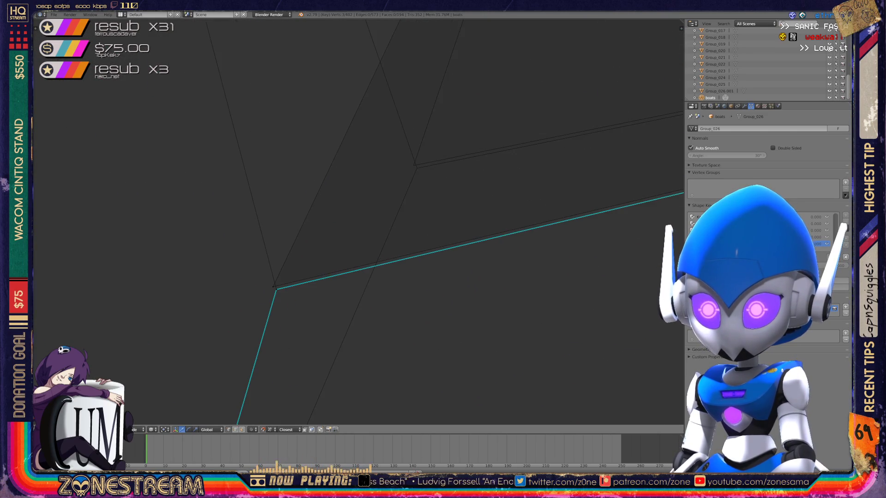
pyautogui.rightClick(275, 288)
pyautogui.press('g')
pyautogui.click(413, 165)
pyautogui.hotkey('ctrl', 'z')
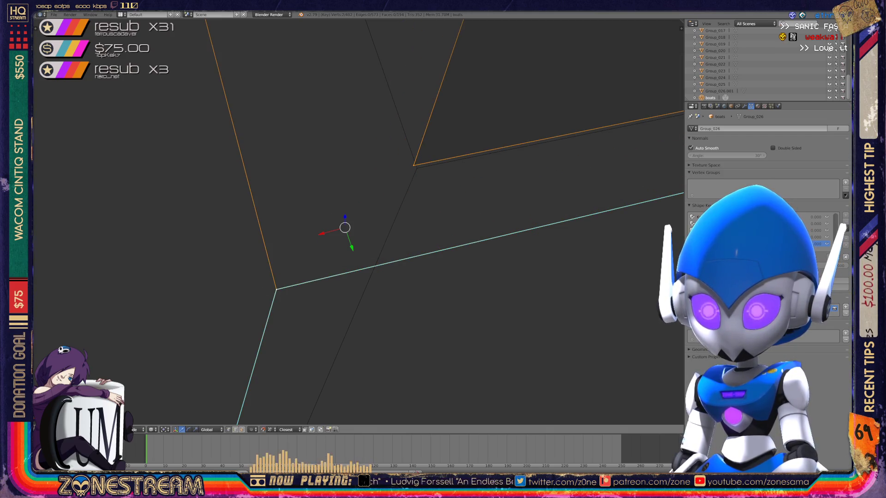
pyautogui.hotkey('ctrl', 'shift', 'z')
pyautogui.hotkey('ctrl', 'z')
pyautogui.press('g')
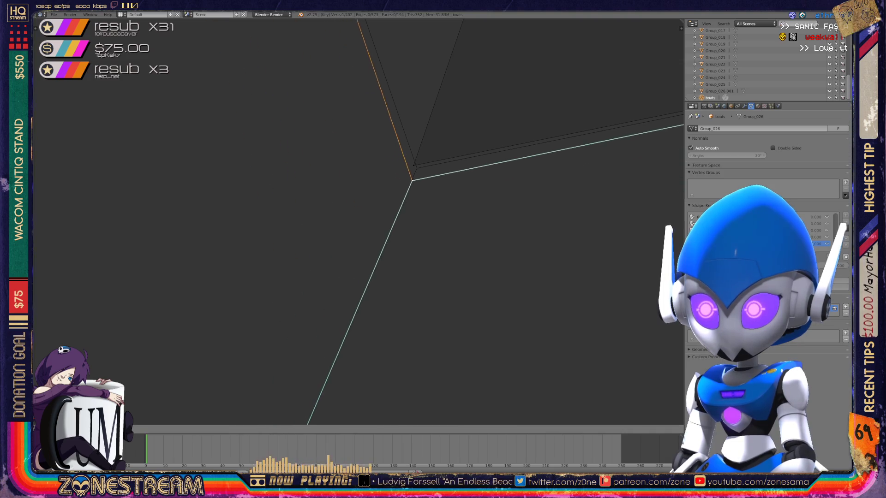
pyautogui.click(414, 167)
# Step: Return to Object Mode and orbit around the whole reshaped boat wireframe
pyautogui.scroll(-2, 366, 215)
pyautogui.scroll(-3, 366, 215)
pyautogui.moveTo(366, 214); pyautogui.dragTo(415, 231, button='middle')
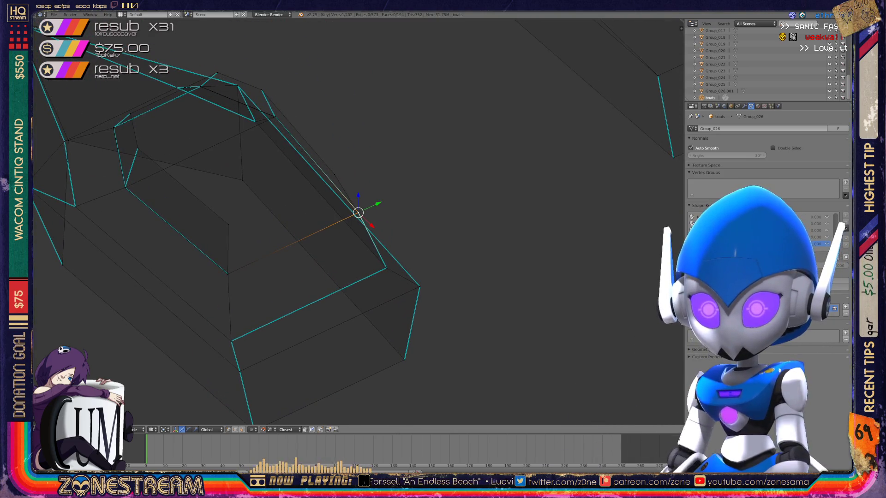
pyautogui.press('Tab')
pyautogui.moveTo(415, 231); pyautogui.dragTo(526, 256, button='middle')
pyautogui.press('Tab')
pyautogui.press('Tab')
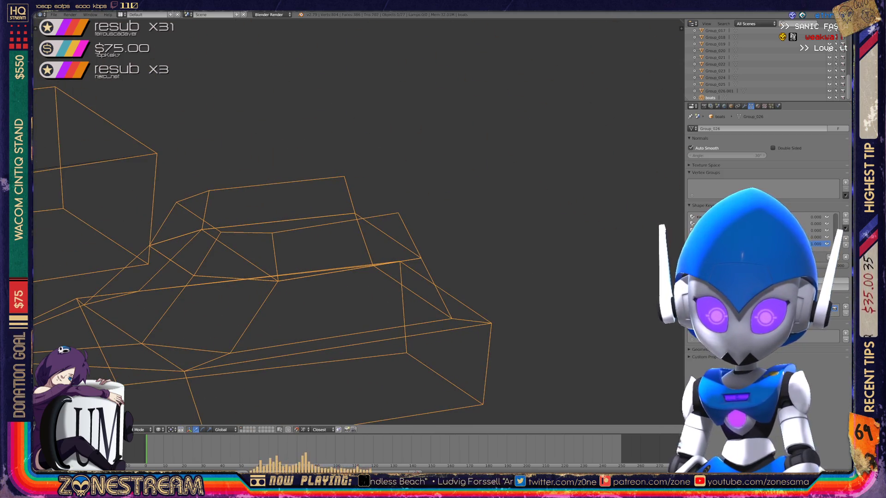
# Step: Save the file and zoom around the boat wireframes
pyautogui.hotkey('ctrl', 's')
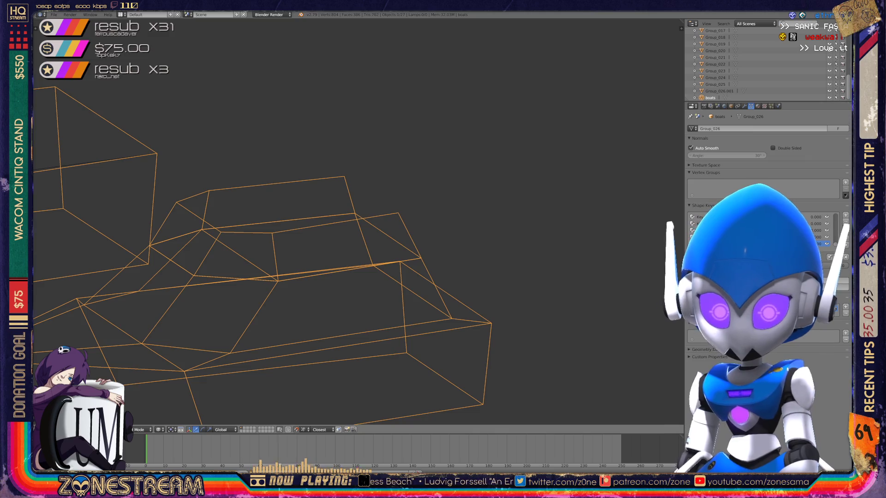
pyautogui.scroll(-4, 358, 222)
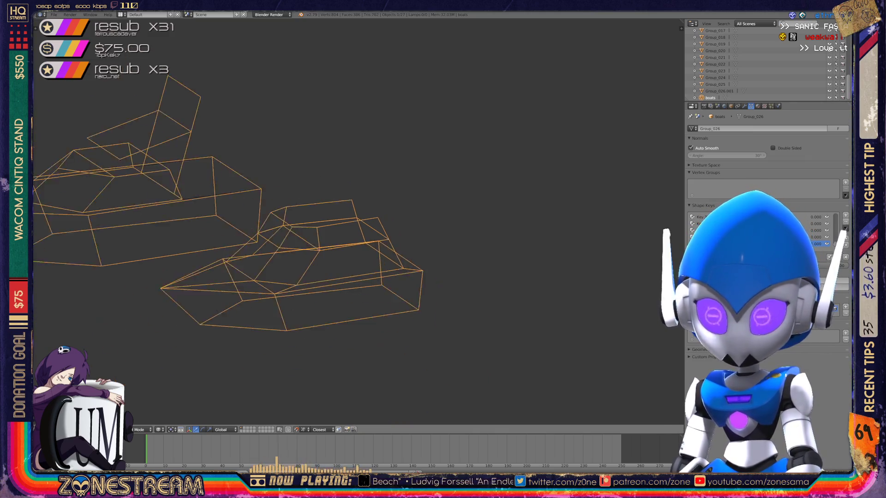
pyautogui.scroll(-6, 358, 221)
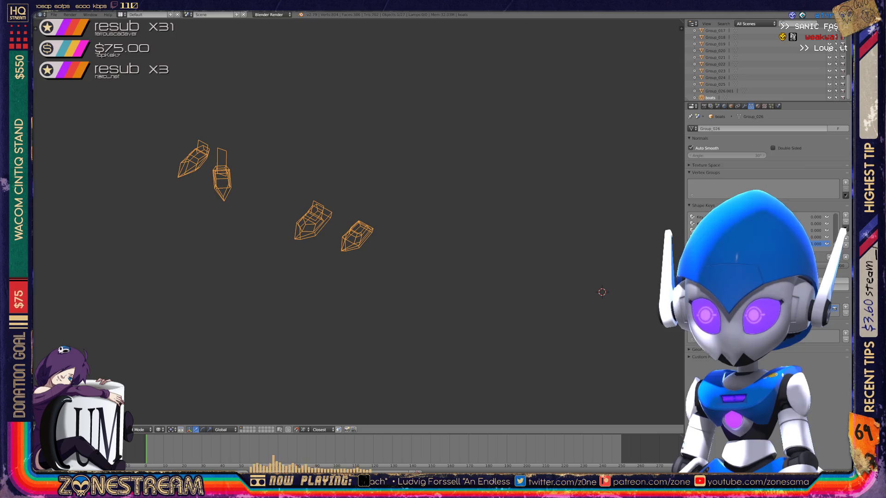
pyautogui.scroll(-2, 358, 221)
pyautogui.scroll(8, 401, 208)
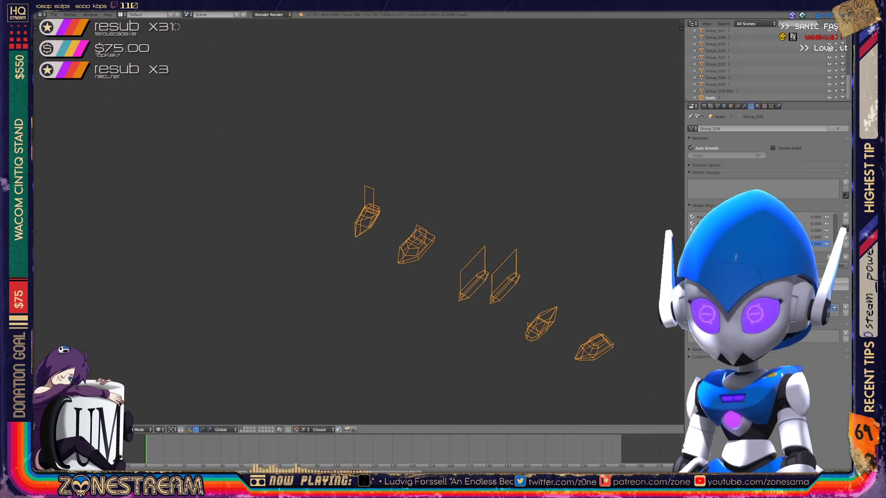
pyautogui.scroll(2, 401, 208)
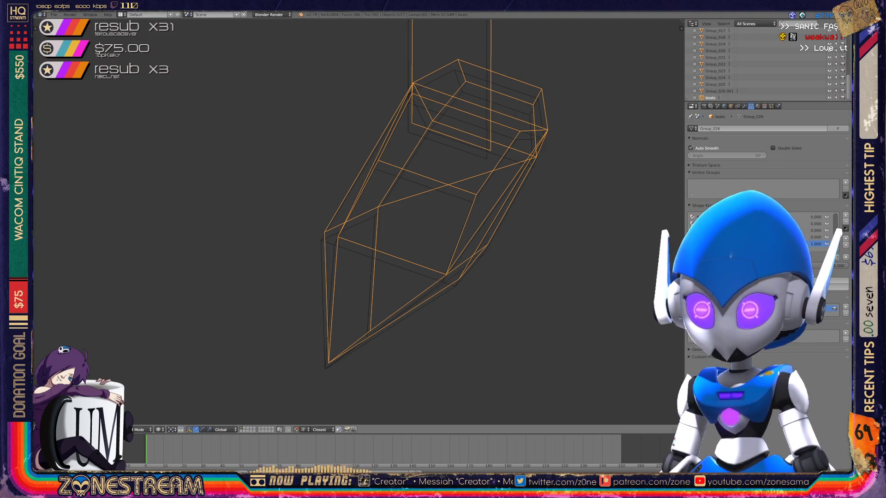
# Step: Frame the Group_015 boat, select the boats object and enter Edit Mode
pyautogui.press('KP_8')
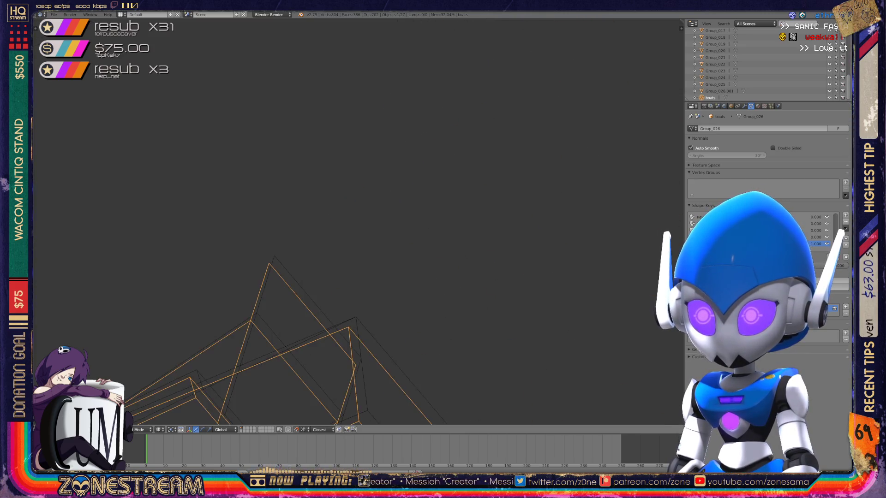
pyautogui.scroll(-5, 355, 221)
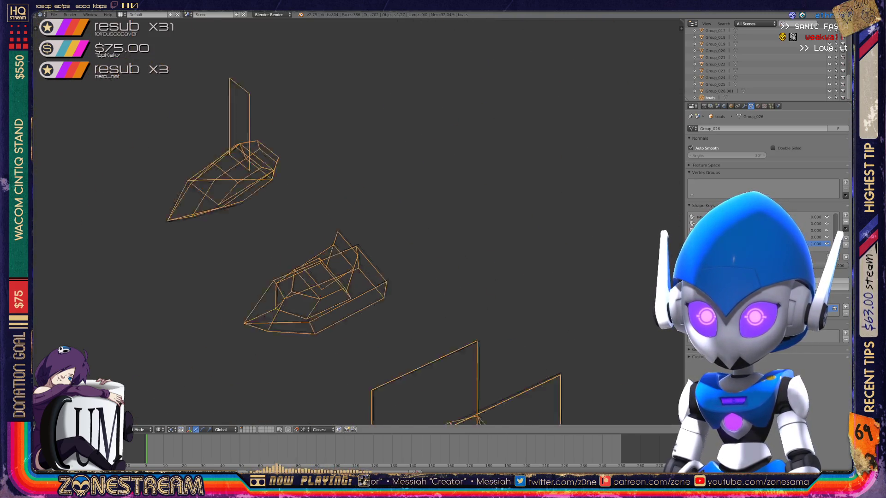
pyautogui.press('KP_Decimal')
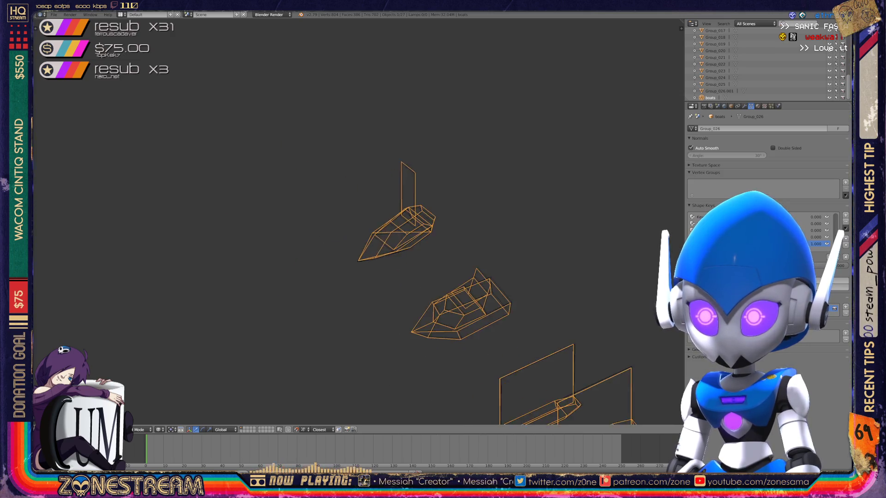
pyautogui.hotkey('ctrl', 'z')
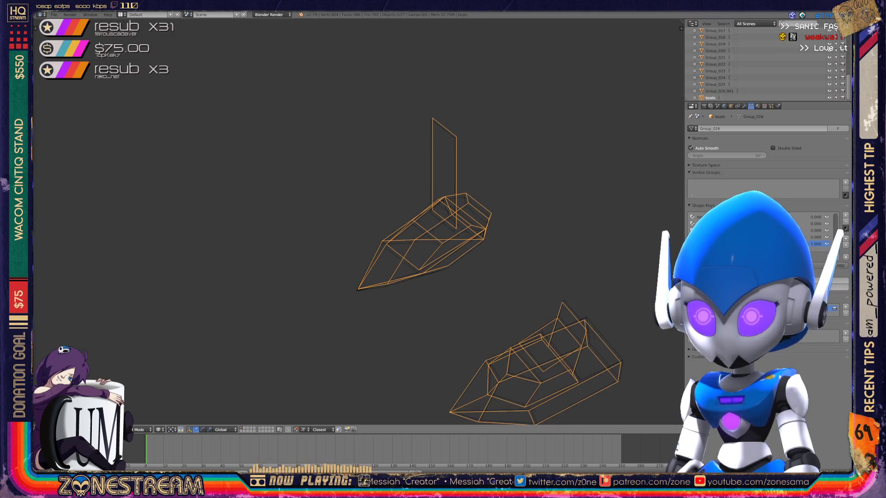
pyautogui.press('Tab')
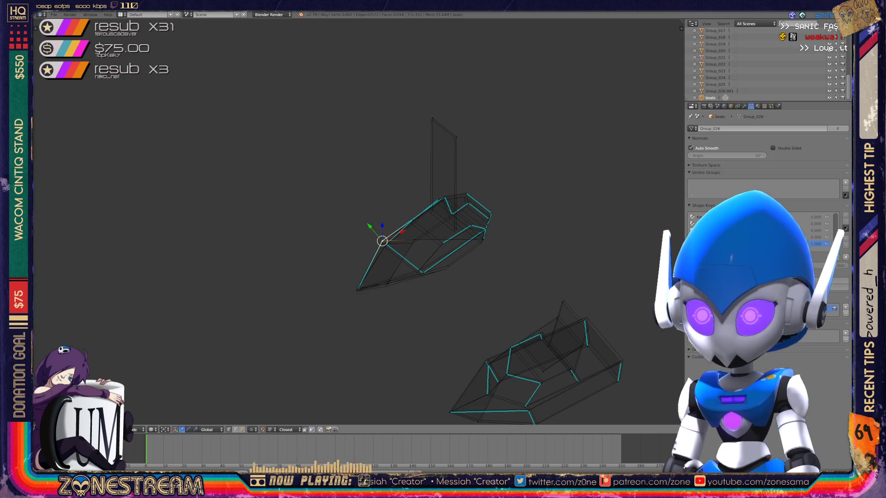
# Step: Centre the view on the bow vertex and lower two nearby hull vertices
pyautogui.rightClick(382, 241)
pyautogui.press('KP_Decimal')
pyautogui.scroll(10, 359, 222)
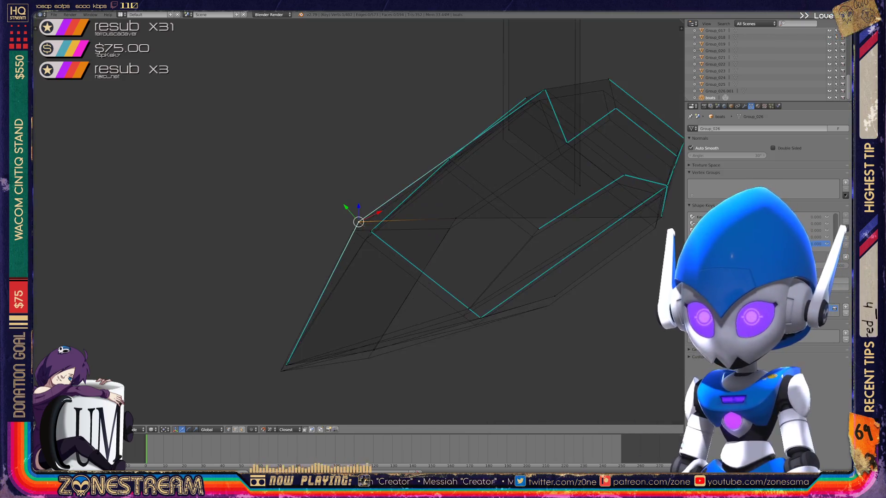
pyautogui.moveTo(369, 230); pyautogui.dragTo(322, 202, button='middle')
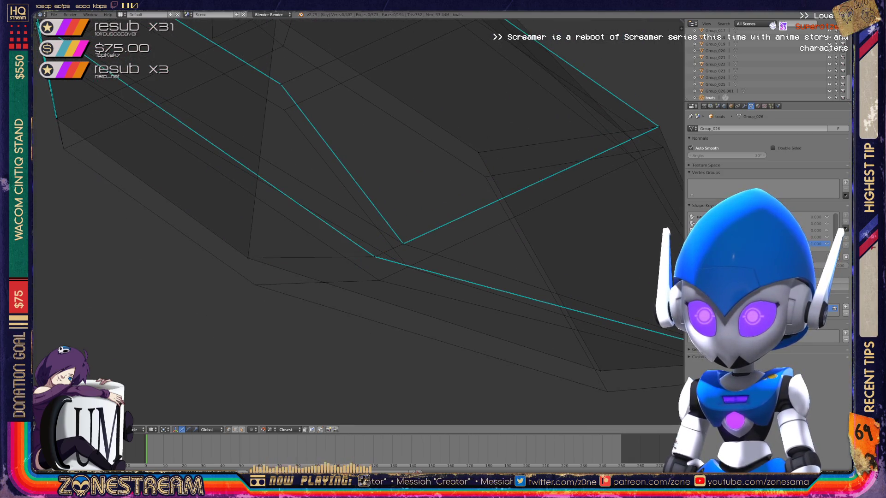
pyautogui.press('g')
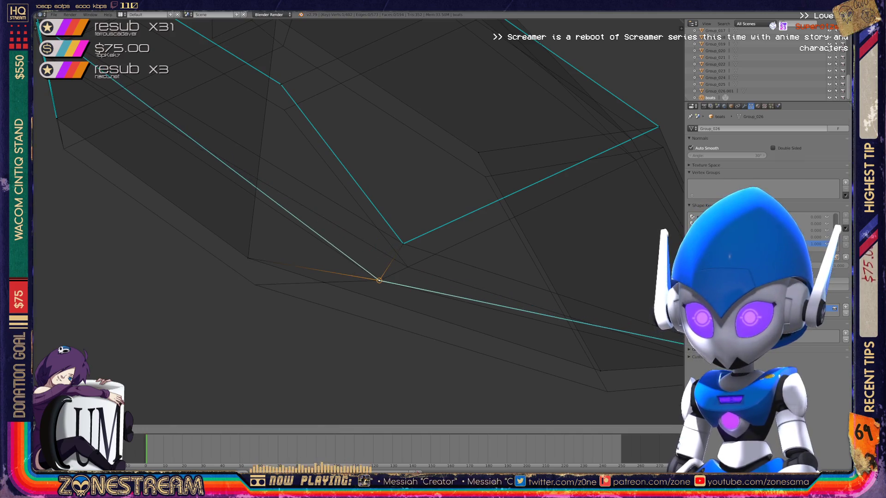
pyautogui.click(378, 280)
pyautogui.rightClick(403, 243)
pyautogui.press('g')
pyautogui.click(408, 267)
# Step: Shift one vertex left and nudge two more hull vertices downward
pyautogui.press('g')
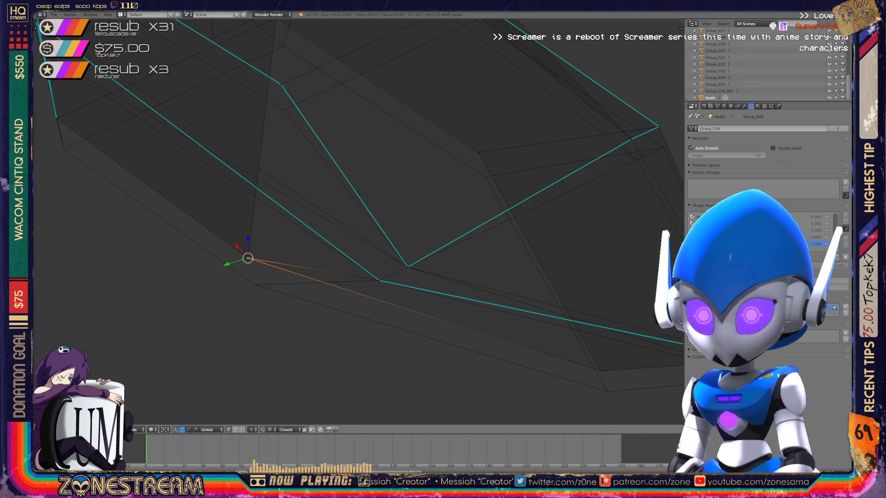
pyautogui.click(254, 285)
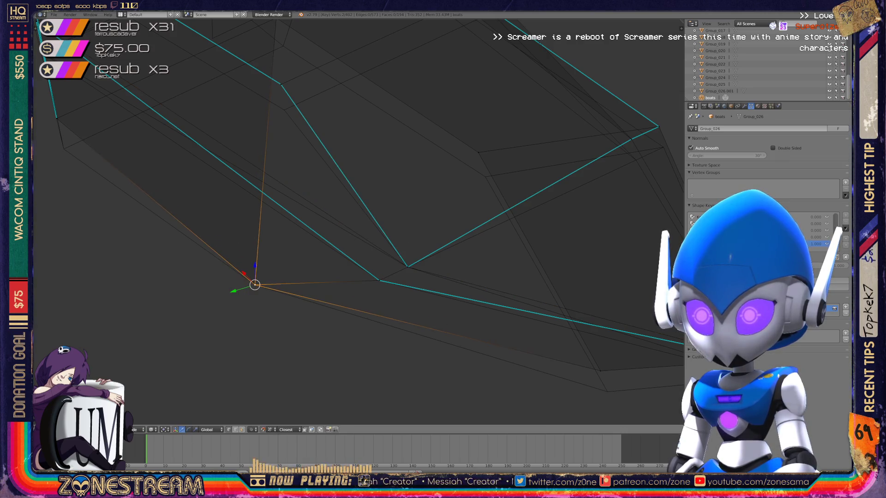
pyautogui.keyDown('shift'); pyautogui.moveTo(254, 284); pyautogui.dragTo(12, 245, button='middle'); pyautogui.keyUp('shift')
pyautogui.rightClick(356, 331)
pyautogui.press('g')
pyautogui.click(364, 351)
pyautogui.rightClick(516, 320)
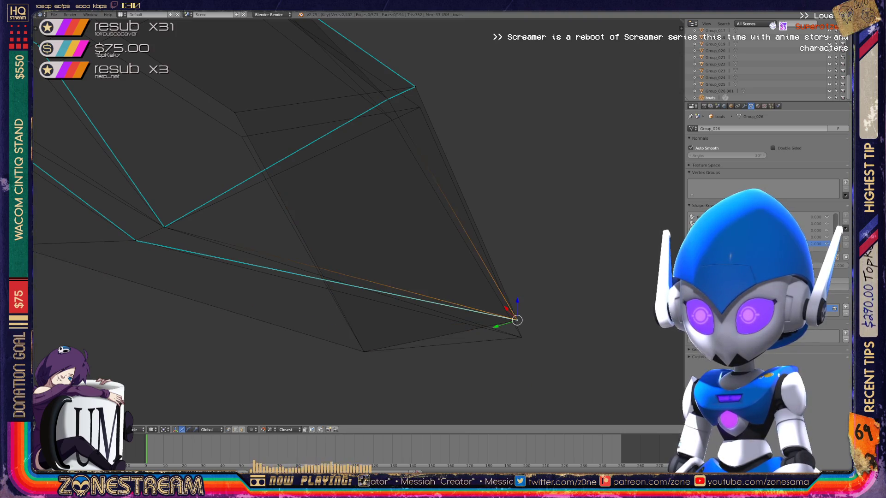
pyautogui.press('g')
pyautogui.click(520, 336)
# Step: Lower two more hull vertices slightly on the other part of the hull
pyautogui.keyDown('shift'); pyautogui.moveTo(520, 336); pyautogui.dragTo(553, 417, button='middle'); pyautogui.keyUp('shift')
pyautogui.rightClick(448, 167)
pyautogui.press('g')
pyautogui.click(451, 187)
pyautogui.rightClick(267, 193)
pyautogui.press('g')
pyautogui.click(270, 214)
pyautogui.press('g')
pyautogui.click(274, 217)
# Step: Orbit to the front and select both overlapping corner vertices at the boot's tip
pyautogui.scroll(-3, 300, 217)
pyautogui.moveTo(322, 217)
pyautogui.mouseDown(button='middle')
pyautogui.moveTo(360, 203)
pyautogui.moveTo(415, 213)
pyautogui.moveTo(443, 198)
pyautogui.mouseUp(button='middle')
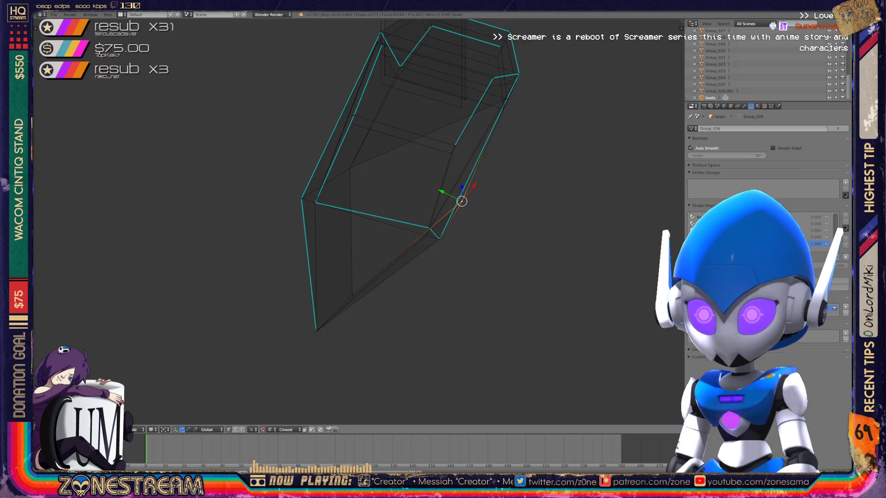
pyautogui.scroll(5, 351, 184)
pyautogui.moveTo(360, 166); pyautogui.dragTo(337, 195, button='middle')
pyautogui.rightClick(345, 173)
pyautogui.keyDown('shift'); pyautogui.rightClick(346, 173); pyautogui.keyUp('shift')
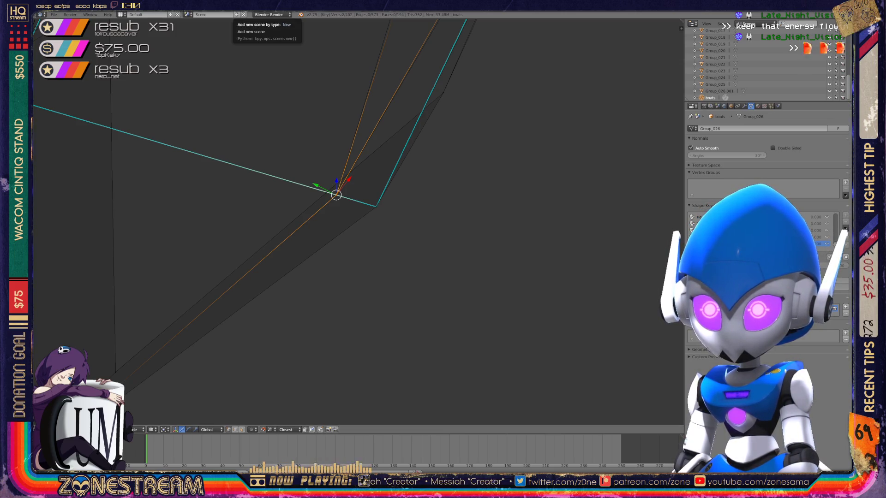
# Step: Nudge the boot's corner vertex slightly upward
pyautogui.keyDown('shift'); pyautogui.rightClick(338, 190); pyautogui.keyUp('shift')
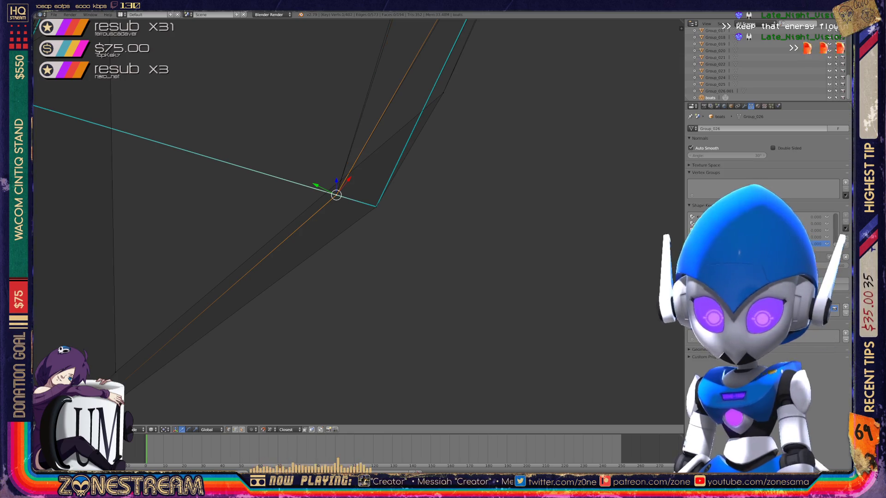
pyautogui.press('g')
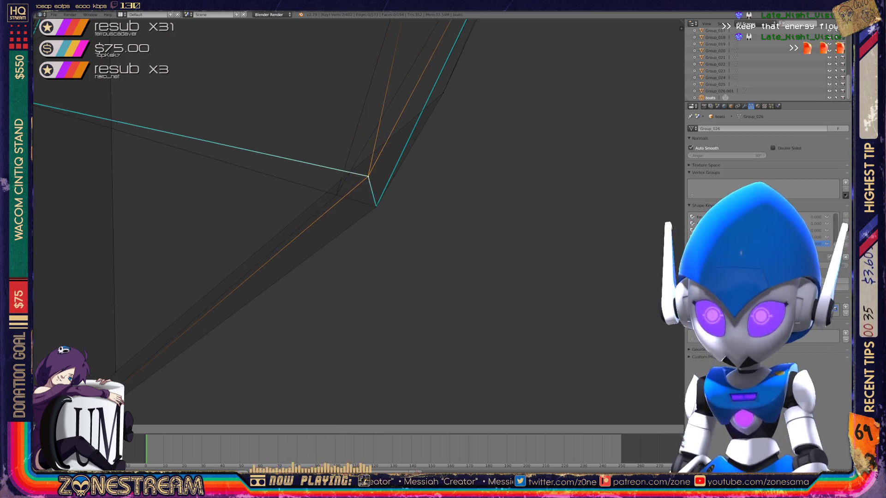
pyautogui.press('Escape')
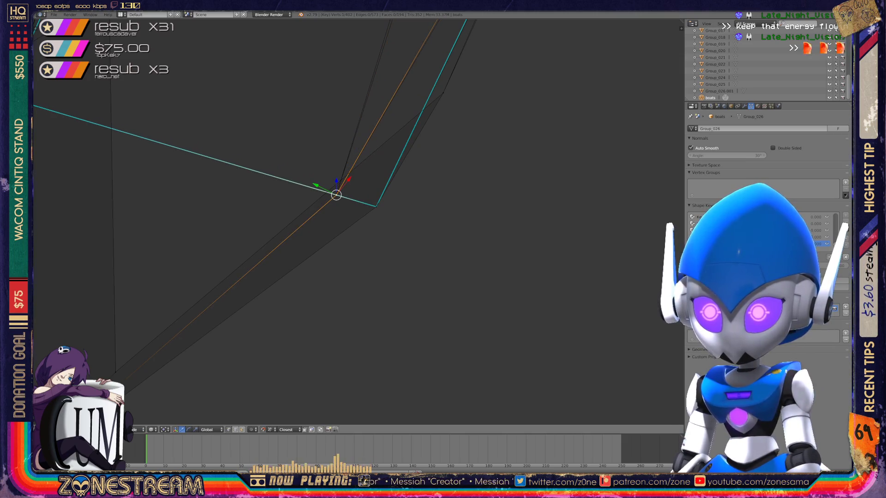
pyautogui.moveTo(336, 195); pyautogui.dragTo(346, 173, button='right')
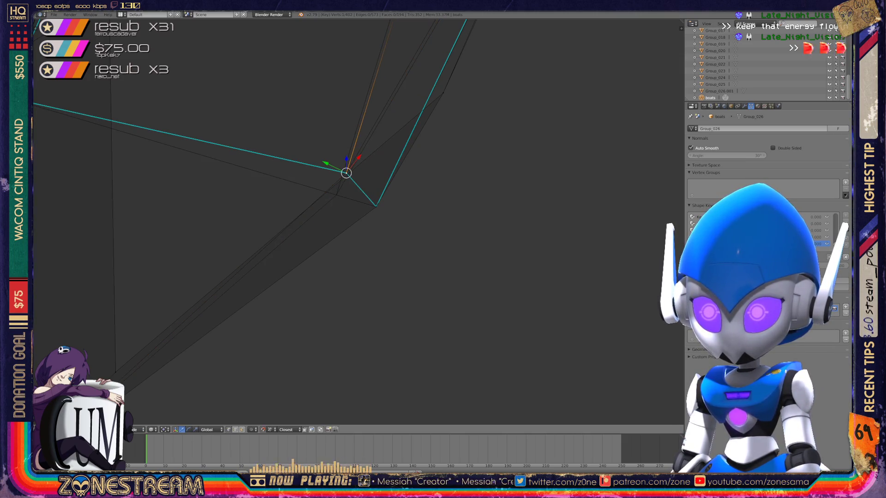
# Step: Select two edge vertices and move them down and to the left
pyautogui.rightClick(442, 93)
pyautogui.scroll(-5, 360, 221)
pyautogui.moveTo(360, 221); pyautogui.dragTo(405, 198, button='middle')
pyautogui.scroll(2, 392, 184)
pyautogui.moveTo(392, 230); pyautogui.dragTo(401, 226, button='middle')
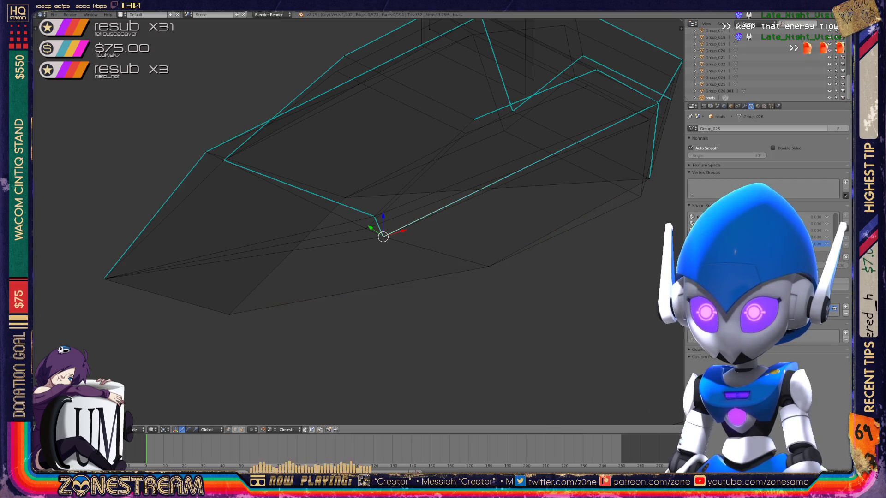
pyautogui.scroll(3, 381, 221)
pyautogui.keyDown('shift'); pyautogui.rightClick(381, 214); pyautogui.keyUp('shift')
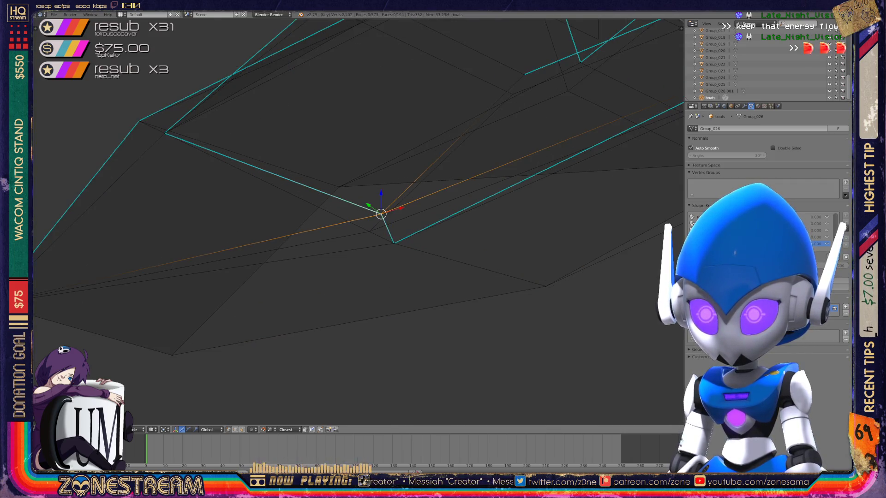
pyautogui.moveTo(381, 214)
pyautogui.mouseDown()
pyautogui.moveTo(392, 237)
pyautogui.moveTo(369, 231)
pyautogui.mouseUp()
# Step: Reframe the hull around the selected vertices, then clear the vertex selection
pyautogui.scroll(-3, 369, 231)
pyautogui.moveTo(369, 231); pyautogui.dragTo(415, 217, button='middle')
pyautogui.scroll(2, 285, 280)
pyautogui.moveTo(284, 279)
pyautogui.keyDown('shift'); pyautogui.mouseDown(button='middle')
pyautogui.moveTo(367, 203)
pyautogui.moveTo(437, 254)
pyautogui.mouseUp(button='middle'); pyautogui.keyUp('shift')
pyautogui.rightClick(282, 148)
pyautogui.press('a')
# Step: Reposition a vertex on the boot's upper edge to a lower spot
pyautogui.rightClick(267, 167)
pyautogui.moveTo(267, 168); pyautogui.dragTo(323, 152, button='middle')
pyautogui.press('g')
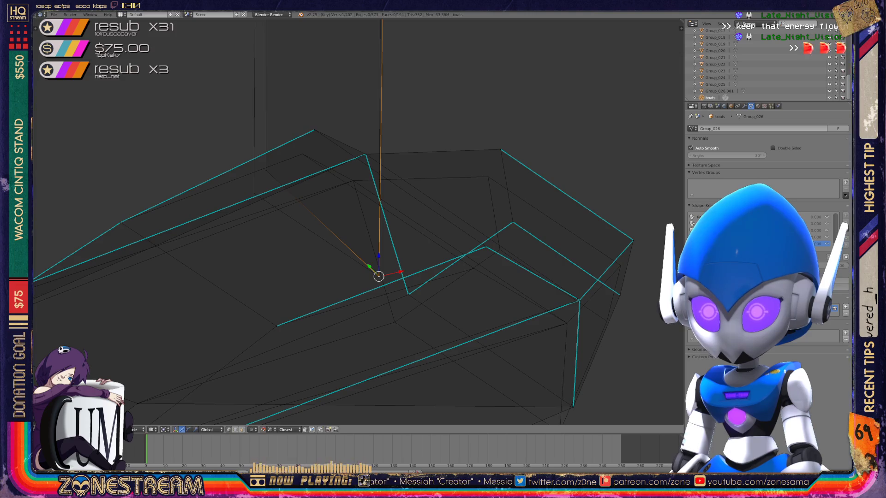
pyautogui.click(314, 129)
pyautogui.press('g')
pyautogui.click(302, 154)
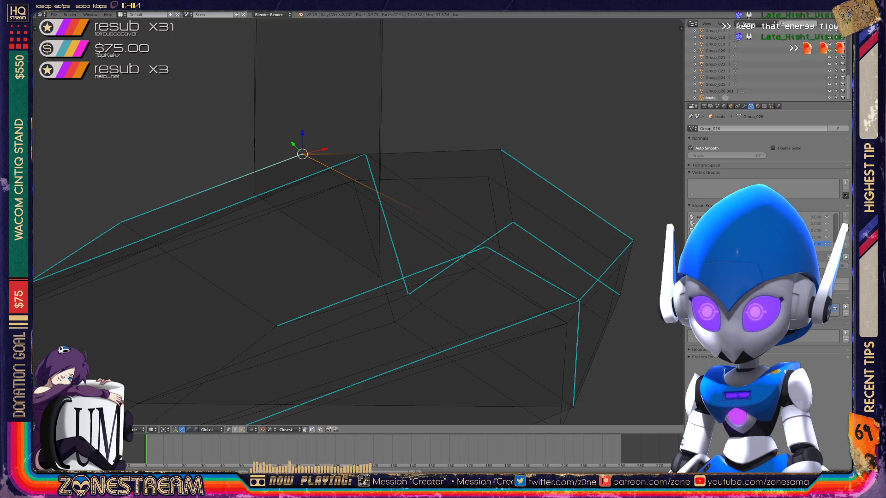
# Step: Select the tall plane's top corner, then the boot's bottom-right corner vertex
pyautogui.scroll(-4, 358, 221)
pyautogui.moveTo(342, 161)
pyautogui.keyDown('shift'); pyautogui.mouseDown(button='middle')
pyautogui.moveTo(297, 415)
pyautogui.moveTo(258, 360)
pyautogui.mouseUp(button='middle'); pyautogui.keyUp('shift')
pyautogui.rightClick(319, 106)
pyautogui.moveTo(319, 106)
pyautogui.mouseDown(button='middle')
pyautogui.moveTo(256, 67)
pyautogui.moveTo(323, 152)
pyautogui.moveTo(299, 115)
pyautogui.mouseUp(button='middle')
pyautogui.scroll(5, 323, 208)
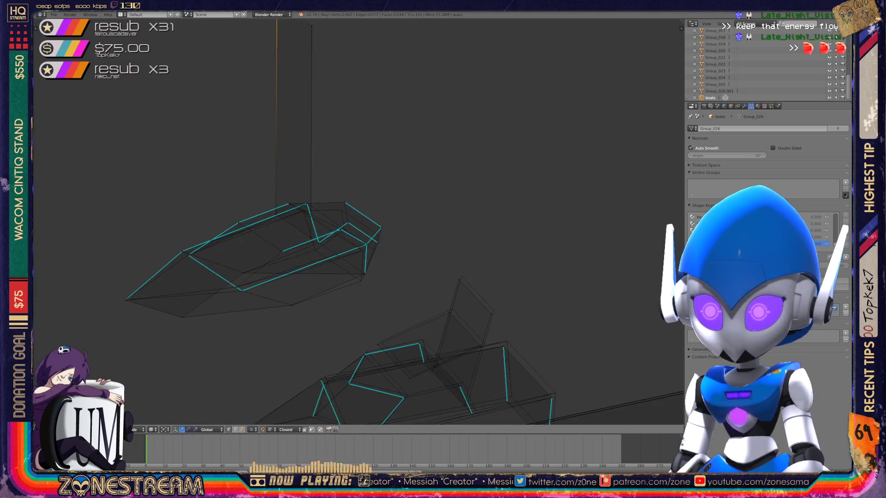
pyautogui.rightClick(363, 264)
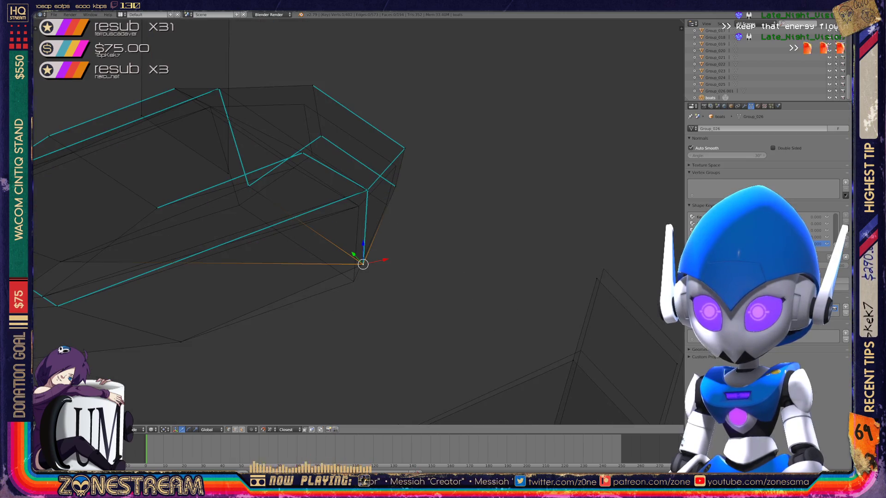
# Step: Lower the vertex at the bottom of the V in the boot's outline
pyautogui.rightClick(363, 264)
pyautogui.keyDown('shift'); pyautogui.rightClick(363, 264); pyautogui.keyUp('shift')
pyautogui.press('g')
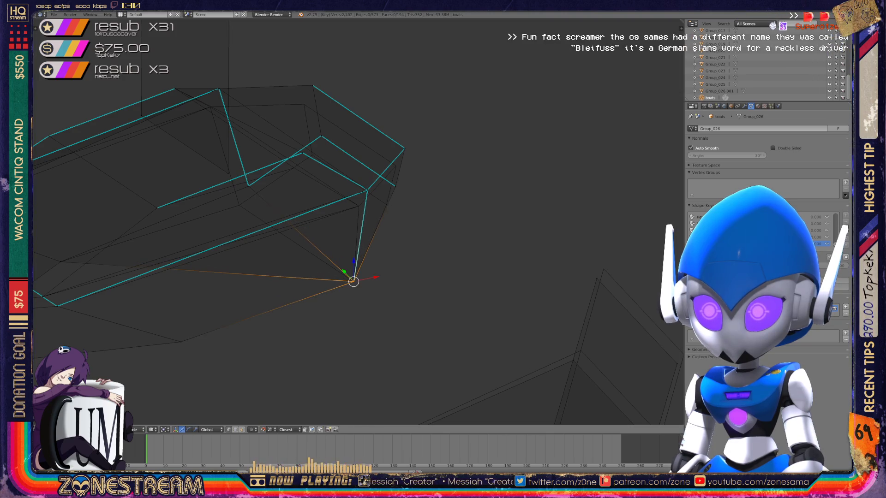
pyautogui.moveTo(353, 281)
pyautogui.mouseDown(button='middle')
pyautogui.moveTo(313, 272)
pyautogui.moveTo(304, 281)
pyautogui.moveTo(323, 295)
pyautogui.mouseUp(button='middle')
pyautogui.rightClick(256, 196)
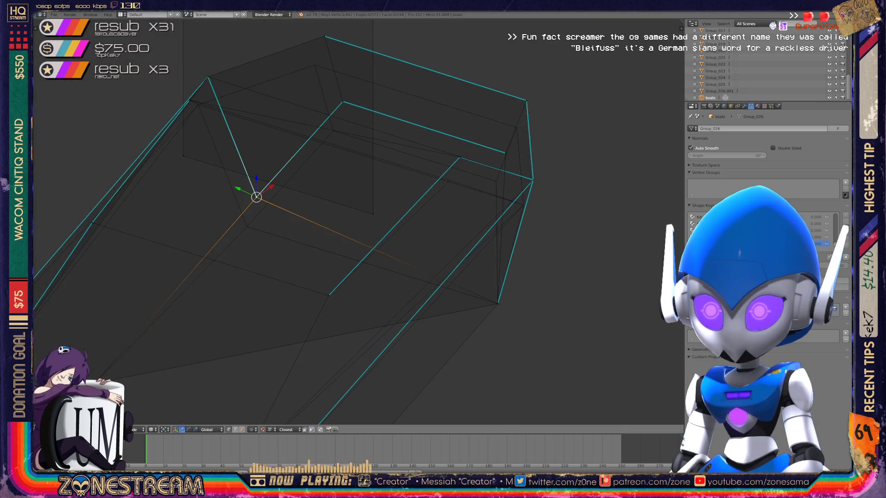
pyautogui.press('g')
pyautogui.click(246, 226)
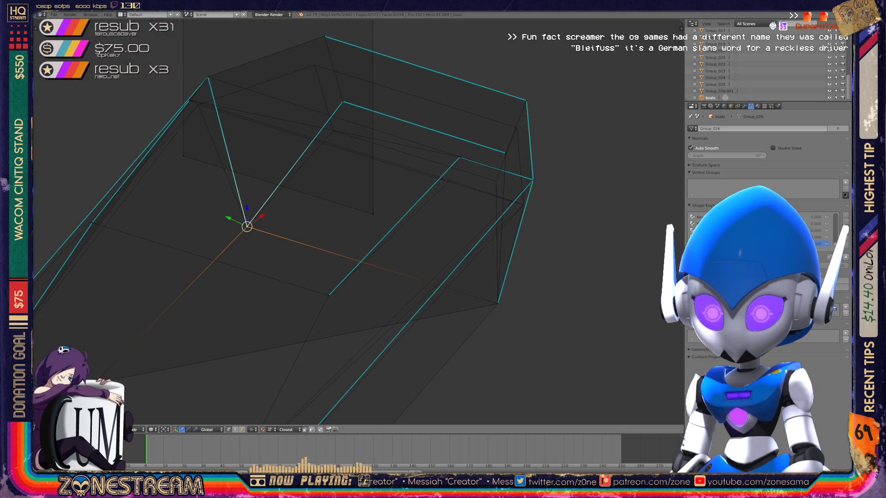
pyautogui.keyDown('shift'); pyautogui.moveTo(247, 226); pyautogui.dragTo(276, 255, button='middle'); pyautogui.keyUp('shift')
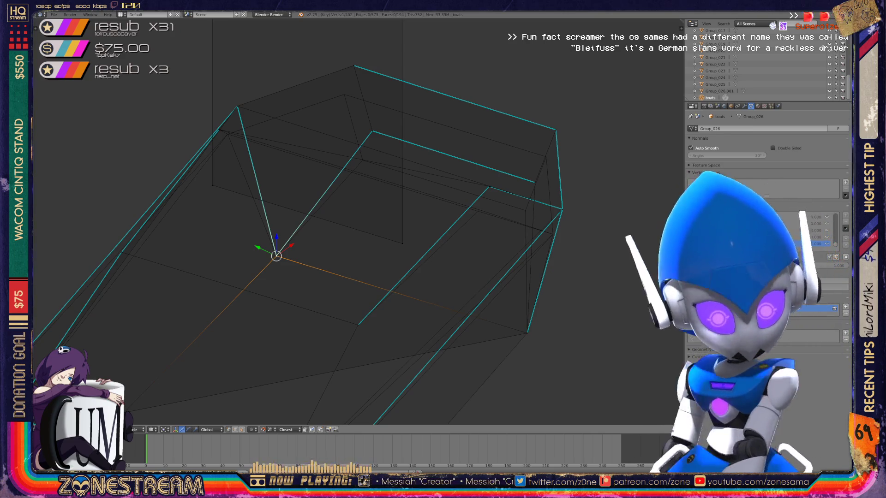
# Step: Lower the top corner vertex and one more rim vertex
pyautogui.rightClick(353, 65)
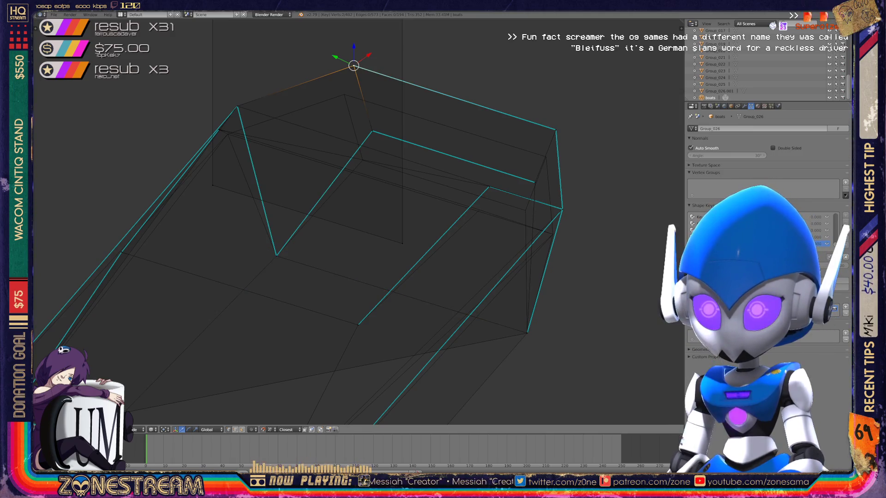
pyautogui.press('g')
pyautogui.click(344, 94)
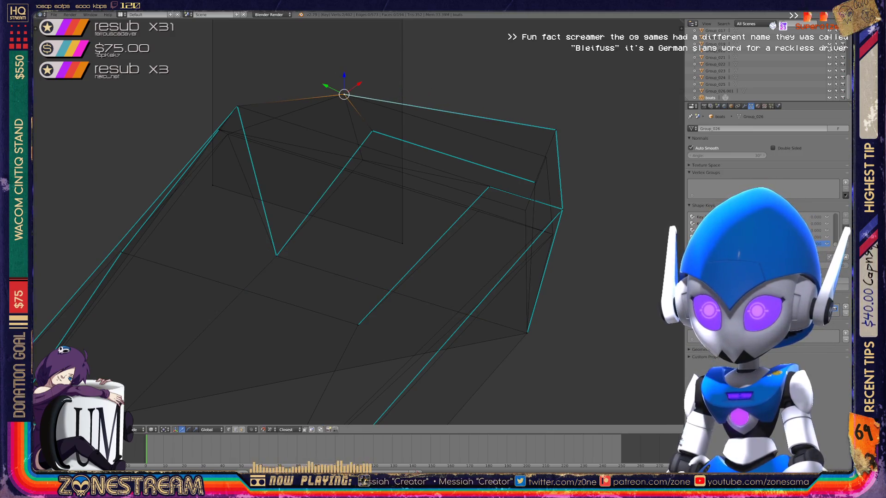
pyautogui.press('a')
pyautogui.press('g')
pyautogui.click(362, 160)
# Step: Lower the far rim corner vertex and an adjacent corner vertex
pyautogui.rightClick(534, 183)
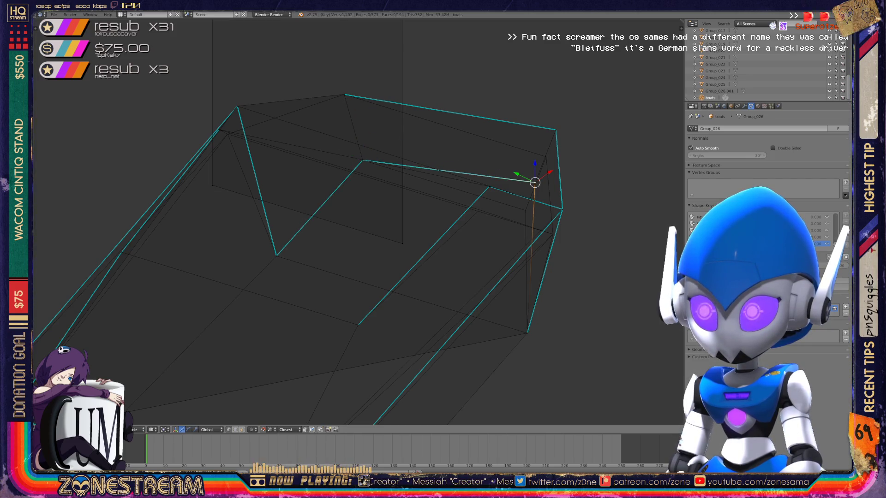
pyautogui.press('g')
pyautogui.click(525, 210)
pyautogui.press('a')
pyautogui.press('g')
pyautogui.click(546, 156)
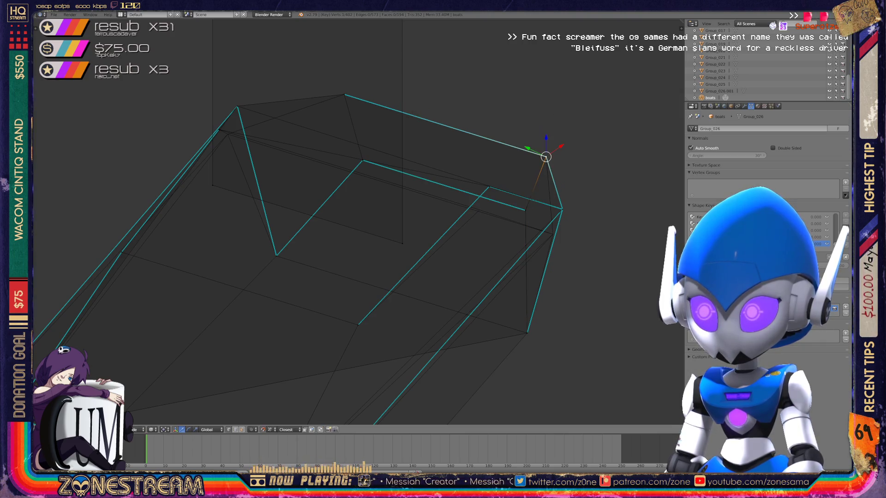
# Step: Orbit to another angle and move the selected vertex lower
pyautogui.scroll(-2, 358, 221)
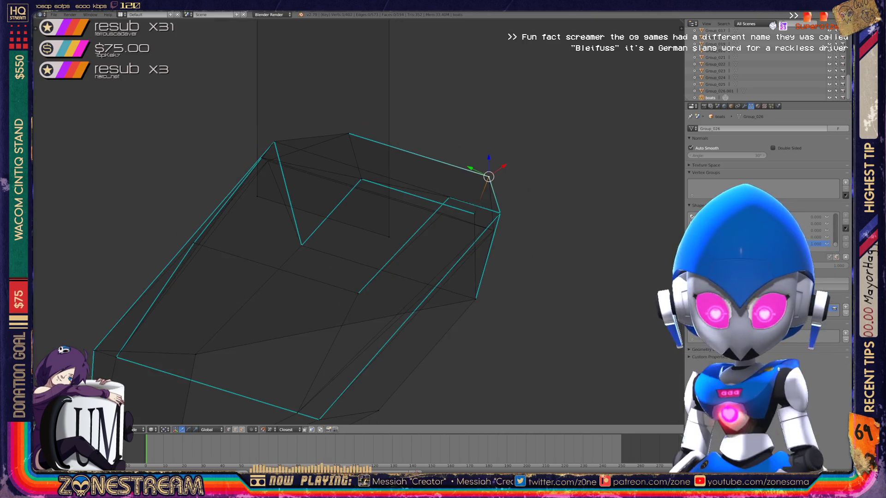
pyautogui.moveTo(359, 222)
pyautogui.mouseDown(button='middle')
pyautogui.moveTo(313, 222)
pyautogui.moveTo(351, 205)
pyautogui.moveTo(341, 216)
pyautogui.moveTo(323, 212)
pyautogui.mouseUp(button='middle')
pyautogui.scroll(3, 358, 221)
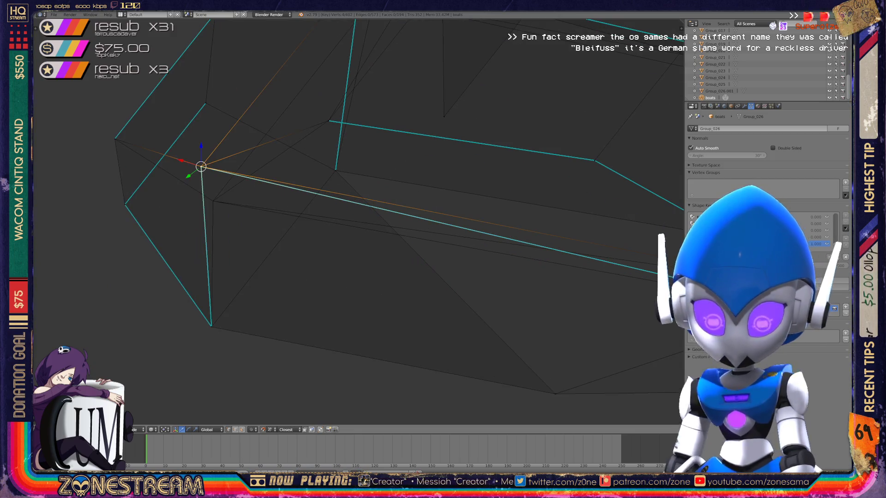
pyautogui.press('g')
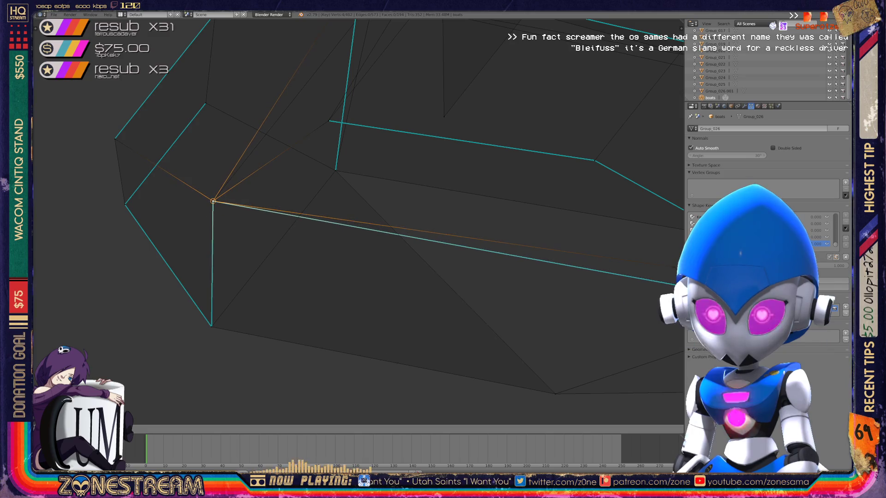
pyautogui.press('Return')
pyautogui.moveTo(359, 221)
pyautogui.keyDown('shift'); pyautogui.mouseDown(button='middle')
pyautogui.moveTo(270, 297)
pyautogui.moveTo(261, 326)
pyautogui.mouseUp(button='middle'); pyautogui.keyUp('shift')
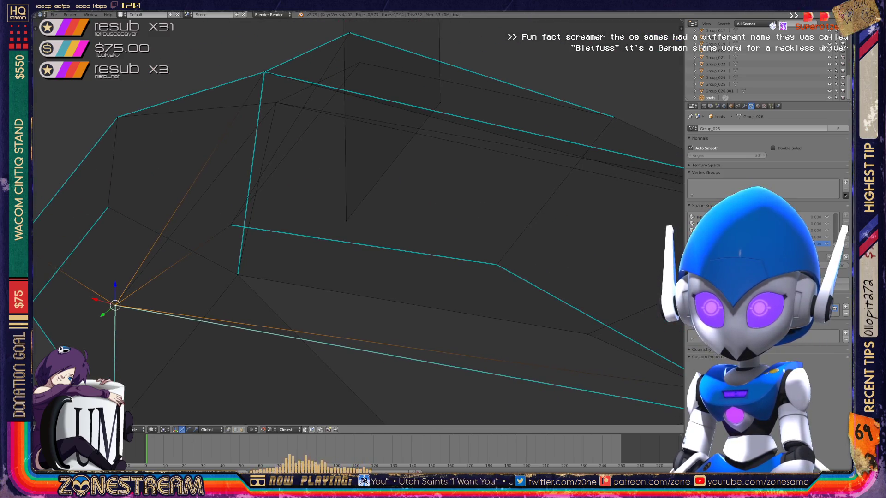
# Step: Reposition an upper-rim vertex and lower the neighbouring top corner vertex
pyautogui.rightClick(264, 71)
pyautogui.scroll(-5, 358, 221)
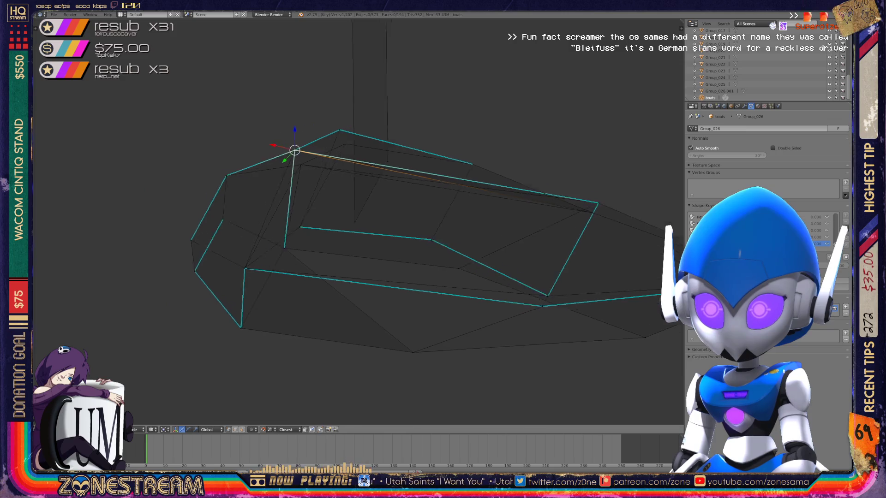
pyautogui.moveTo(358, 222)
pyautogui.mouseDown(button='middle')
pyautogui.moveTo(322, 231)
pyautogui.moveTo(387, 233)
pyautogui.mouseUp(button='middle')
pyautogui.scroll(3, 357, 221)
pyautogui.press('g')
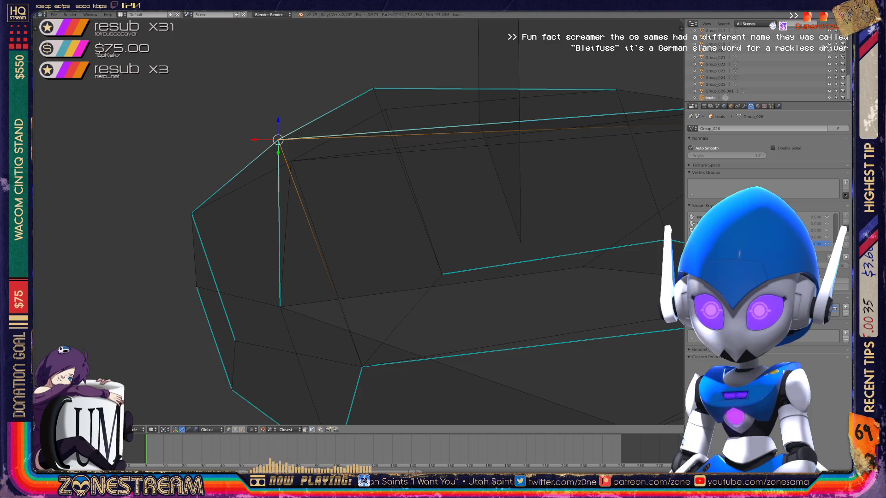
pyautogui.click(291, 161)
pyautogui.rightClick(373, 87)
pyautogui.press('g')
pyautogui.click(385, 109)
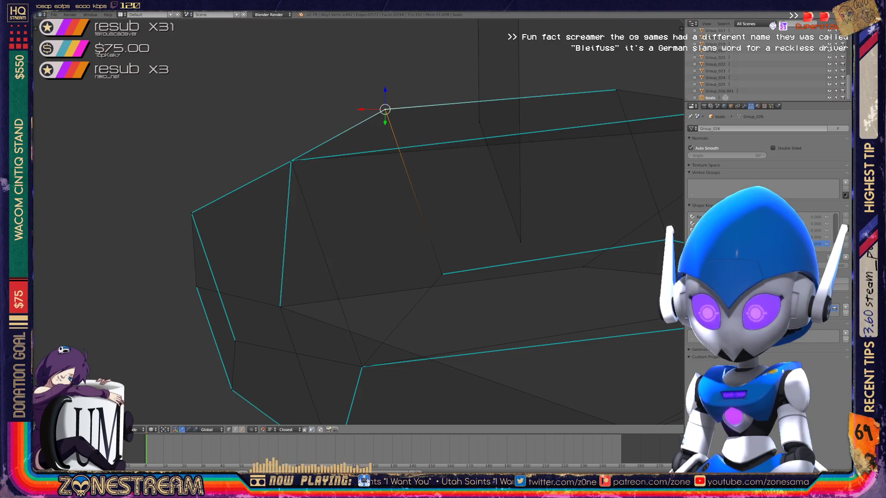
# Step: Orbit around both boots and return to Object Mode
pyautogui.scroll(-5, 358, 222)
pyautogui.moveTo(369, 221)
pyautogui.mouseDown(button='middle')
pyautogui.moveTo(512, 203)
pyautogui.moveTo(430, 189)
pyautogui.mouseUp(button='middle')
pyautogui.press('Tab')
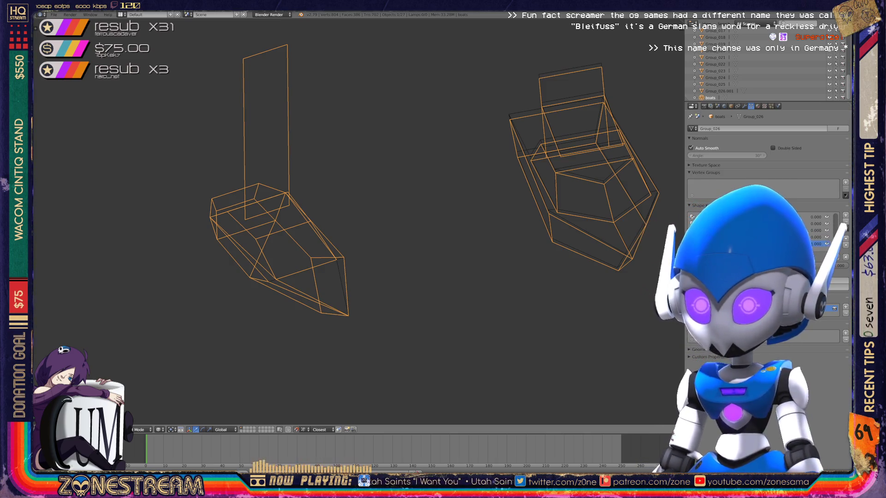
# Step: Toggle Edit Mode on the boot mesh and pan to a close-up view
pyautogui.keyDown('shift'); pyautogui.moveTo(429, 189); pyautogui.dragTo(324, 177, button='middle'); pyautogui.keyUp('shift')
pyautogui.press('Tab')
pyautogui.press('Tab')
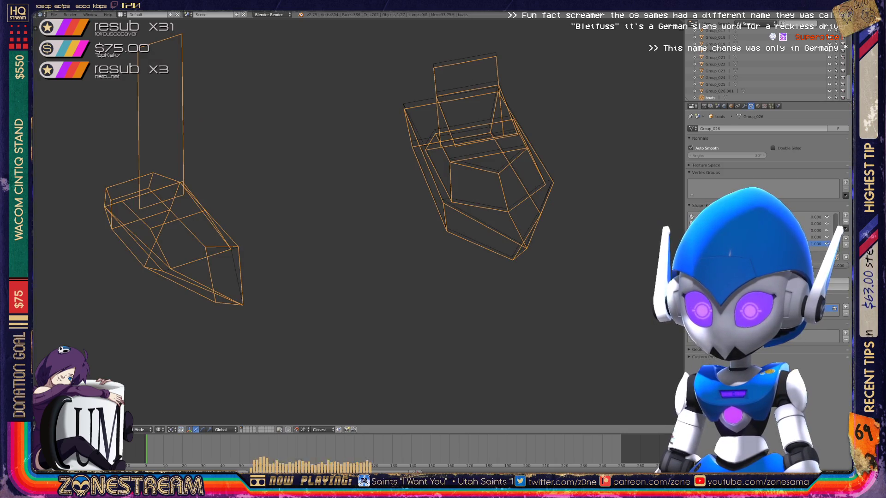
pyautogui.press('Tab')
pyautogui.scroll(5, 438, 138)
pyautogui.keyDown('shift'); pyautogui.moveTo(438, 184); pyautogui.dragTo(392, 214, button='middle'); pyautogui.keyUp('shift')
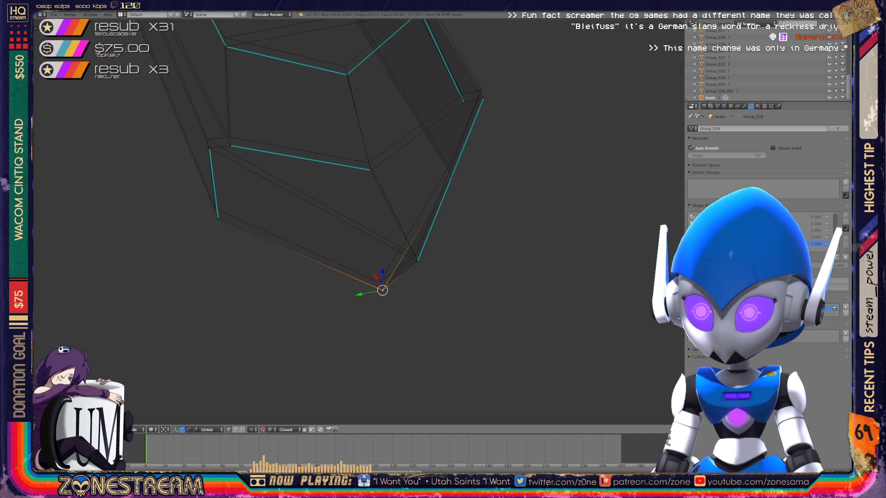
# Step: Undo the last three vertex changes with Ctrl+Z
pyautogui.hotkey('ctrl', 'z')
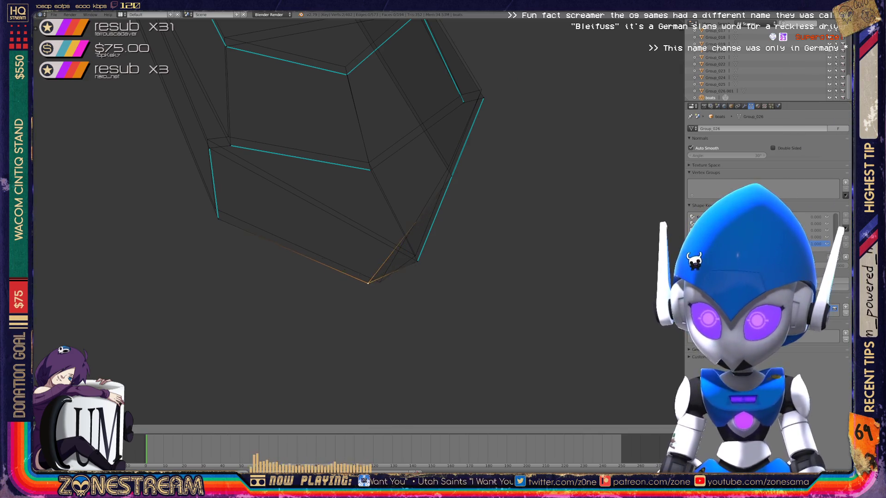
pyautogui.hotkey('ctrl', 'z')
pyautogui.hotkey('ctrl', 'z')
pyautogui.hotkey('ctrl', 'z')
pyautogui.hotkey('ctrl', 'z')
pyautogui.hotkey('ctrl', 'z')
pyautogui.keyDown('shift'); pyautogui.moveTo(323, 184); pyautogui.dragTo(369, 226, button='middle'); pyautogui.keyUp('shift')
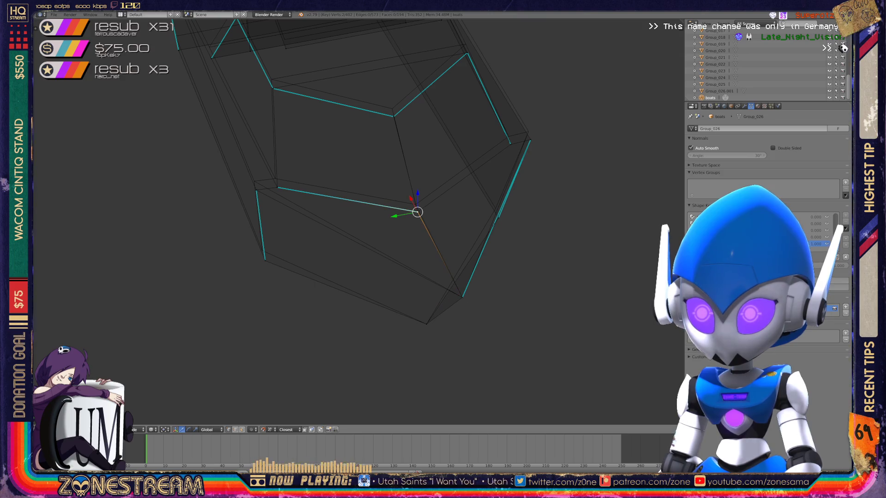
pyautogui.hotkey('ctrl', 'z')
pyautogui.hotkey('ctrl', 'z')
pyautogui.hotkey('ctrl', 'z')
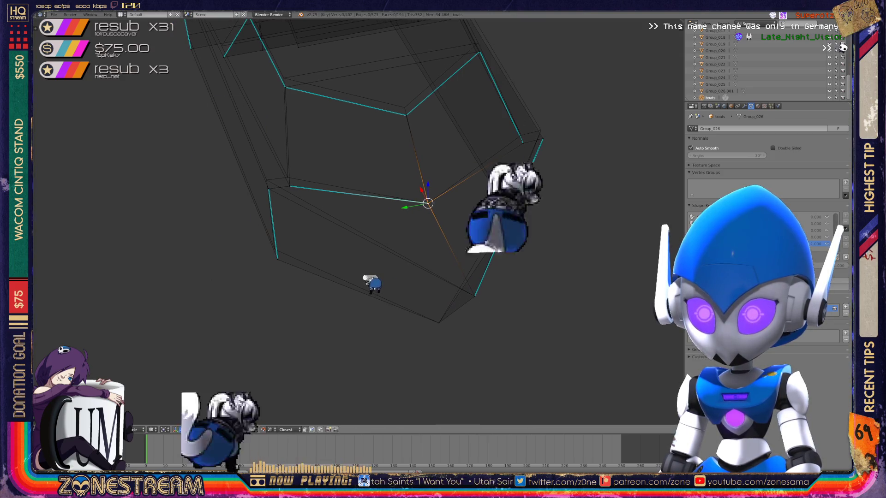
pyautogui.keyDown('shift'); pyautogui.moveTo(369, 185); pyautogui.dragTo(386, 197, button='middle'); pyautogui.keyUp('shift')
pyautogui.scroll(3, 307, 180)
# Step: Move the corner vertex upward, then select its neighbouring vertex
pyautogui.rightClick(309, 220)
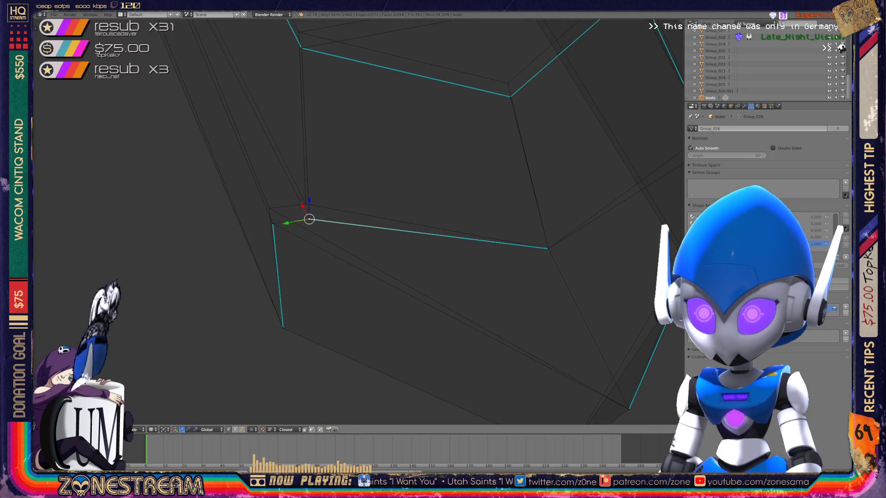
pyautogui.press('g')
pyautogui.click(305, 203)
pyautogui.rightClick(273, 223)
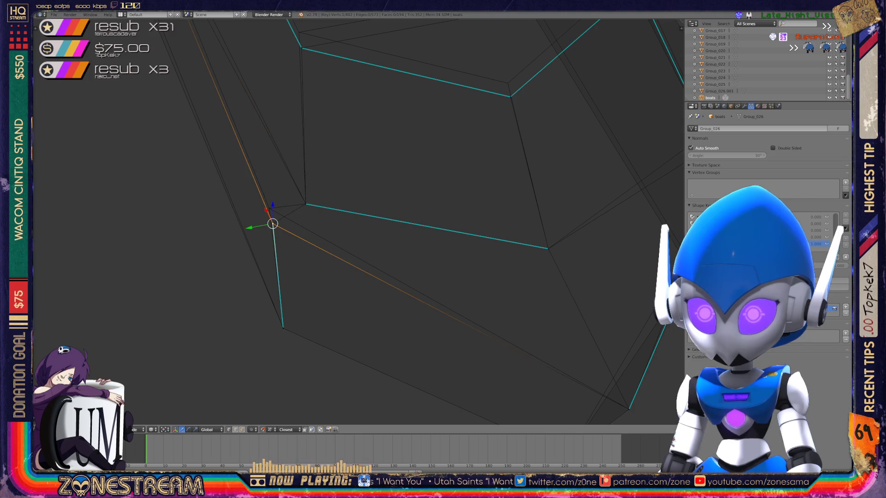
pyautogui.hotkey('shift', 'g')
pyautogui.press('Escape')
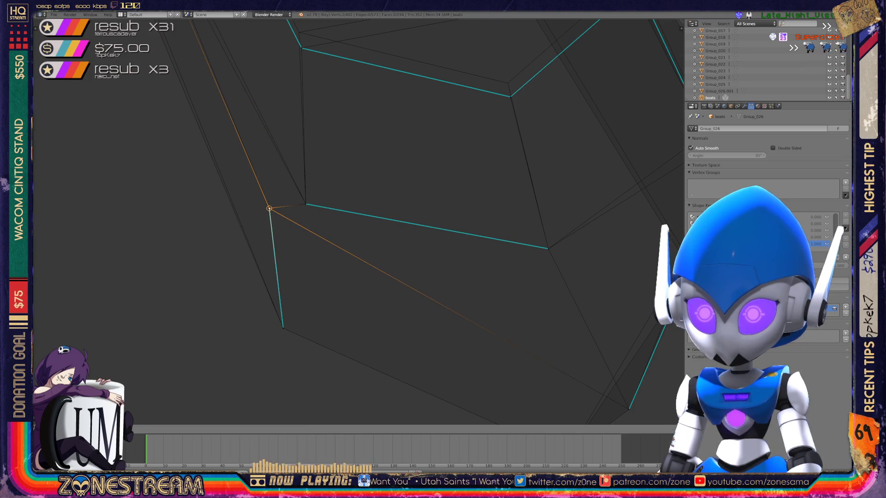
# Step: Nudge a vertex at the mesh corner up slightly
pyautogui.scroll(-5, 323, 184)
pyautogui.scroll(2, 323, 184)
pyautogui.moveTo(323, 185); pyautogui.dragTo(259, 203, button='middle')
pyautogui.scroll(3, 322, 184)
pyautogui.press('a')
pyautogui.moveTo(351, 231); pyautogui.dragTo(332, 259, button='middle')
pyautogui.press('g')
pyautogui.press('Return')
# Step: Select vertices along the mesh edge, ending on one higher up
pyautogui.rightClick(326, 246)
pyautogui.rightClick(327, 245)
pyautogui.moveTo(327, 246)
pyautogui.mouseDown(button='middle')
pyautogui.moveTo(369, 212)
pyautogui.moveTo(258, 232)
pyautogui.moveTo(316, 304)
pyautogui.mouseUp(button='middle')
pyautogui.rightClick(243, 239)
pyautogui.rightClick(243, 239)
pyautogui.rightClick(245, 217)
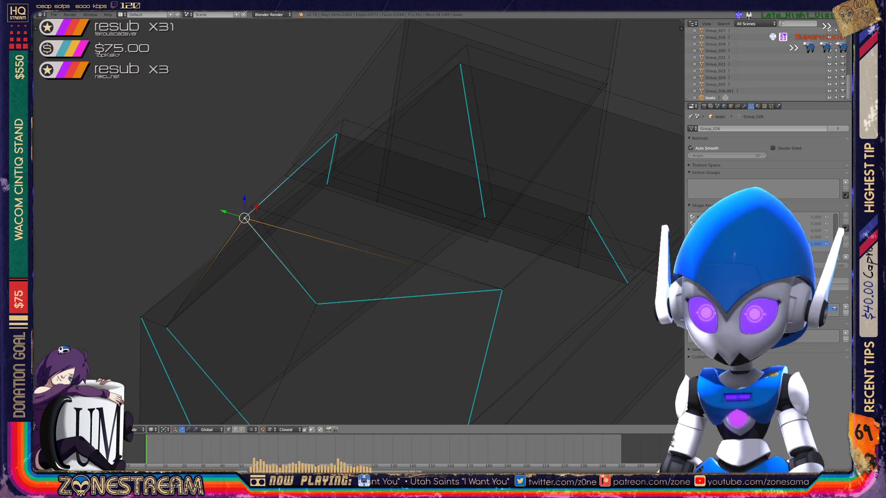
# Step: Raise the selected hull vertex slightly, then orbit to see the whole boat mesh
pyautogui.press('g')
pyautogui.click(250, 203)
pyautogui.press('g')
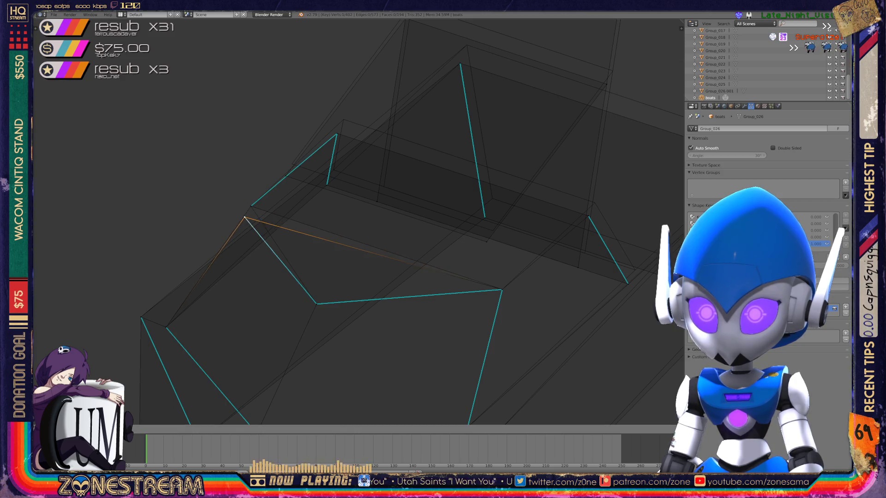
pyautogui.click(251, 206)
pyautogui.moveTo(251, 203)
pyautogui.mouseDown(button='middle')
pyautogui.moveTo(307, 211)
pyautogui.moveTo(331, 199)
pyautogui.mouseUp(button='middle')
pyautogui.scroll(3, 544, 230)
# Step: Reposition the selected vertex in several grab moves until it sits in place
pyautogui.press('g')
pyautogui.click(293, 257)
pyautogui.press('g')
pyautogui.click(198, 158)
pyautogui.press('g')
pyautogui.click(206, 154)
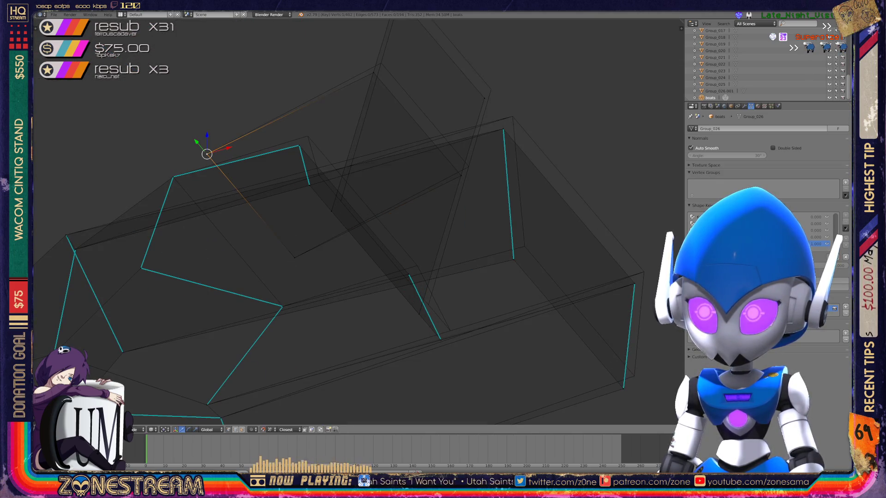
pyautogui.keyDown('shift'); pyautogui.moveTo(207, 154); pyautogui.dragTo(156, 206, button='middle'); pyautogui.keyUp('shift')
# Step: Move the vertex far upward, then down-right, then up to the top of the hull
pyautogui.press('g')
pyautogui.click(331, 115)
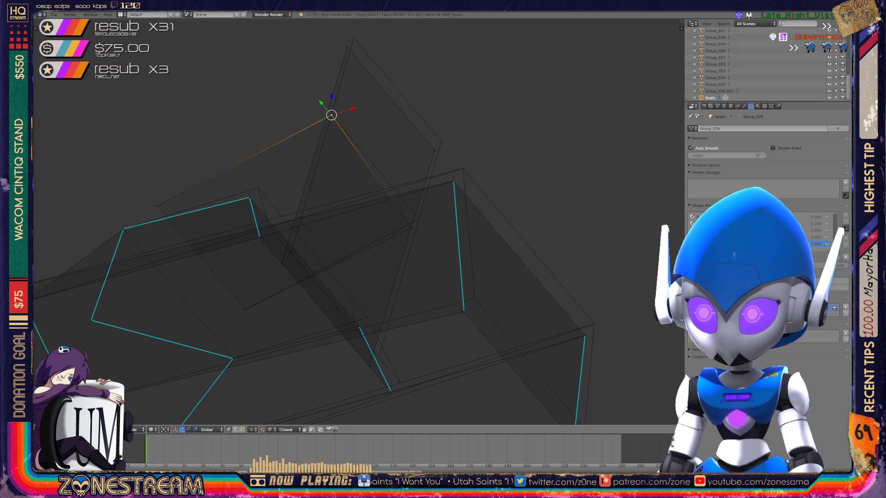
pyautogui.press('g')
pyautogui.click(418, 218)
pyautogui.press('g')
pyautogui.click(441, 142)
pyautogui.press('g')
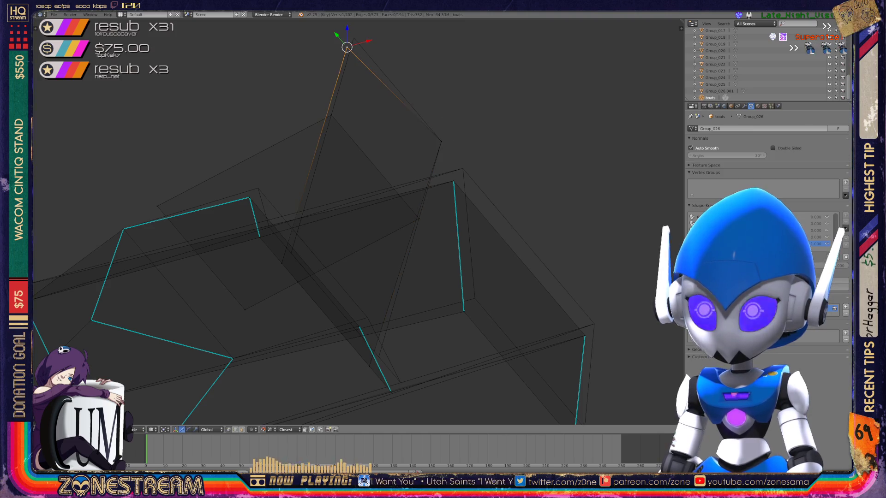
pyautogui.click(353, 38)
# Step: Deselect all, then nudge two rim vertices up and to the right
pyautogui.rightClick(290, 253)
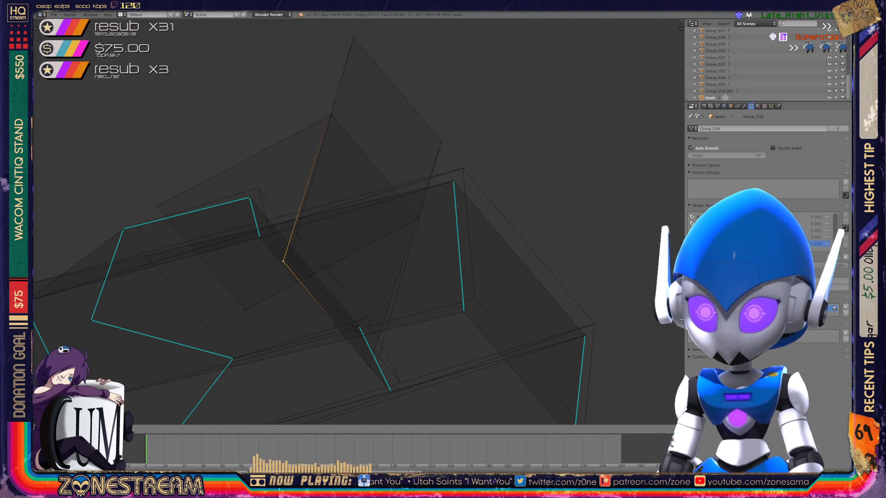
pyautogui.rightClick(379, 356)
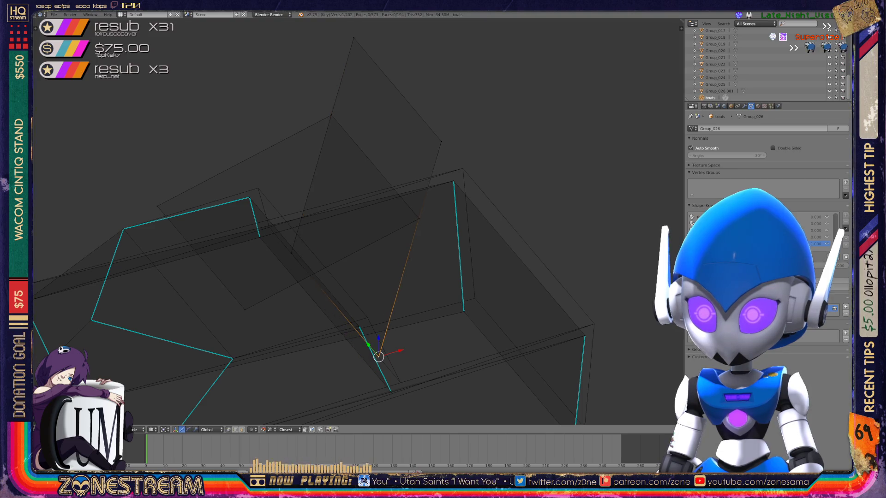
pyautogui.keyDown('shift'); pyautogui.moveTo(379, 356); pyautogui.dragTo(352, 293, button='middle'); pyautogui.keyUp('shift')
pyautogui.press('a')
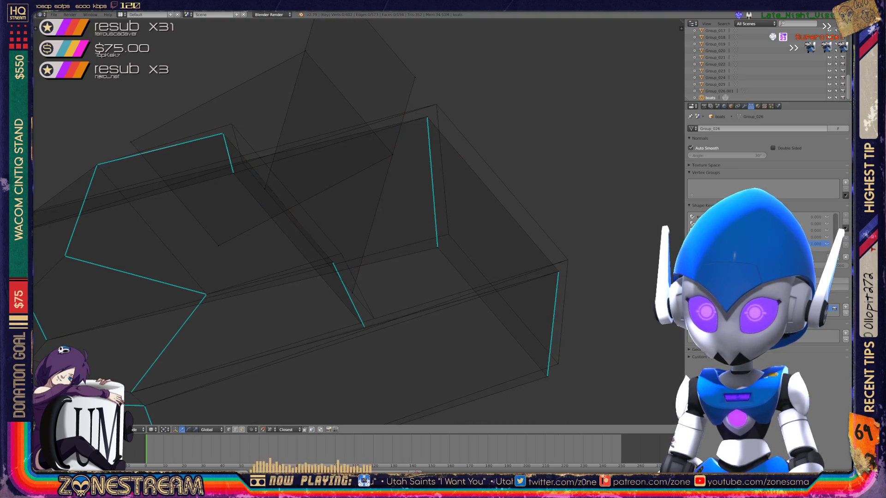
pyautogui.moveTo(222, 134); pyautogui.dragTo(232, 124, button='right')
pyautogui.rightClick(233, 173)
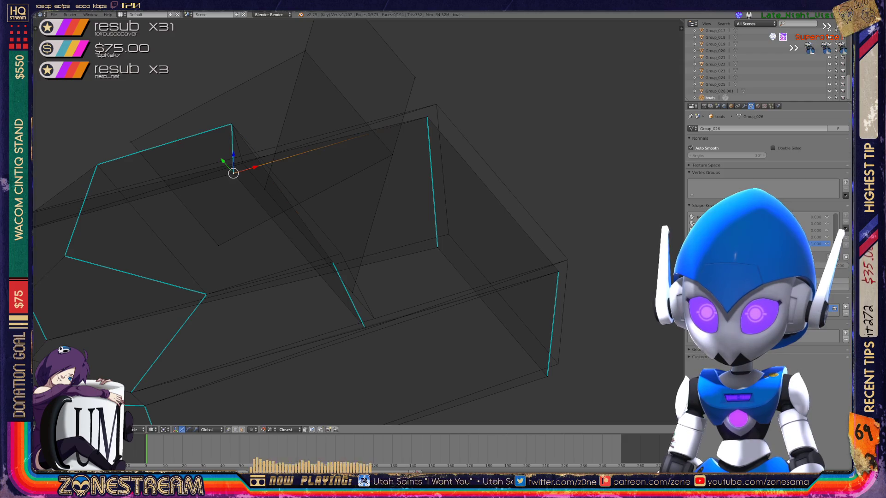
pyautogui.moveTo(233, 173); pyautogui.dragTo(243, 162, button='right')
# Step: Nudge the vertices further along and lower down up and to the right
pyautogui.rightClick(332, 262)
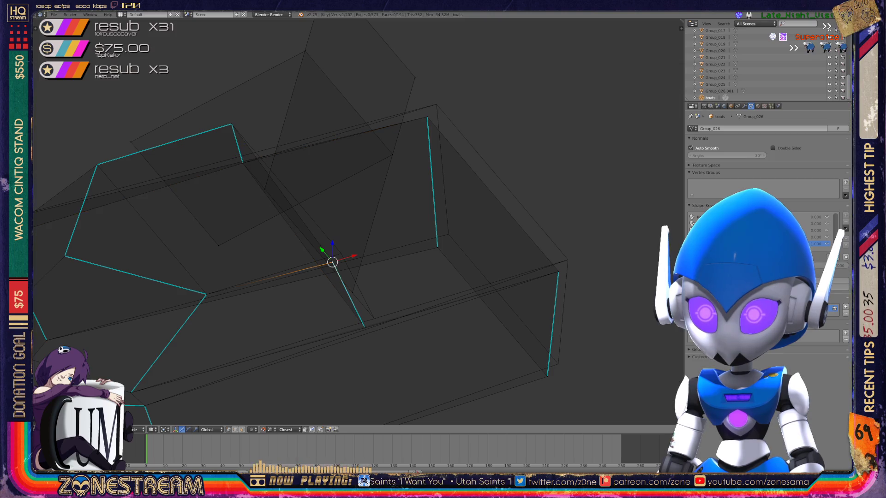
pyautogui.moveTo(332, 262); pyautogui.dragTo(340, 253, button='right')
pyautogui.rightClick(364, 327)
pyautogui.moveTo(364, 328); pyautogui.dragTo(374, 319, button='right')
pyautogui.keyDown('shift'); pyautogui.moveTo(373, 319); pyautogui.dragTo(278, 350, button='middle'); pyautogui.keyUp('shift')
# Step: Nudge the next corner, bottom and top vertices up and to the right
pyautogui.rightClick(341, 279)
pyautogui.moveTo(341, 279); pyautogui.dragTo(352, 265, button='right')
pyautogui.rightClick(451, 408)
pyautogui.moveTo(451, 408); pyautogui.dragTo(461, 395, button='right')
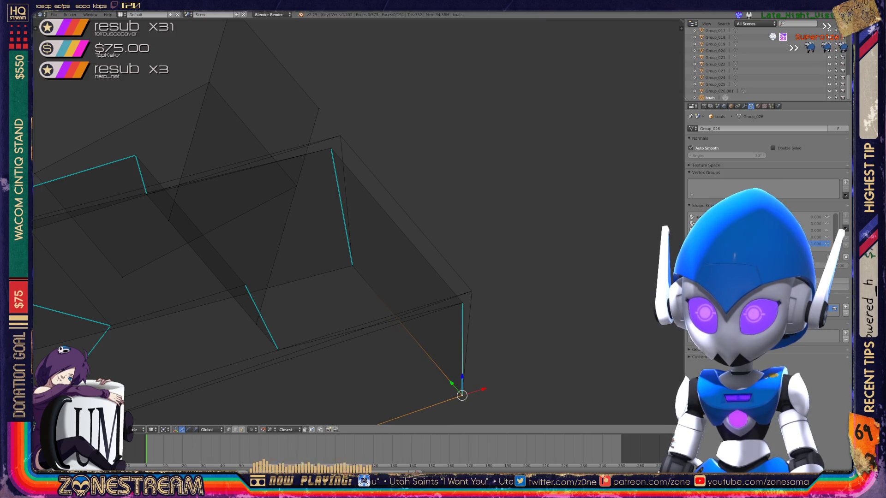
pyautogui.rightClick(331, 149)
pyautogui.moveTo(330, 148); pyautogui.dragTo(340, 136, button='right')
pyautogui.rightClick(462, 303)
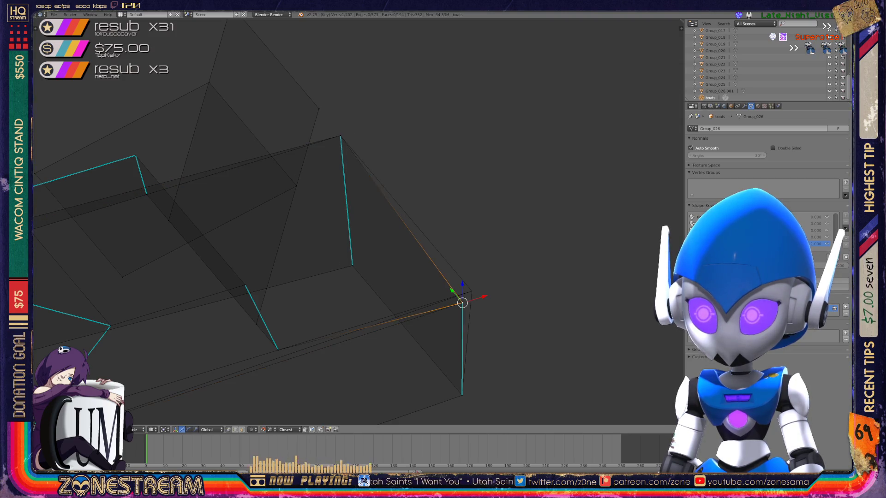
pyautogui.scroll(-5, 461, 303)
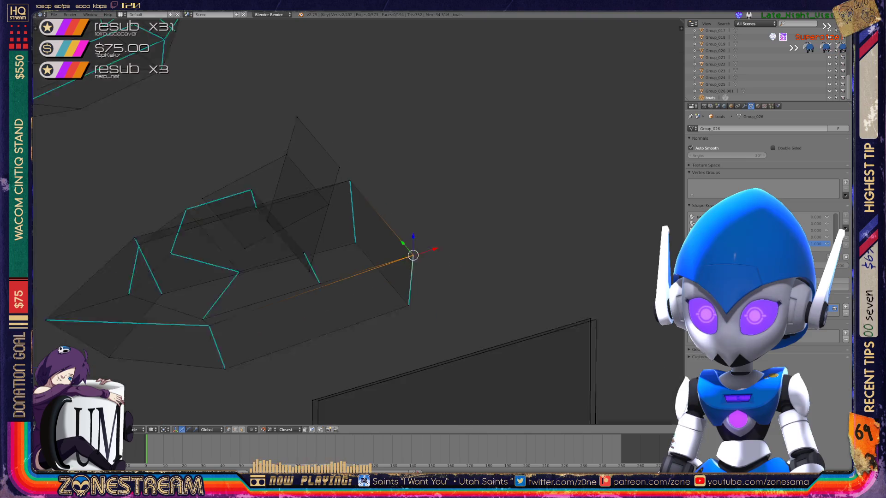
# Step: Return to Object Mode and check the boat in side and end-on views
pyautogui.press('Tab')
pyautogui.press('KP_1')
pyautogui.press('KP_3')
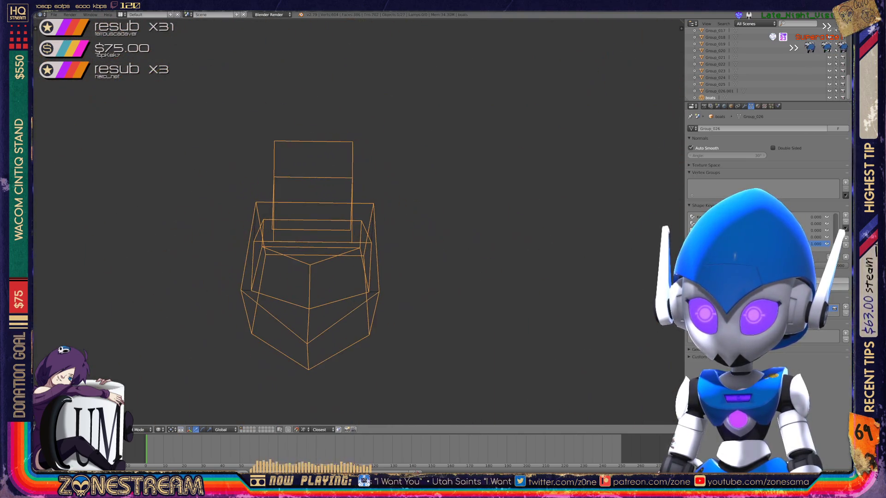
# Step: Save over boats.blend, then frame all boats and orbit to an oblique view
pyautogui.hotkey('ctrl', 's')
pyautogui.press('Return')
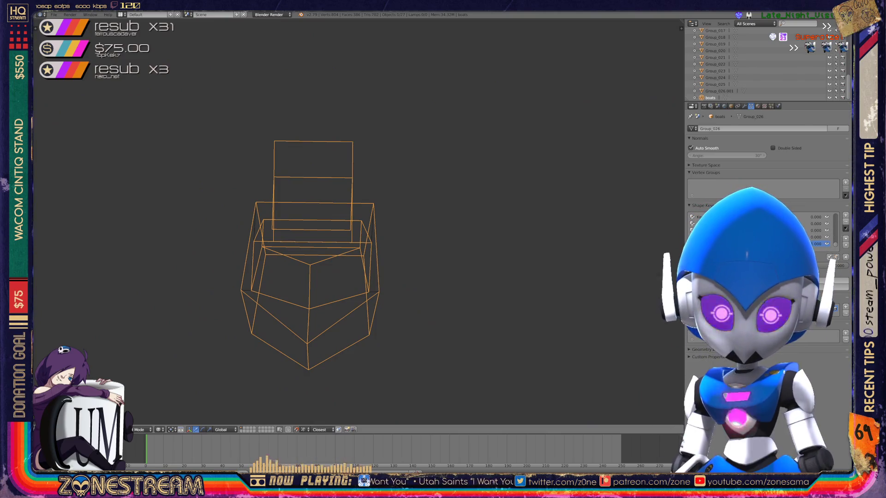
pyautogui.press('Home')
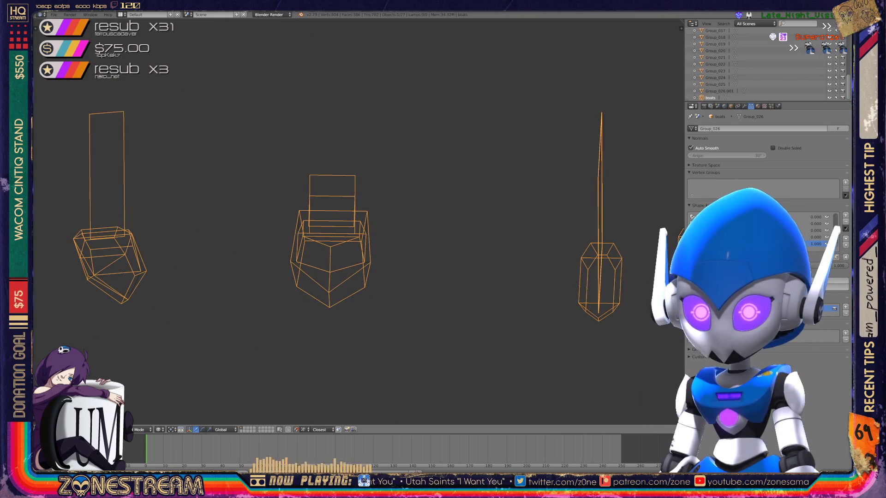
pyautogui.scroll(-2, 359, 221)
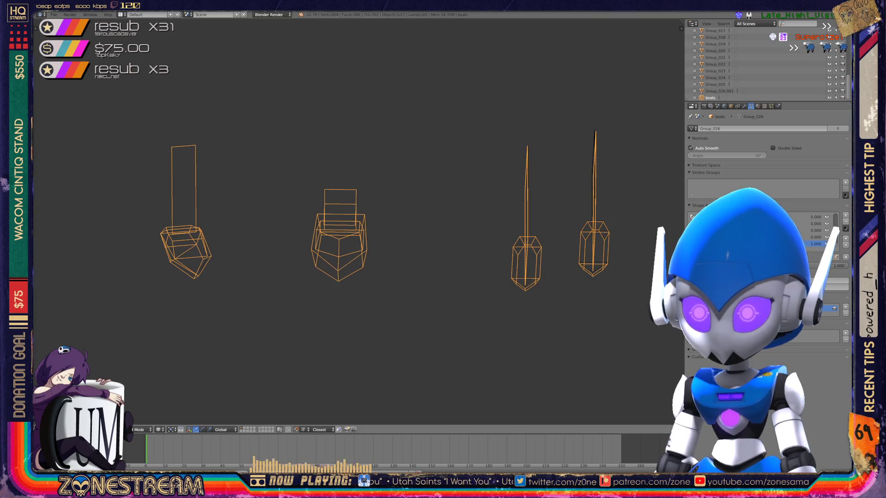
pyautogui.scroll(5, 433, 184)
pyautogui.moveTo(350, 221); pyautogui.dragTo(351, 295, button='middle')
# Step: In Edit Mode, nudge the boot's corner vertex slightly right, then deselect all
pyautogui.press('Tab')
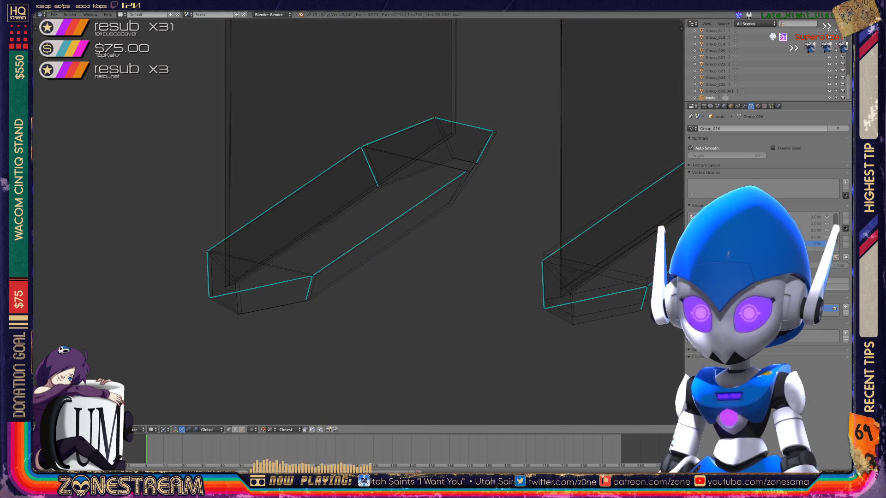
pyautogui.scroll(2, 211, 281)
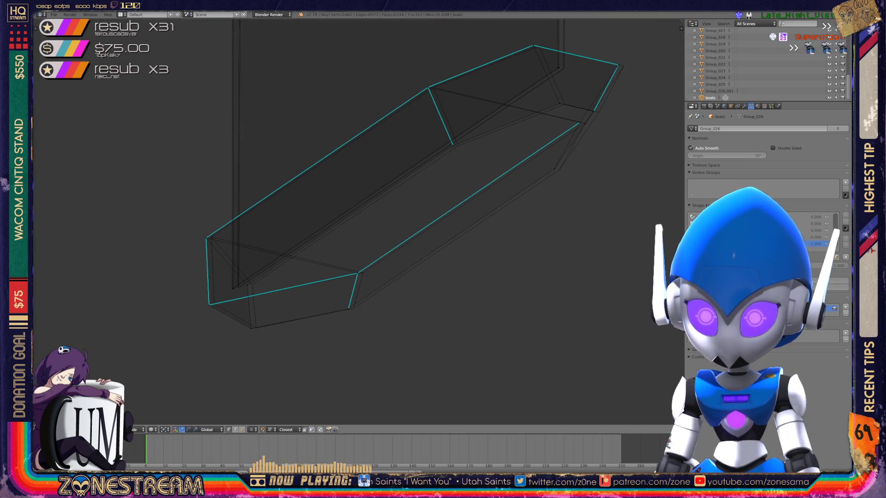
pyautogui.click(256, 328)
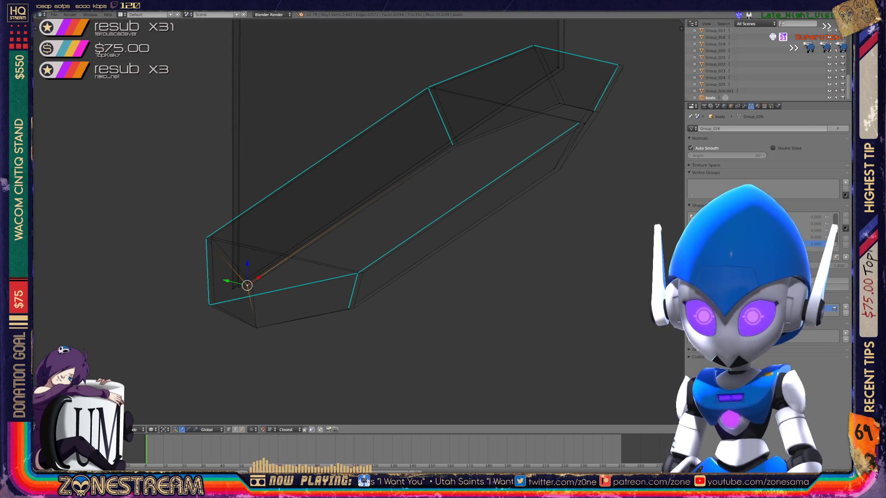
pyautogui.rightClick(209, 305)
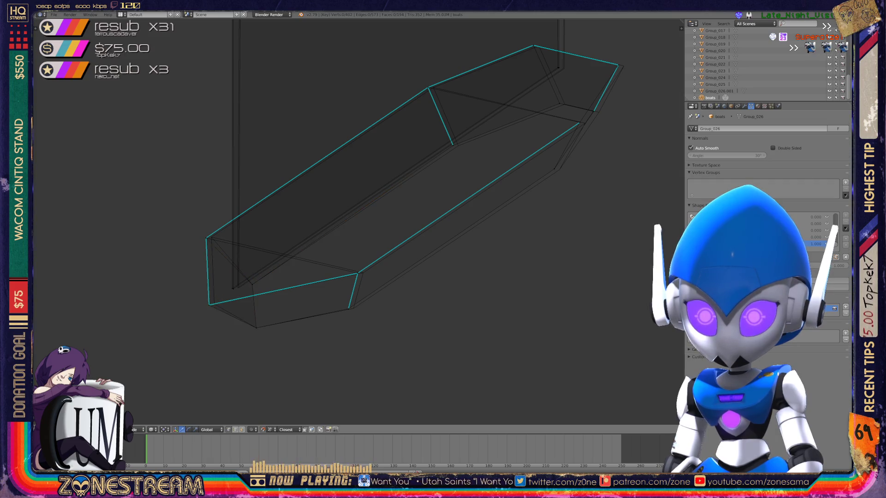
pyautogui.moveTo(209, 305); pyautogui.dragTo(214, 304, button='right')
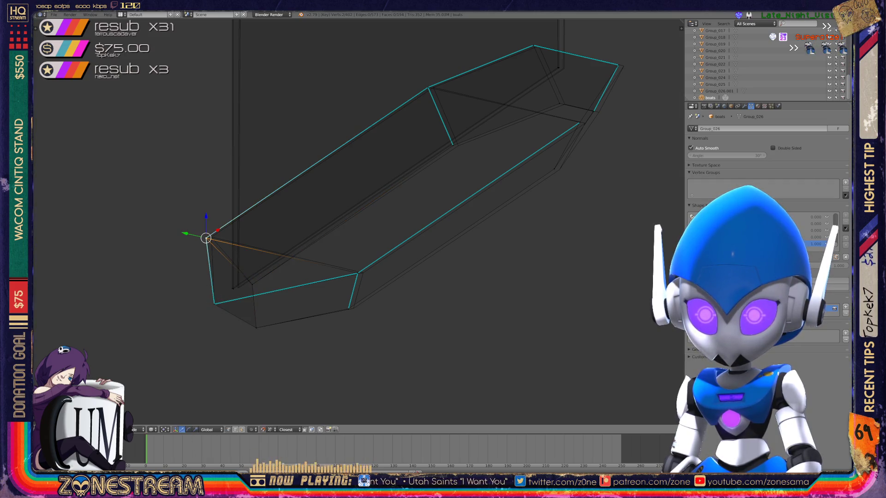
pyautogui.moveTo(206, 238); pyautogui.dragTo(212, 237, button='right')
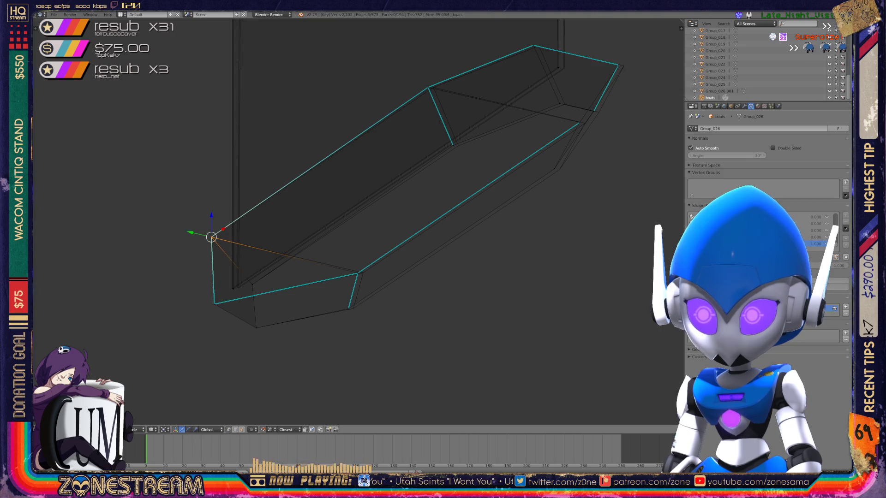
pyautogui.press('a')
# Step: Nudge the lower vertices right, a front corner vertex down and another vertex left
pyautogui.moveTo(357, 273); pyautogui.dragTo(362, 273, button='right')
pyautogui.rightClick(349, 309)
pyautogui.moveTo(348, 308); pyautogui.dragTo(353, 308, button='right')
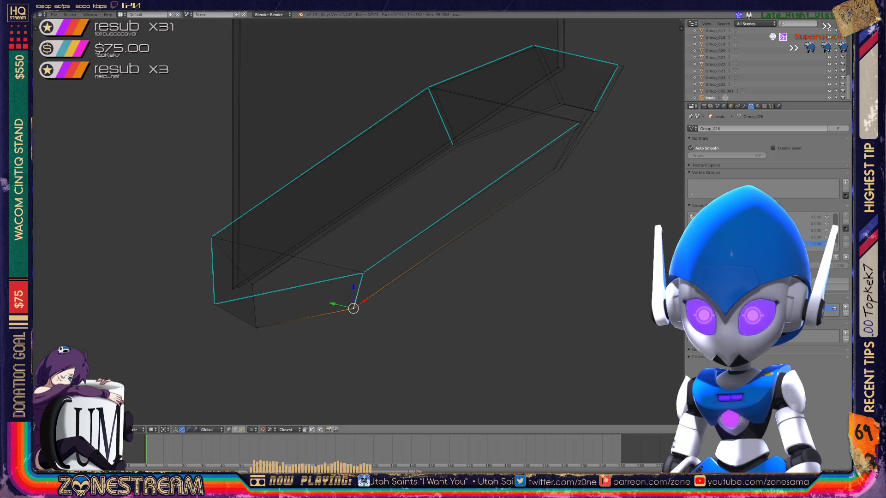
pyautogui.rightClick(238, 286)
pyautogui.moveTo(237, 286); pyautogui.dragTo(239, 287, button='right')
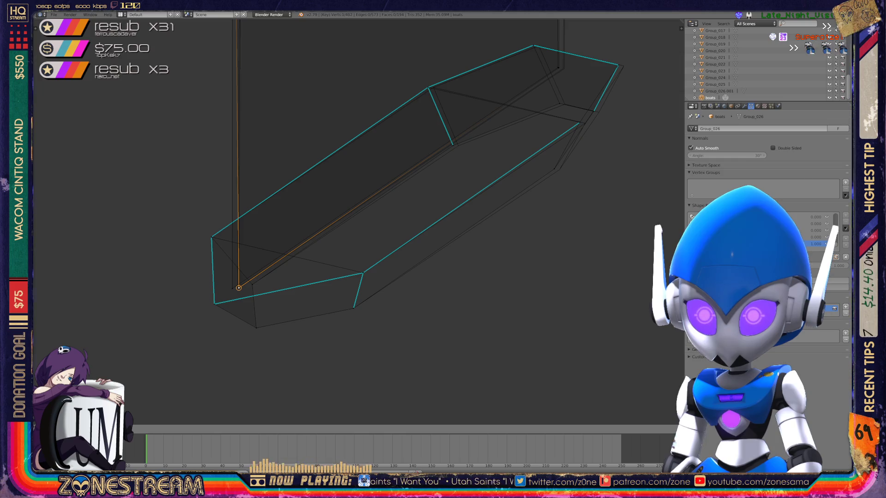
pyautogui.moveTo(360, 221); pyautogui.dragTo(401, 212, button='middle')
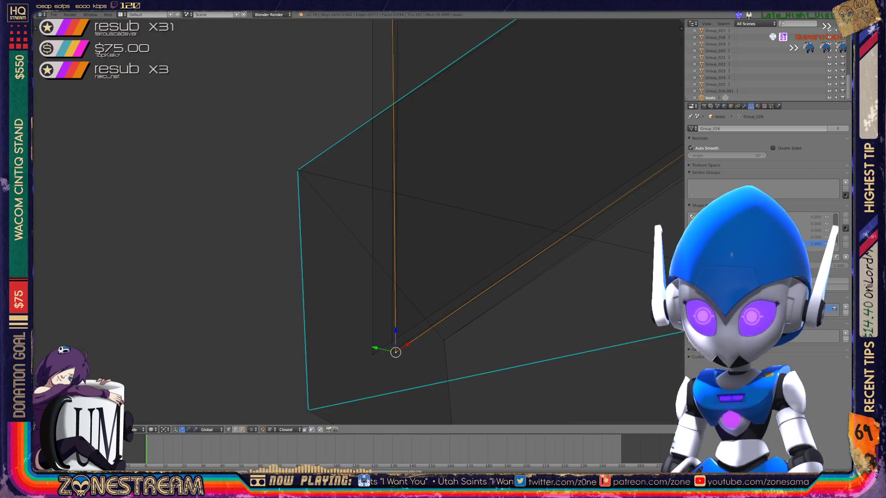
pyautogui.moveTo(396, 352)
pyautogui.mouseDown(button='right')
pyautogui.moveTo(372, 354)
pyautogui.moveTo(392, 350)
pyautogui.mouseUp(button='right')
pyautogui.scroll(-5, 358, 221)
pyautogui.moveTo(358, 221)
pyautogui.mouseDown(button='middle')
pyautogui.moveTo(397, 207)
pyautogui.moveTo(369, 185)
pyautogui.mouseUp(button='middle')
# Step: Line up the overlapping edges and move the top vertex of the edge pair
pyautogui.rightClick(341, 269)
pyautogui.moveTo(386, 264)
pyautogui.mouseDown(button='middle')
pyautogui.moveTo(337, 267)
pyautogui.moveTo(382, 261)
pyautogui.moveTo(365, 235)
pyautogui.moveTo(360, 148)
pyautogui.moveTo(353, 212)
pyautogui.mouseUp(button='middle')
pyautogui.scroll(-10, 360, 222)
pyautogui.rightClick(247, 246)
pyautogui.press('g')
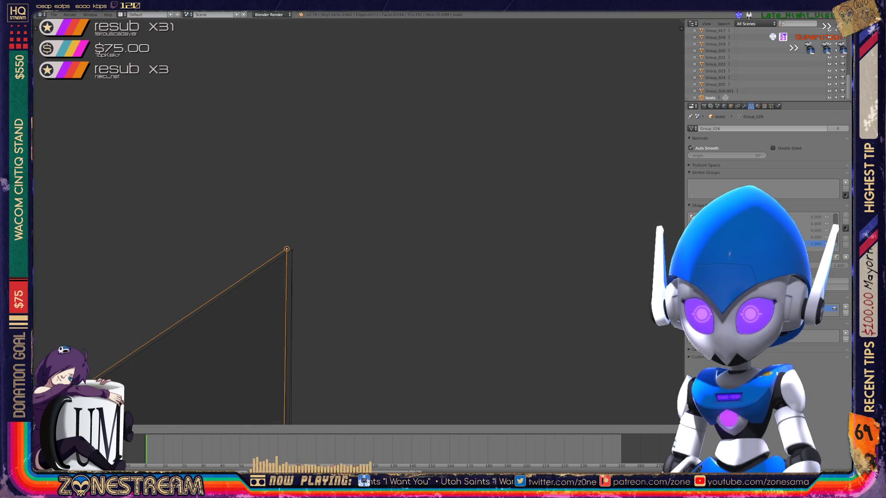
pyautogui.click(287, 247)
pyautogui.scroll(4, 358, 222)
pyautogui.moveTo(358, 222)
pyautogui.mouseDown(button='middle')
pyautogui.moveTo(351, 138)
pyautogui.moveTo(350, 212)
pyautogui.moveTo(442, 111)
pyautogui.mouseUp(button='middle')
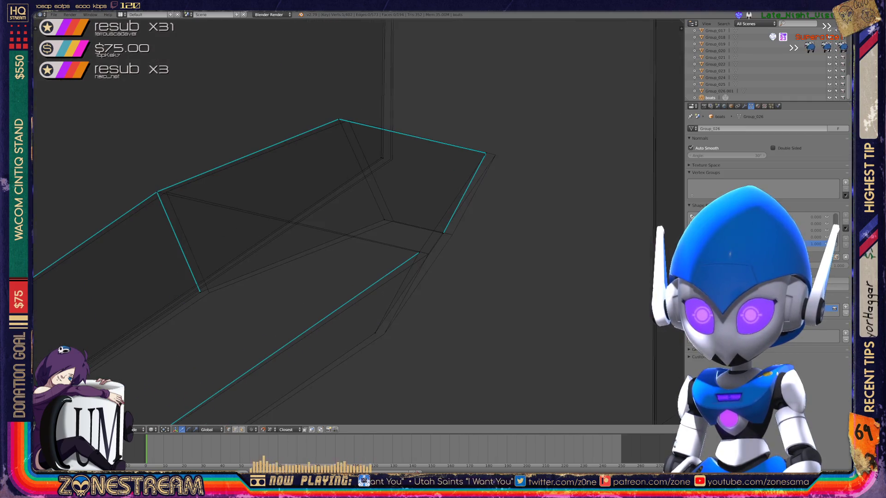
# Step: Shift the edge vertex, lower vertex, upper corner and top vertex slightly right
pyautogui.rightClick(375, 333)
pyautogui.moveTo(375, 332); pyautogui.dragTo(383, 333)
pyautogui.rightClick(199, 290)
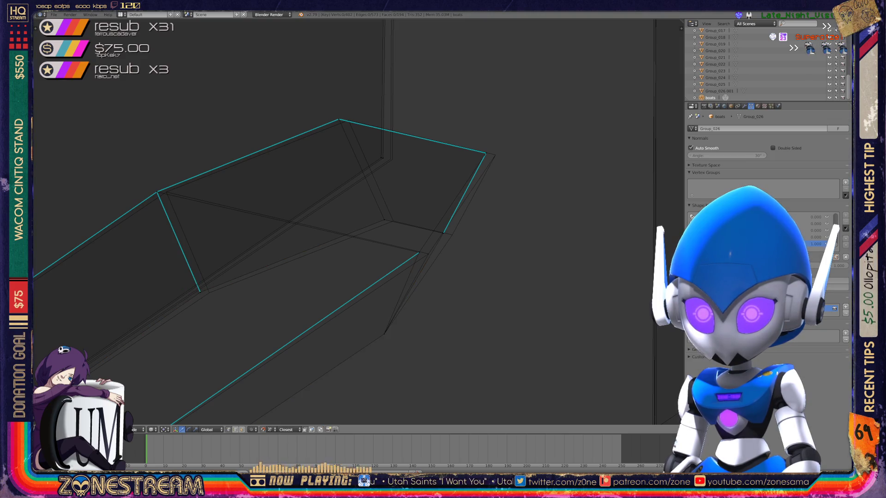
pyautogui.press('g')
pyautogui.click(209, 292)
pyautogui.rightClick(156, 192)
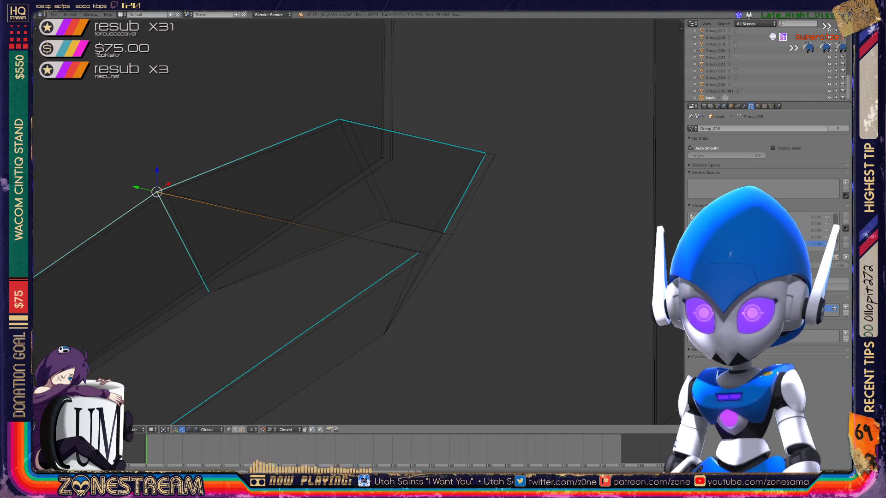
pyautogui.press('g')
pyautogui.click(166, 192)
pyautogui.rightClick(339, 120)
pyautogui.press('g')
pyautogui.click(348, 120)
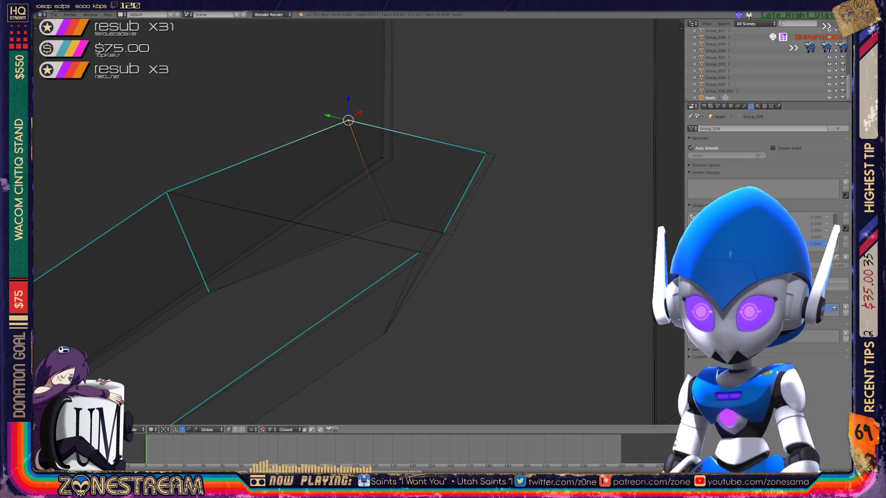
# Step: Shift the inner bottom corner, the next edge vertex and the outer corner slightly right
pyautogui.rightClick(384, 220)
pyautogui.press('g')
pyautogui.click(393, 220)
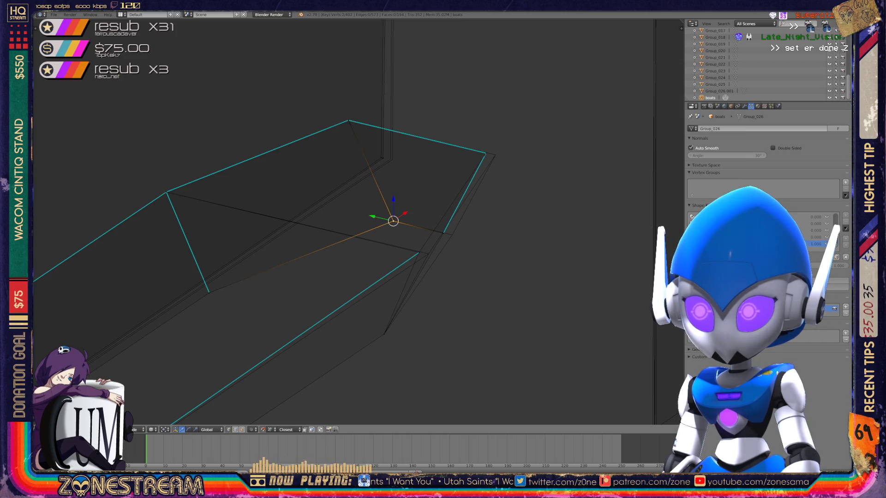
pyautogui.rightClick(383, 158)
pyautogui.press('g')
pyautogui.click(391, 158)
pyautogui.hotkey('ctrl', 'z')
pyautogui.press('g')
pyautogui.click(390, 158)
pyautogui.rightClick(486, 152)
pyautogui.click(495, 155)
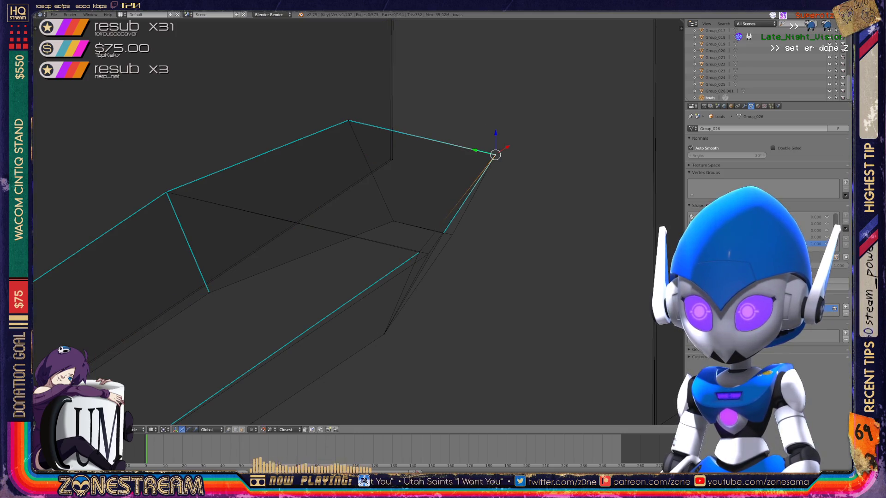
# Step: Inspect the mesh from higher up, undo a stray change, and return to Object Mode
pyautogui.moveTo(351, 221)
pyautogui.mouseDown(button='middle')
pyautogui.moveTo(369, 217)
pyautogui.moveTo(397, 184)
pyautogui.mouseUp(button='middle')
pyautogui.rightClick(472, 249)
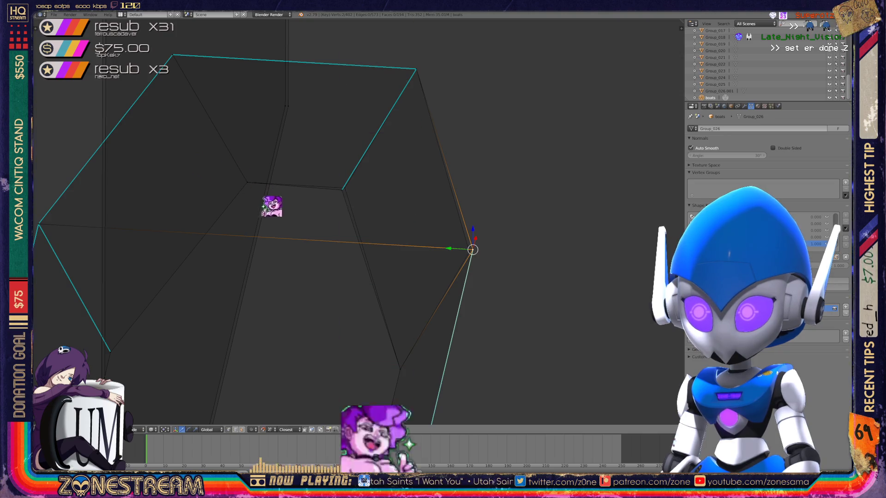
pyautogui.hotkey('ctrl', 'z')
pyautogui.rightClick(345, 188)
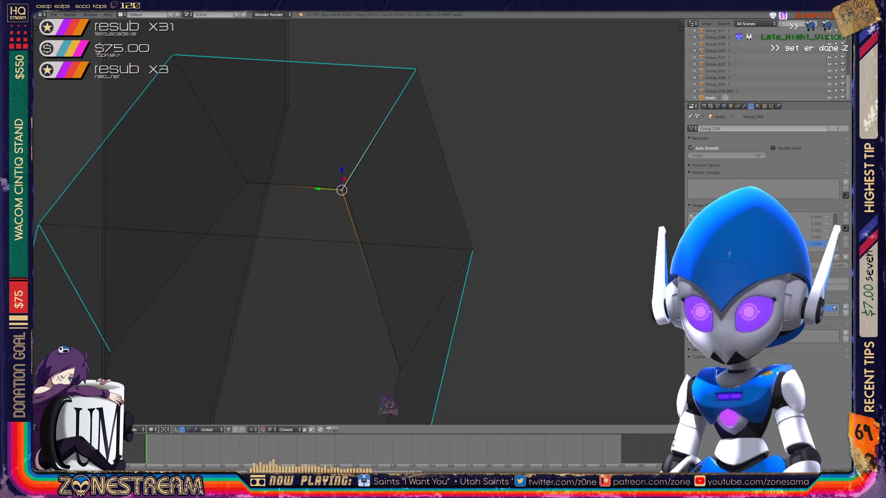
pyautogui.scroll(-5, 344, 221)
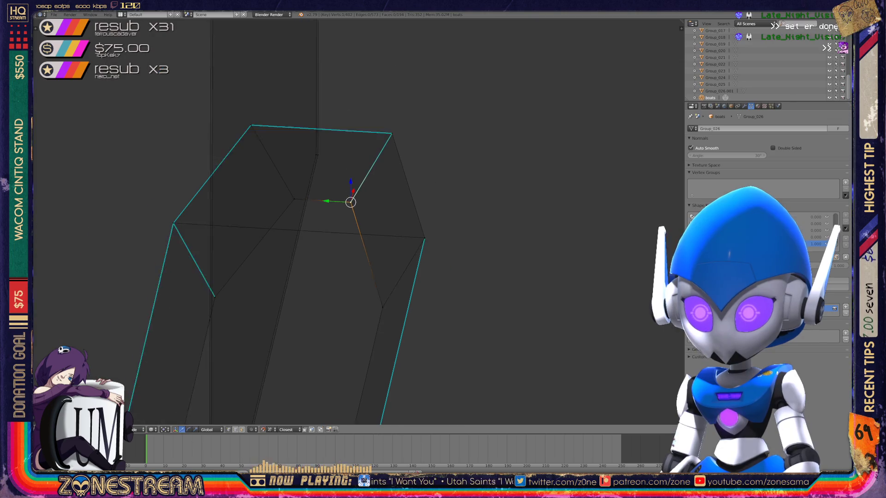
pyautogui.press('Tab')
pyautogui.scroll(-3, 345, 222)
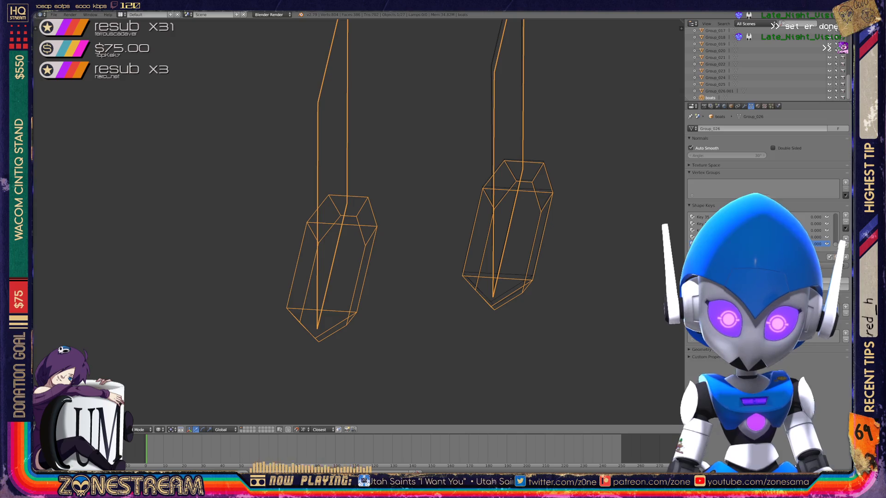
pyautogui.scroll(-3, 357, 221)
# Step: Select both boot meshes and recentre the view on them
pyautogui.press('a')
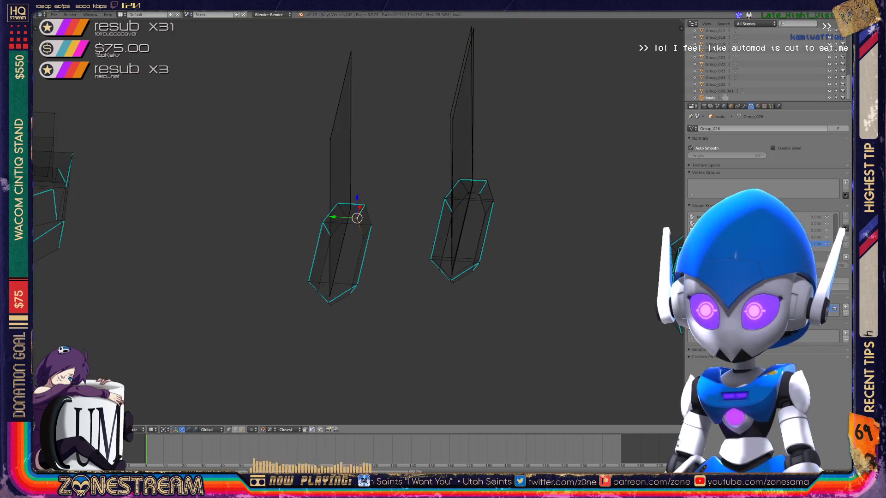
pyautogui.press('a')
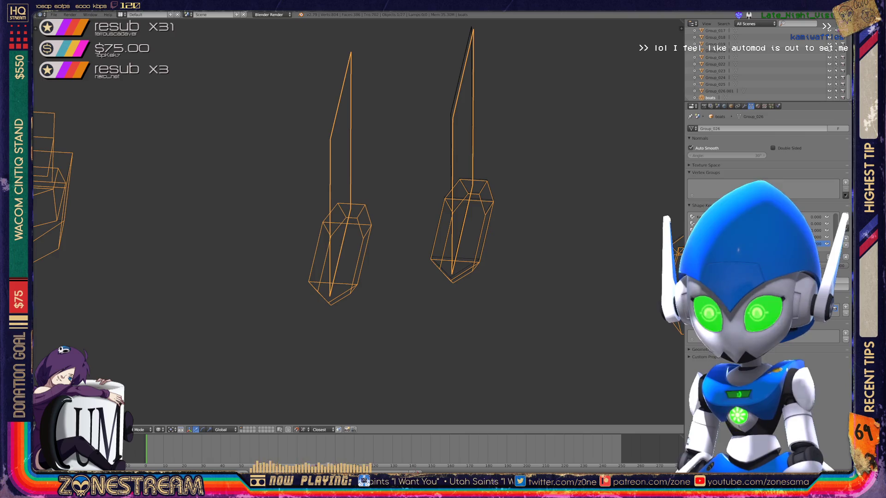
pyautogui.scroll(-3, 383, 193)
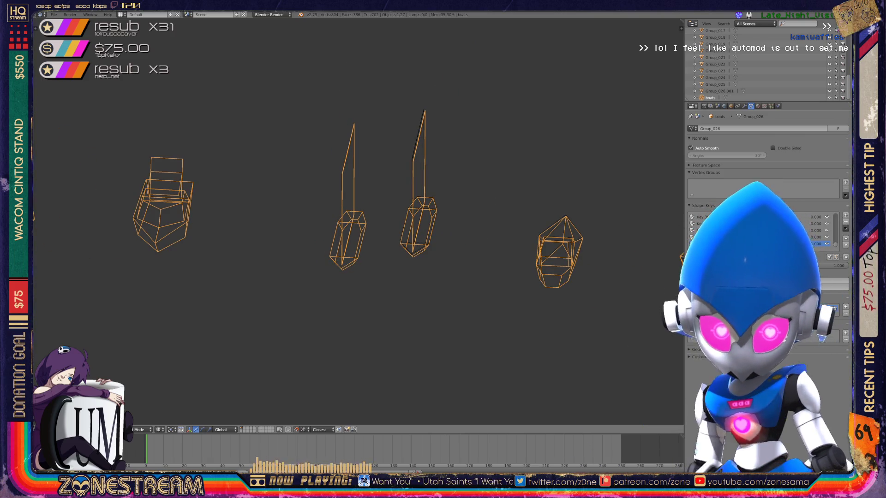
pyautogui.scroll(5, 359, 221)
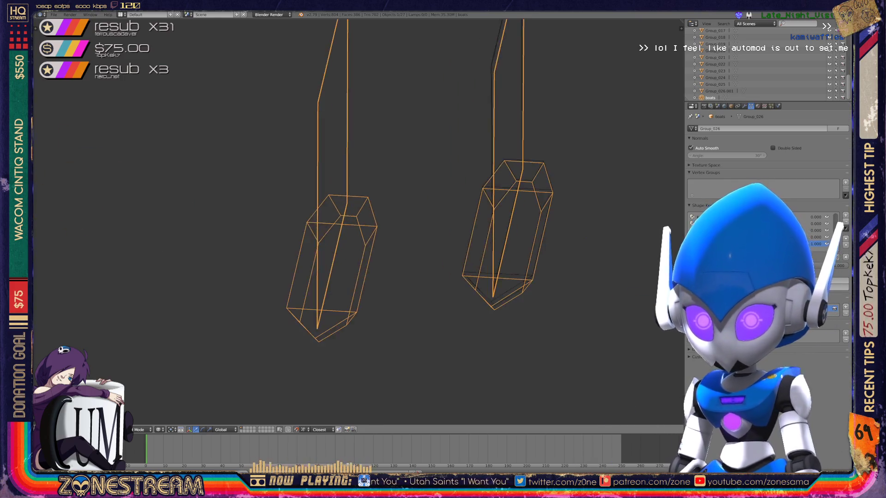
pyautogui.moveTo(359, 221)
pyautogui.keyDown('shift'); pyautogui.mouseDown(button='middle')
pyautogui.moveTo(343, 279)
pyautogui.moveTo(309, 341)
pyautogui.moveTo(296, 415)
pyautogui.moveTo(232, 329)
pyautogui.moveTo(194, 165)
pyautogui.mouseUp(button='middle'); pyautogui.keyUp('shift')
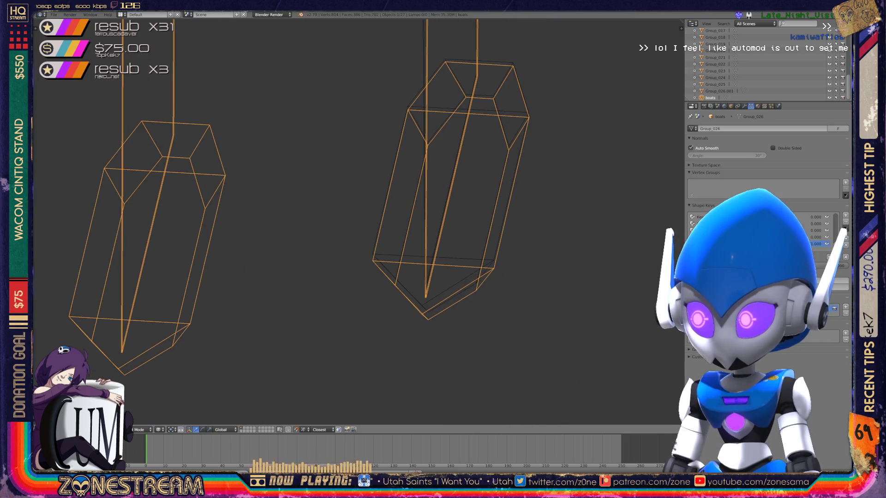
pyautogui.scroll(5, 360, 222)
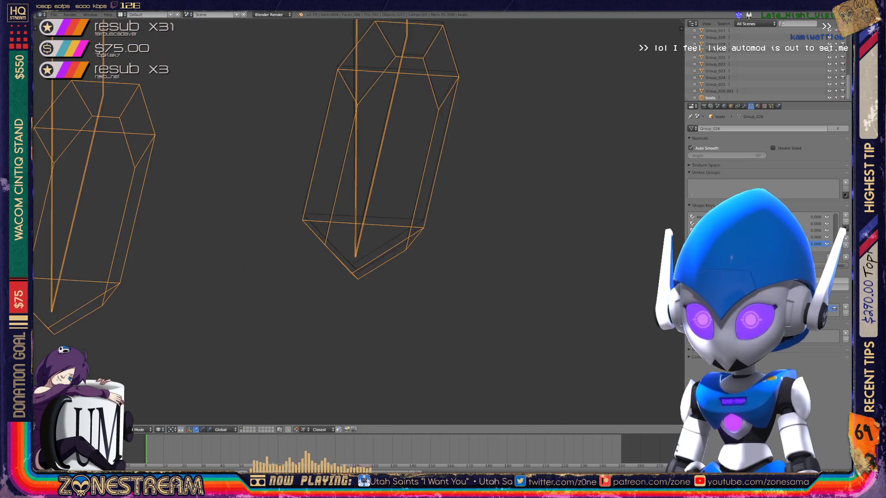
# Step: Enter Edit Mode and zoom in around the right boot's pointed lower end
pyautogui.press('Tab')
pyautogui.moveTo(360, 221); pyautogui.dragTo(295, 207, button='middle')
pyautogui.scroll(1, 360, 221)
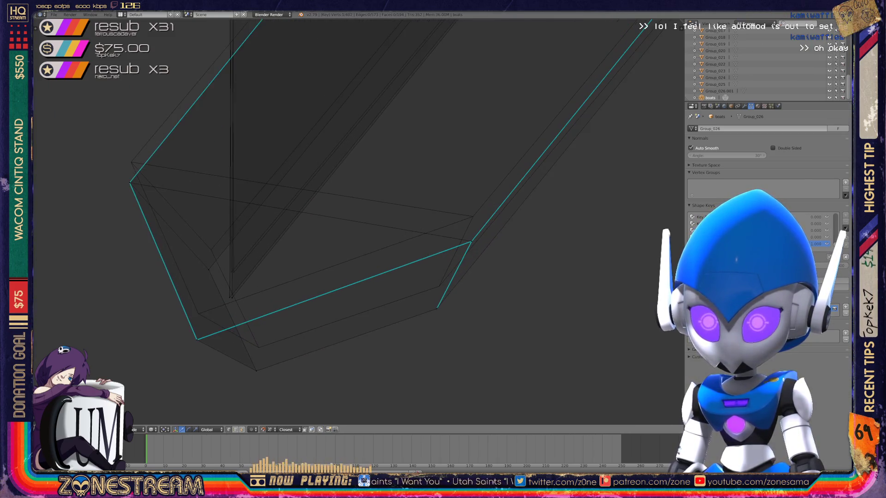
# Step: Reshape the sole by raising its lower-left, bottom, upper-left, right and lower-right vertices
pyautogui.keyDown('shift'); pyautogui.moveTo(360, 222); pyautogui.dragTo(422, 227, button='middle'); pyautogui.keyUp('shift')
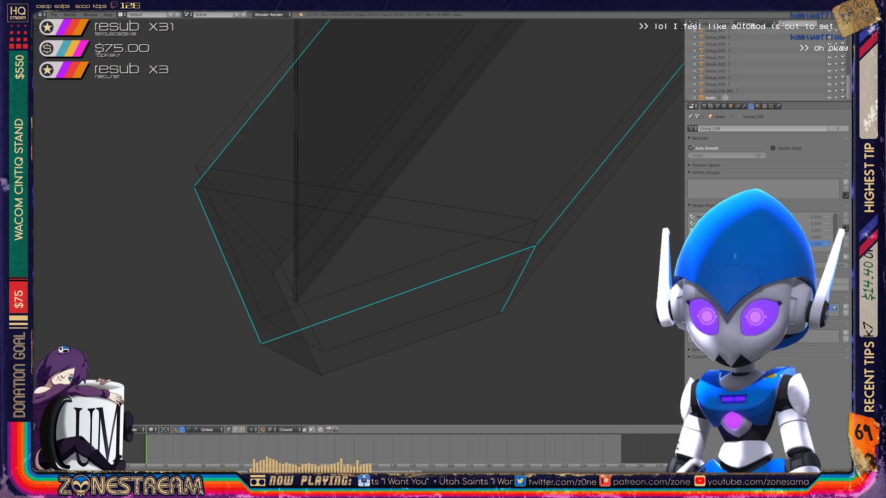
pyautogui.moveTo(261, 342); pyautogui.dragTo(263, 317, button='right')
pyautogui.rightClick(321, 374)
pyautogui.moveTo(321, 375)
pyautogui.mouseDown(button='right')
pyautogui.moveTo(322, 352)
pyautogui.moveTo(273, 274)
pyautogui.moveTo(276, 252)
pyautogui.mouseUp(button='right')
pyautogui.rightClick(195, 187)
pyautogui.moveTo(194, 186); pyautogui.dragTo(195, 166, button='right')
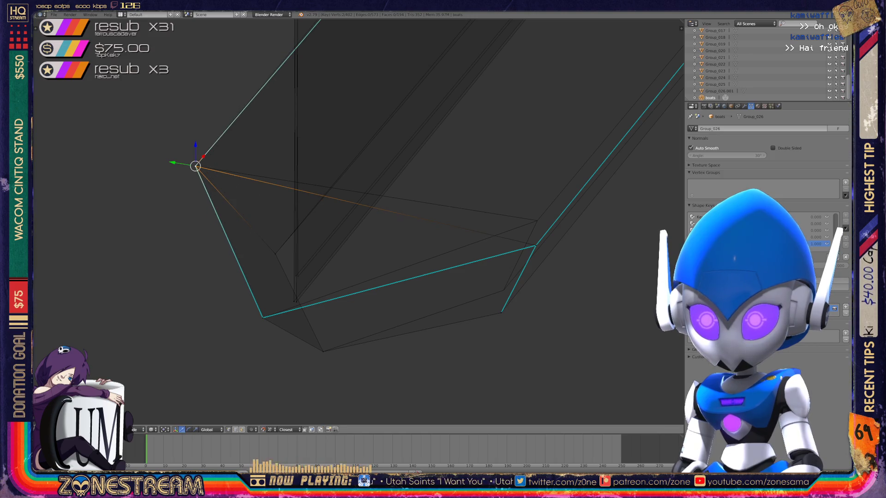
pyautogui.rightClick(294, 301)
pyautogui.moveTo(292, 300); pyautogui.dragTo(298, 276, button='right')
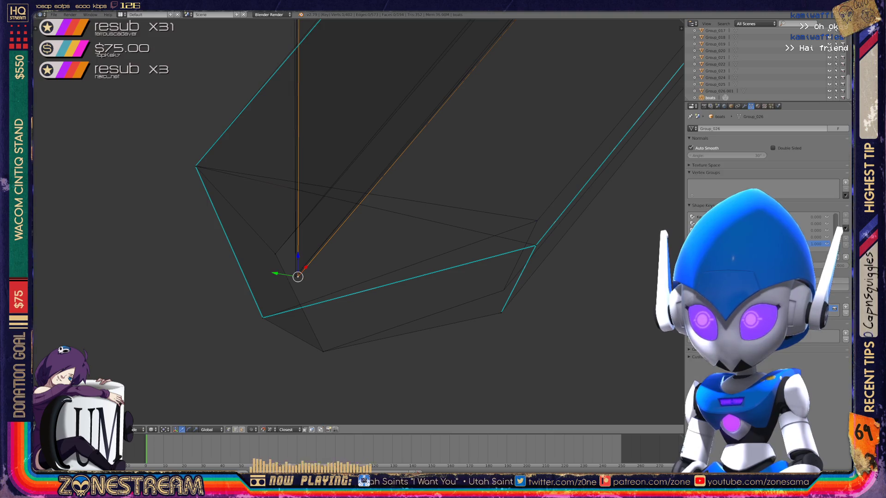
pyautogui.rightClick(535, 246)
pyautogui.moveTo(535, 246); pyautogui.dragTo(536, 221, button='right')
pyautogui.rightClick(501, 313)
pyautogui.moveTo(502, 312); pyautogui.dragTo(503, 289, button='right')
# Step: Raise the inner lower-left, upper-left and top vertices along the boot's top edges
pyautogui.moveTo(504, 290); pyautogui.dragTo(447, 249, button='middle')
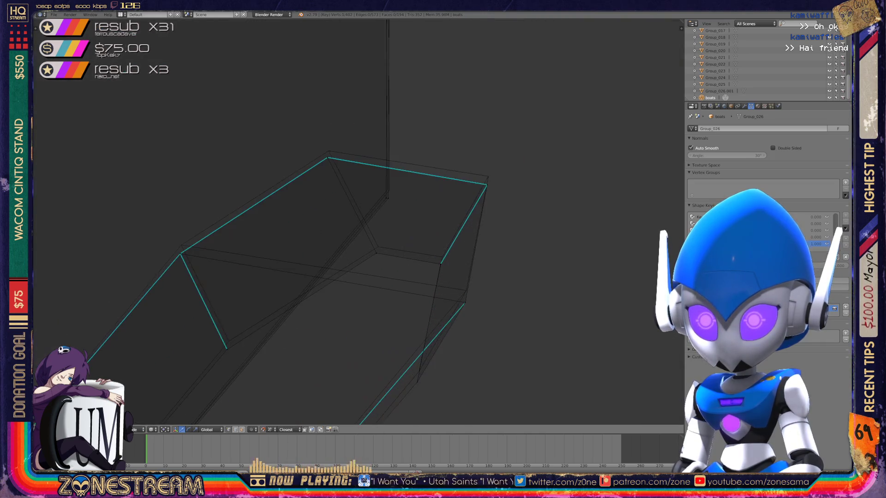
pyautogui.keyDown('shift'); pyautogui.moveTo(359, 276); pyautogui.dragTo(390, 211, button='middle'); pyautogui.keyUp('shift')
pyautogui.scroll(2, 358, 222)
pyautogui.moveTo(236, 291); pyautogui.dragTo(238, 280, button='right')
pyautogui.rightClick(181, 177)
pyautogui.moveTo(181, 177); pyautogui.dragTo(182, 167, button='right')
pyautogui.rightClick(358, 61)
pyautogui.moveTo(357, 61); pyautogui.dragTo(358, 53, button='right')
# Step: Raise the inner vertex, the top-right corner vertex and the vertex just below it
pyautogui.rightClick(415, 176)
pyautogui.moveTo(416, 176); pyautogui.dragTo(418, 168, button='right')
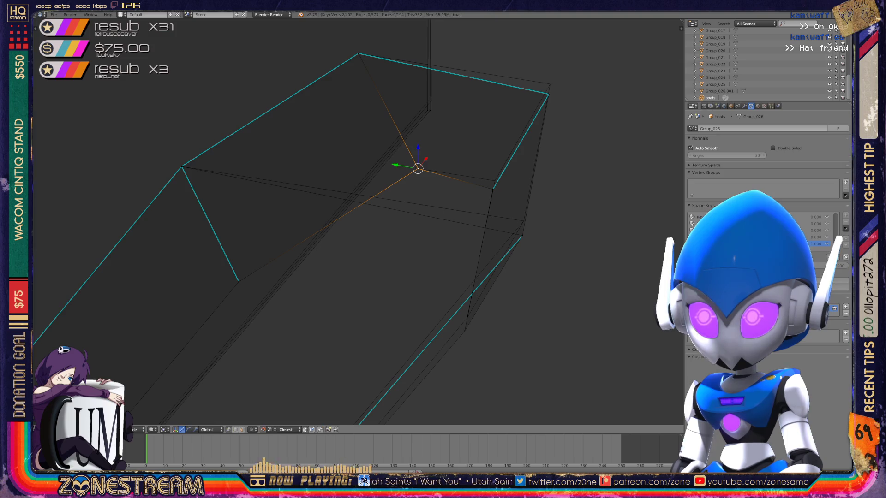
pyautogui.rightClick(548, 94)
pyautogui.moveTo(548, 94); pyautogui.dragTo(550, 85, button='right')
pyautogui.rightClick(492, 188)
pyautogui.moveTo(493, 188); pyautogui.dragTo(495, 180, button='right')
# Step: Adjust the lower vertex, dropping it slightly lower with G
pyautogui.rightClick(465, 330)
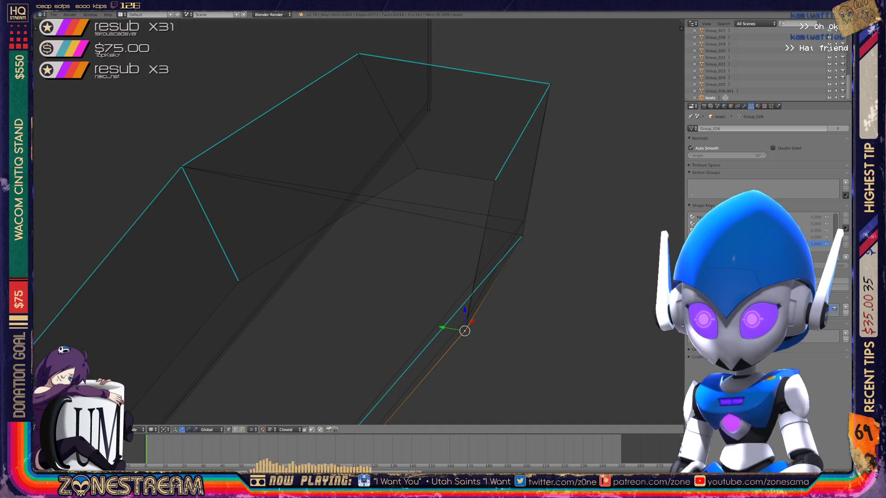
pyautogui.keyDown('shift'); pyautogui.rightClick(522, 235); pyautogui.keyUp('shift')
pyautogui.hotkey('alt', 'm')
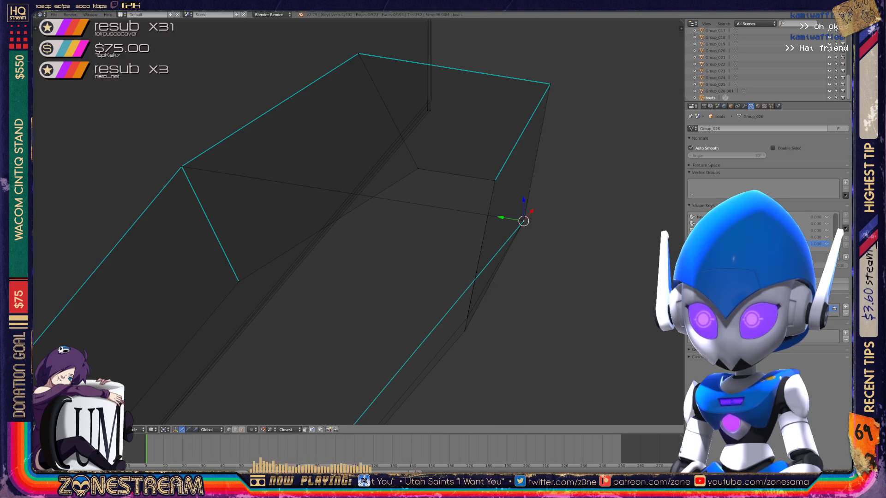
pyautogui.rightClick(465, 331)
pyautogui.press('g')
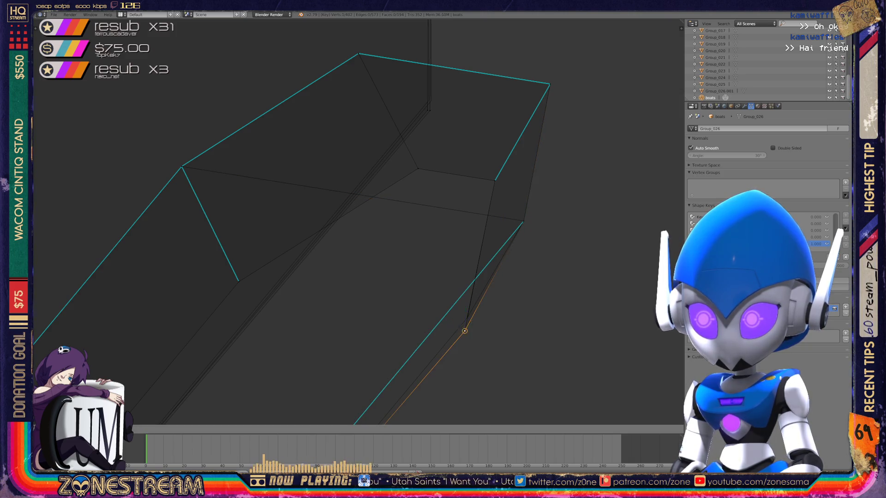
pyautogui.click(467, 317)
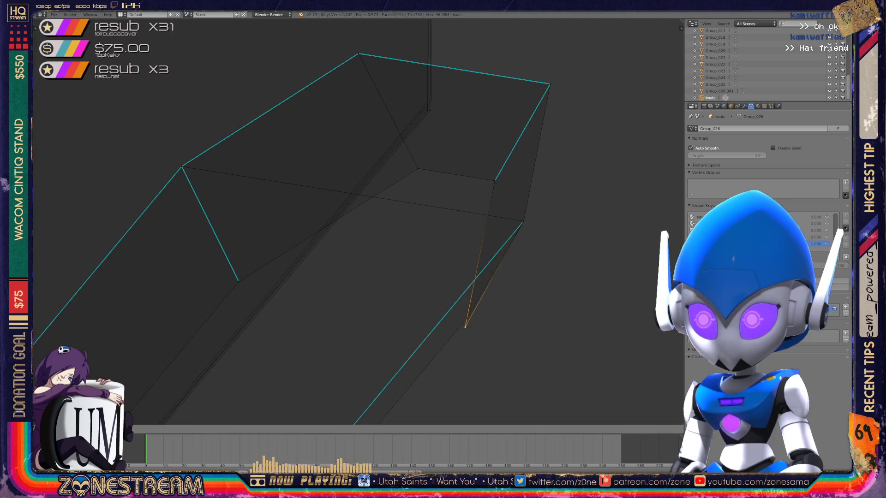
pyautogui.scroll(-5, 358, 222)
pyautogui.scroll(8, 359, 222)
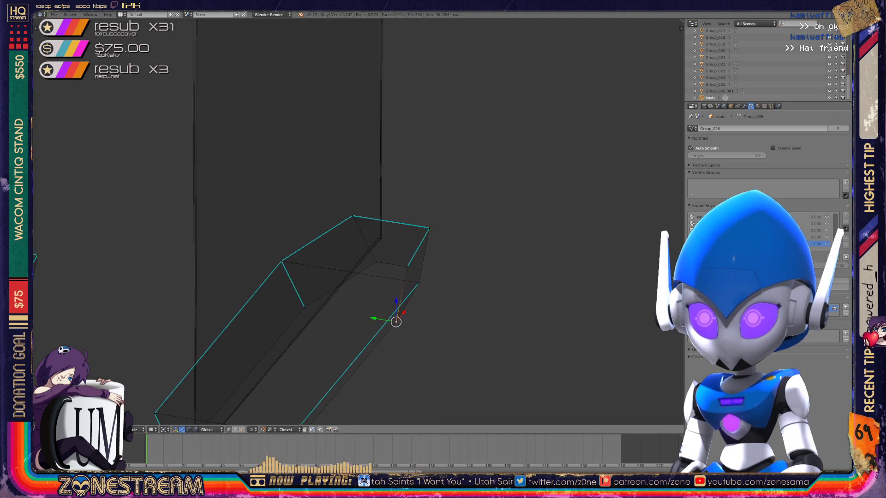
# Step: Select the corner vertices of the tall walls to check them
pyautogui.rightClick(395, 222)
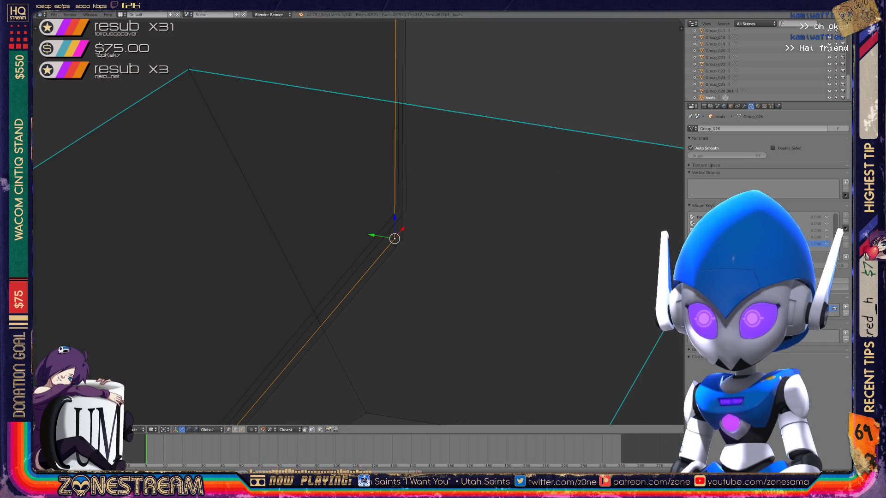
pyautogui.rightClick(399, 209)
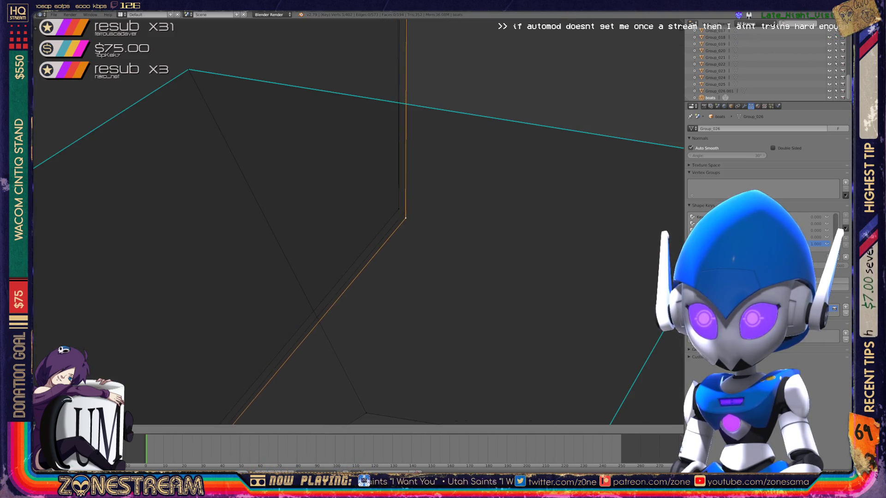
pyautogui.scroll(-10, 358, 222)
pyautogui.scroll(-2, 365, 220)
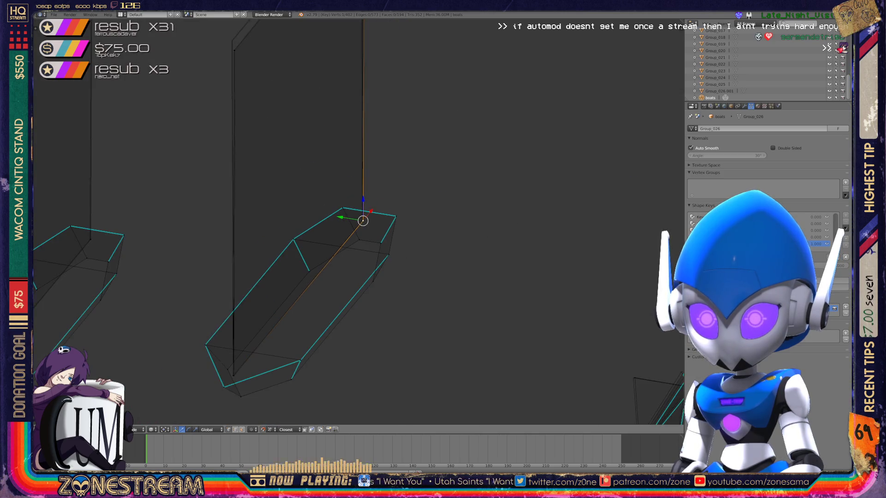
pyautogui.scroll(10, 365, 220)
pyautogui.moveTo(365, 220)
pyautogui.keyDown('shift'); pyautogui.mouseDown(button='middle')
pyautogui.moveTo(413, 316)
pyautogui.moveTo(423, 377)
pyautogui.mouseUp(button='middle'); pyautogui.keyUp('shift')
pyautogui.rightClick(367, 319)
pyautogui.rightClick(345, 247)
pyautogui.hotkey('ctrl', 'space')
pyautogui.rightClick(368, 319)
# Step: Frame the selected corner vertex, orbit around both walls, and exit Edit Mode
pyautogui.press('KP_Decimal')
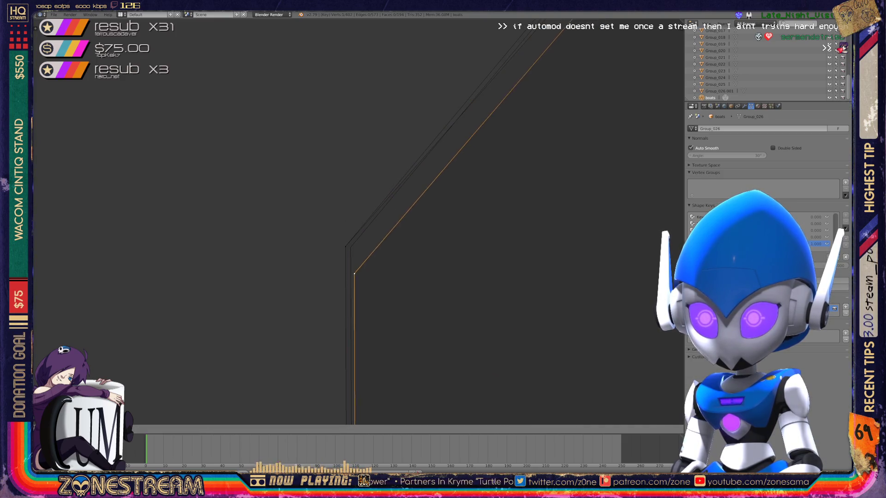
pyautogui.scroll(-3, 358, 225)
pyautogui.moveTo(358, 226)
pyautogui.mouseDown(button='middle')
pyautogui.moveTo(249, 250)
pyautogui.moveTo(265, 258)
pyautogui.moveTo(258, 253)
pyautogui.moveTo(281, 249)
pyautogui.mouseUp(button='middle')
pyautogui.press('Tab')
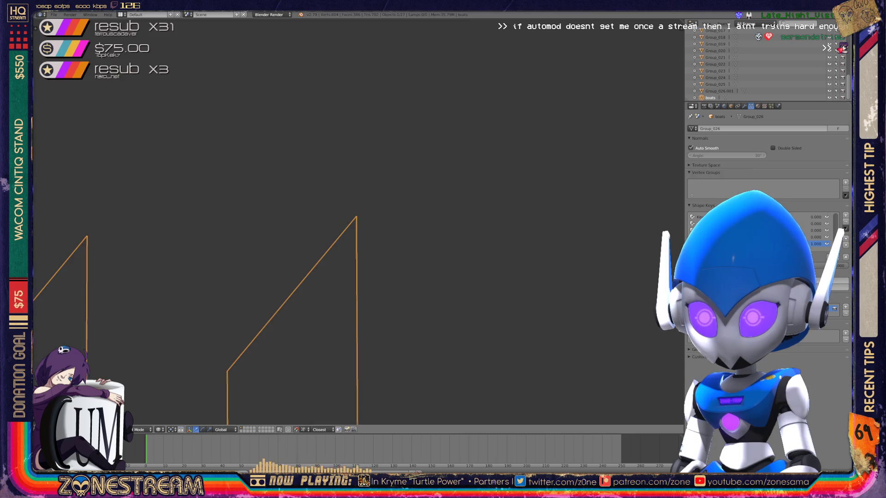
# Step: Zoom out and pan over the boot wireframes, then zoom onto one boot and enter Edit Mode
pyautogui.scroll(-6, 357, 221)
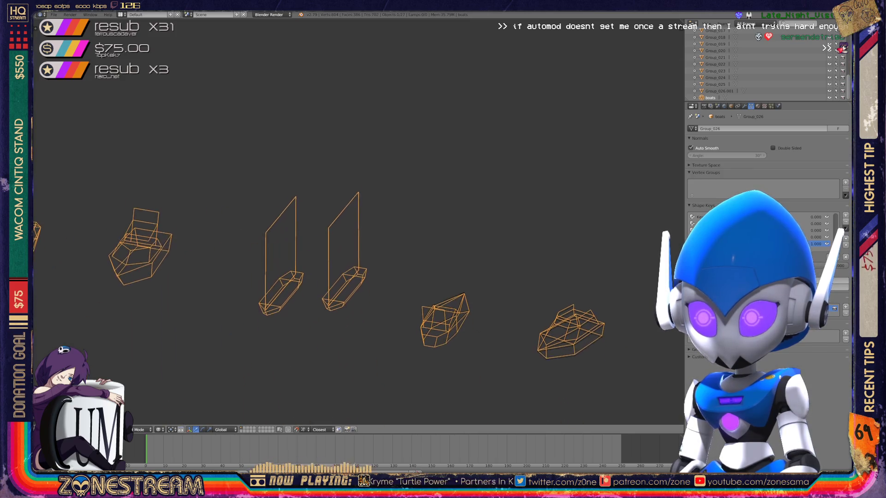
pyautogui.keyDown('shift'); pyautogui.moveTo(351, 259); pyautogui.dragTo(351, 239, button='middle'); pyautogui.keyUp('shift')
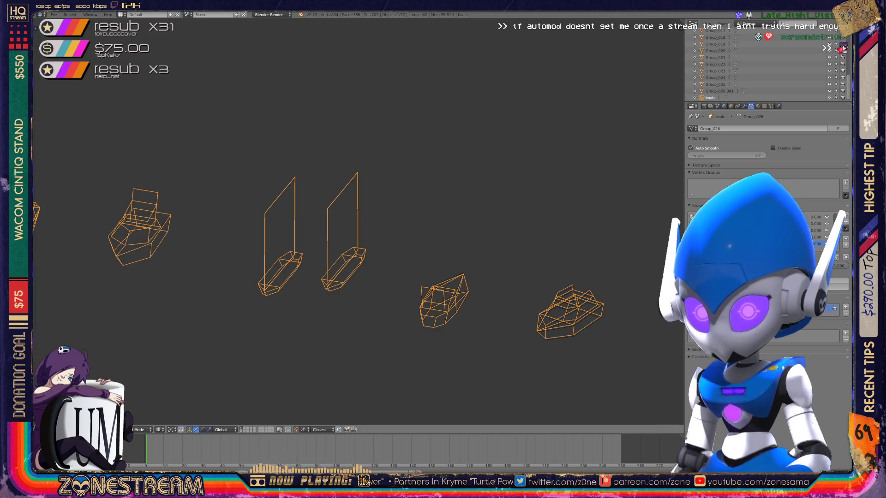
pyautogui.keyDown('ctrl'); pyautogui.scroll(-5, 359, 221); pyautogui.keyUp('ctrl')
pyautogui.scroll(6, 360, 222)
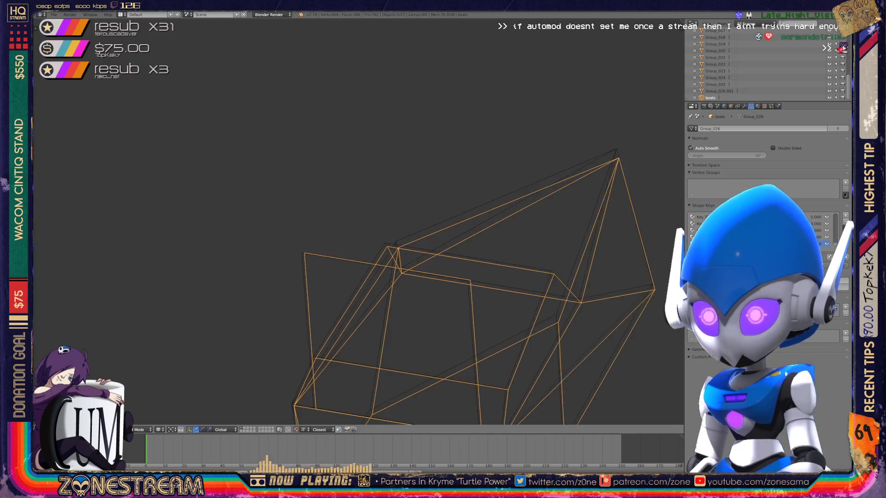
pyautogui.press('Tab')
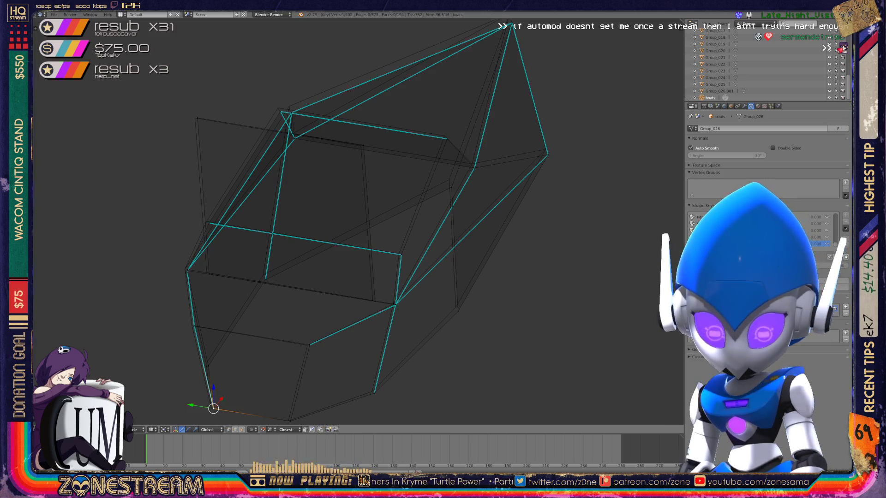
# Step: Reposition the 3D cursor around the boot's bottom corner and left edge
pyautogui.click(210, 408)
pyautogui.click(290, 420)
pyautogui.click(287, 420)
pyautogui.click(307, 345)
pyautogui.click(208, 366)
pyautogui.click(369, 391)
pyautogui.click(372, 391)
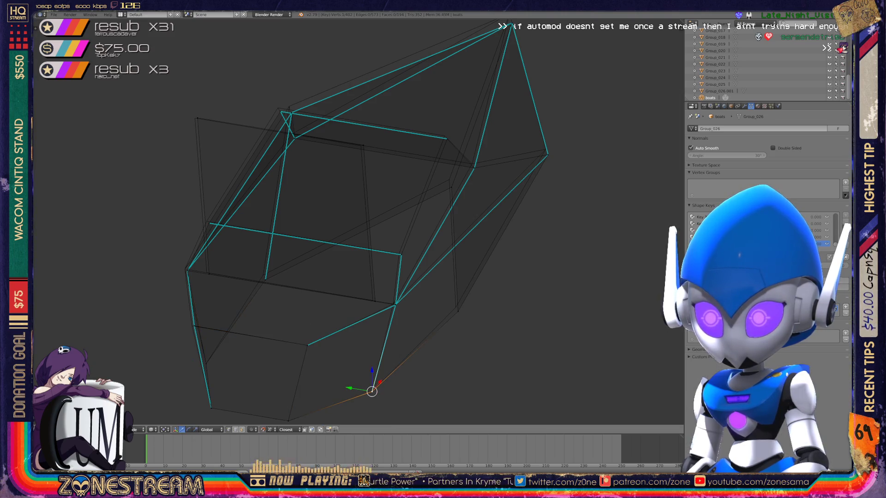
# Step: Switch to front view and move a corner vertex slightly outward
pyautogui.moveTo(369, 230); pyautogui.dragTo(305, 212, button='middle')
pyautogui.click(287, 246)
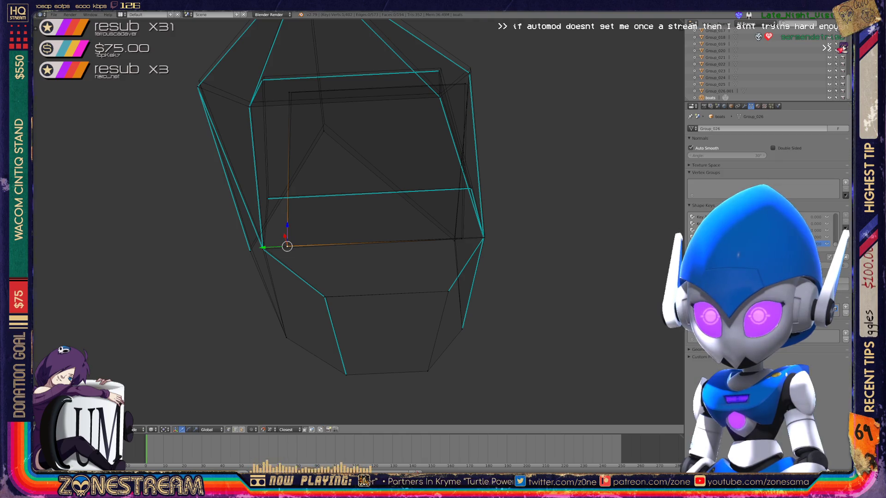
pyautogui.click(291, 93)
pyautogui.keyDown('shift'); pyautogui.click(324, 124); pyautogui.keyUp('shift')
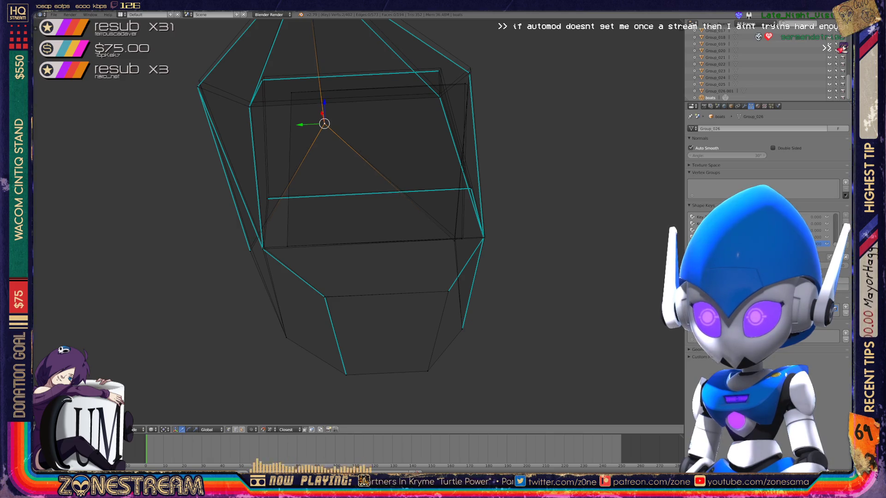
pyautogui.scroll(3, 358, 222)
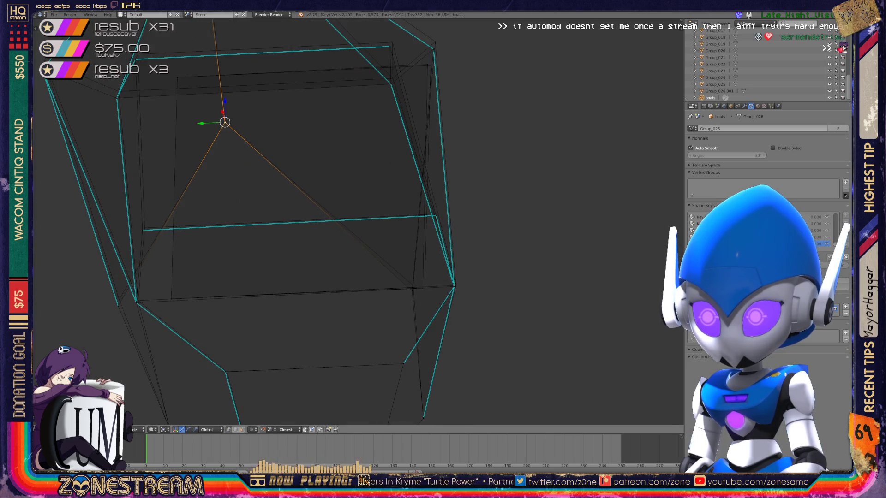
pyautogui.press('KP_1')
pyautogui.click(322, 275)
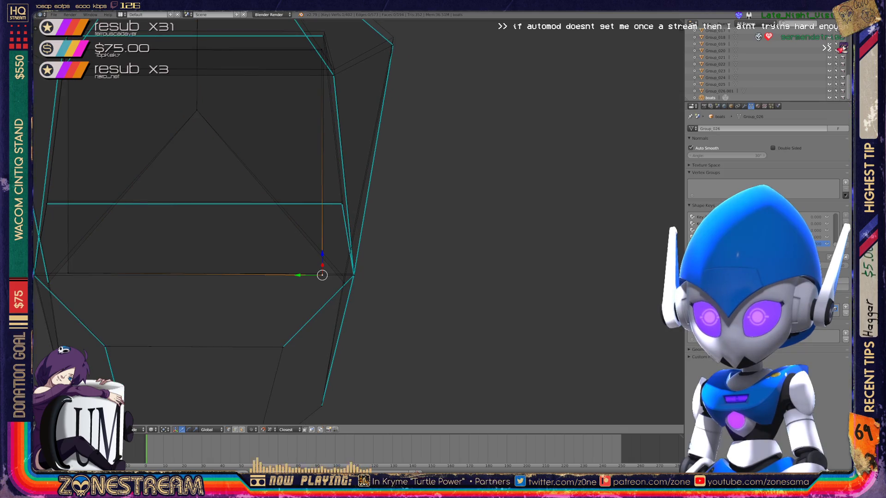
pyautogui.moveTo(322, 275); pyautogui.dragTo(343, 283)
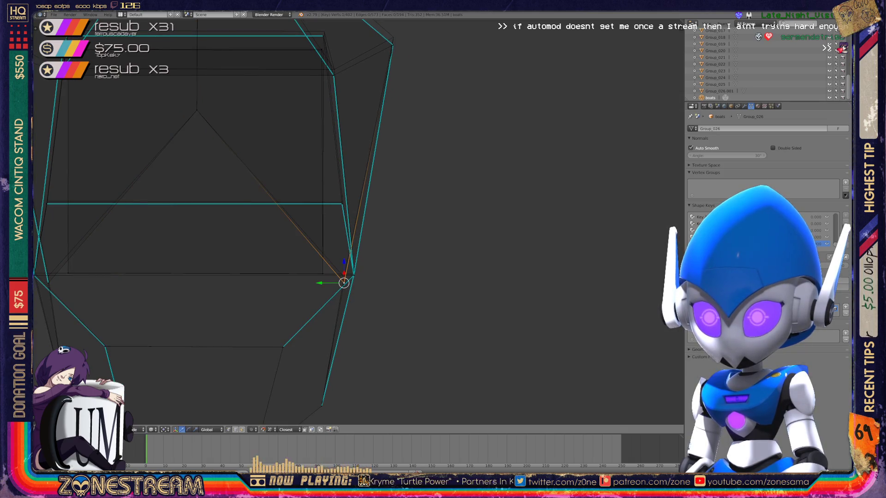
# Step: From a top-down view, nudge a corner vertex and another vertex up and right
pyautogui.keyDown('shift'); pyautogui.moveTo(344, 283); pyautogui.dragTo(459, 262, button='middle'); pyautogui.keyUp('shift')
pyautogui.scroll(-3, 459, 263)
pyautogui.moveTo(415, 245)
pyautogui.mouseDown(button='middle')
pyautogui.moveTo(558, 211)
pyautogui.moveTo(420, 188)
pyautogui.mouseUp(button='middle')
pyautogui.scroll(3, 420, 188)
pyautogui.rightClick(435, 246)
pyautogui.press('g')
pyautogui.click(440, 245)
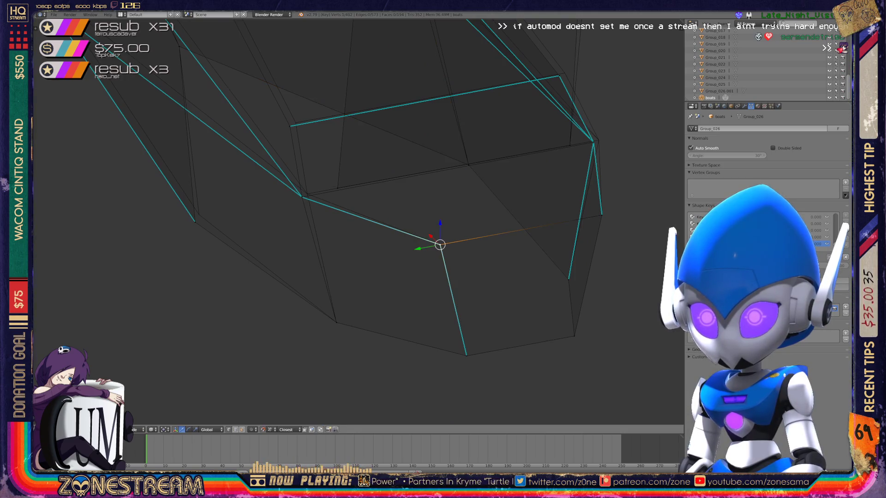
pyautogui.keyDown('shift'); pyautogui.rightClick(302, 197); pyautogui.keyUp('shift')
pyautogui.press('g')
pyautogui.click(307, 194)
# Step: Select the vertices near the boot's right edge and right corner
pyautogui.keyDown('shift'); pyautogui.moveTo(307, 194); pyautogui.dragTo(340, 277, button='middle'); pyautogui.keyUp('shift')
pyautogui.keyDown('shift'); pyautogui.rightClick(341, 277); pyautogui.keyUp('shift')
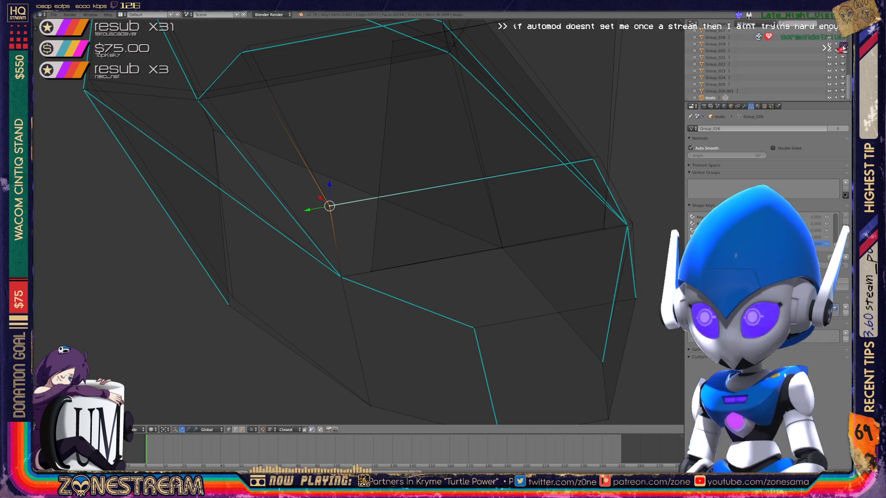
pyautogui.rightClick(593, 159)
pyautogui.rightClick(593, 157)
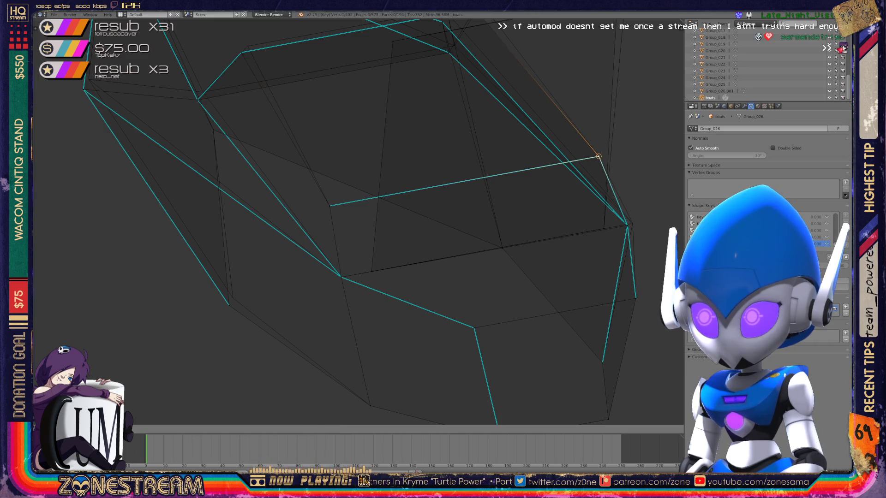
pyautogui.rightClick(632, 223)
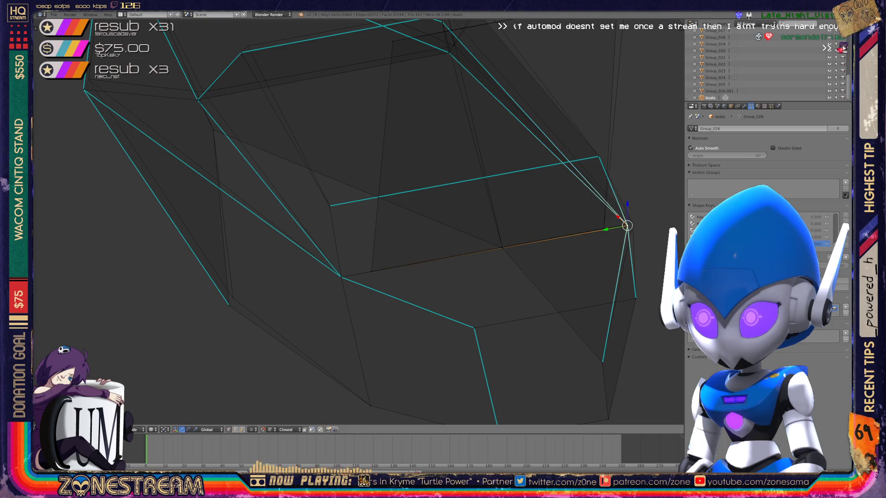
pyautogui.keyDown('shift'); pyautogui.moveTo(632, 223); pyautogui.dragTo(666, 216, button='middle'); pyautogui.keyUp('shift')
# Step: Move a lower vertex to a new position and nudge another slightly up and right
pyautogui.rightClick(264, 304)
pyautogui.moveTo(265, 306); pyautogui.dragTo(229, 256, button='middle')
pyautogui.press('g')
pyautogui.click(149, 198)
pyautogui.rightClick(302, 170)
pyautogui.moveTo(303, 170); pyautogui.dragTo(309, 163, button='right')
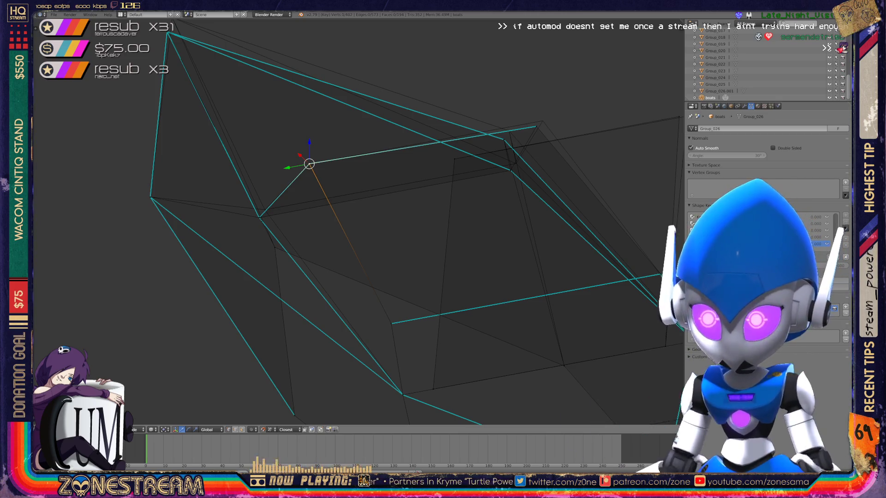
# Step: Frame the selected vertex and shift a lower vertex up and left
pyautogui.press('KP_Decimal')
pyautogui.scroll(-3, 359, 222)
pyautogui.keyDown('shift'); pyautogui.moveTo(358, 221); pyautogui.dragTo(594, 339, button='middle'); pyautogui.keyUp('shift')
pyautogui.rightClick(436, 221)
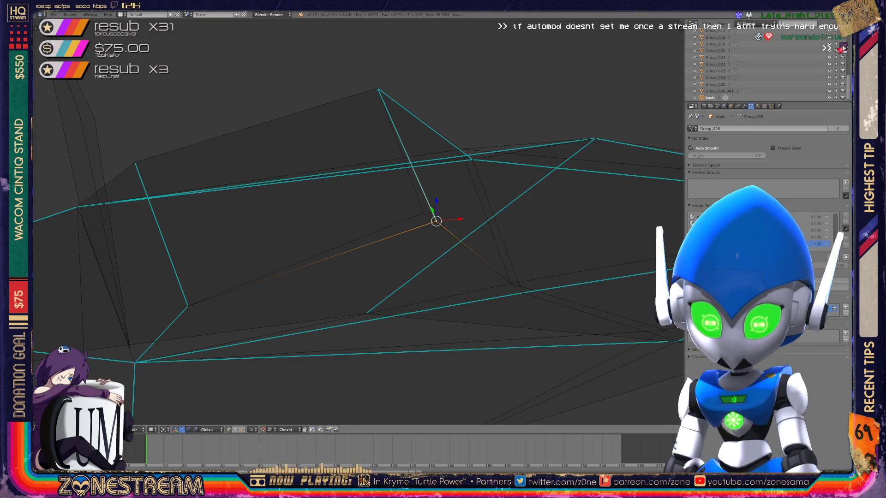
pyautogui.press('g')
pyautogui.press('Return')
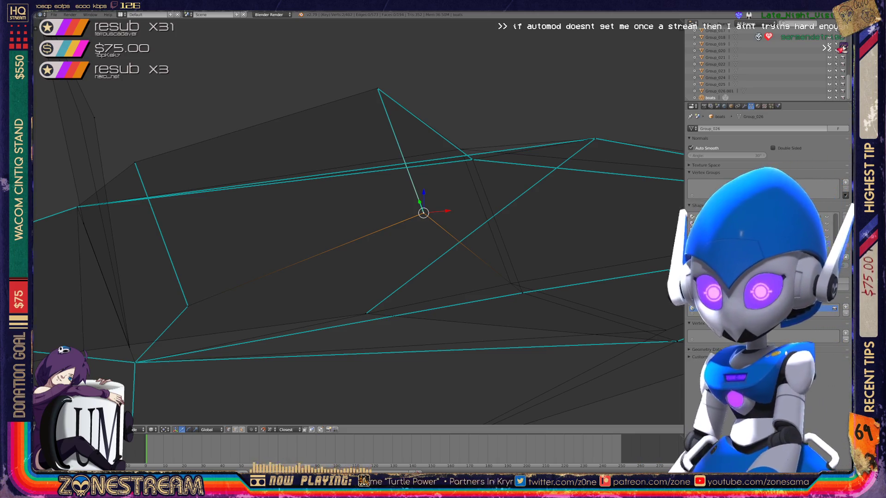
# Step: Nudge an upper vertex and another mesh vertex up and left
pyautogui.moveTo(351, 231)
pyautogui.mouseDown(button='middle')
pyautogui.moveTo(323, 216)
pyautogui.moveTo(378, 258)
pyautogui.mouseUp(button='middle')
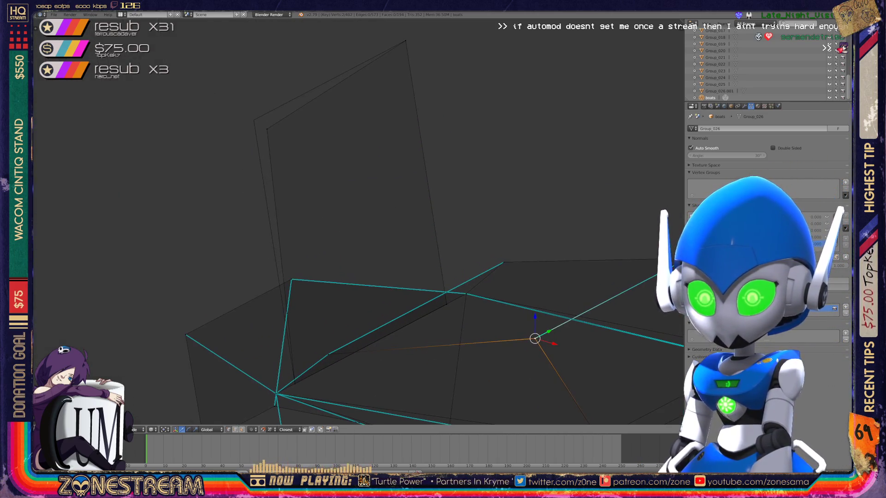
pyautogui.rightClick(267, 129)
pyautogui.press('g')
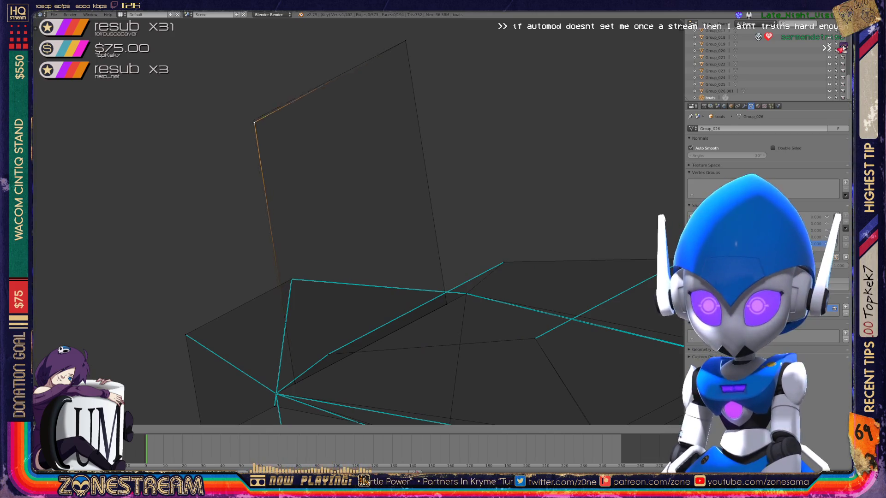
pyautogui.press('Return')
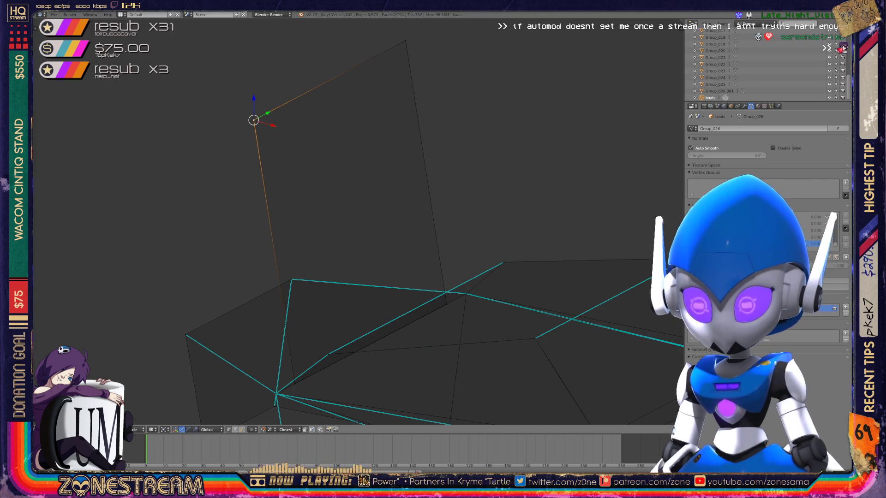
pyautogui.moveTo(350, 231); pyautogui.dragTo(314, 212, button='middle')
pyautogui.rightClick(404, 265)
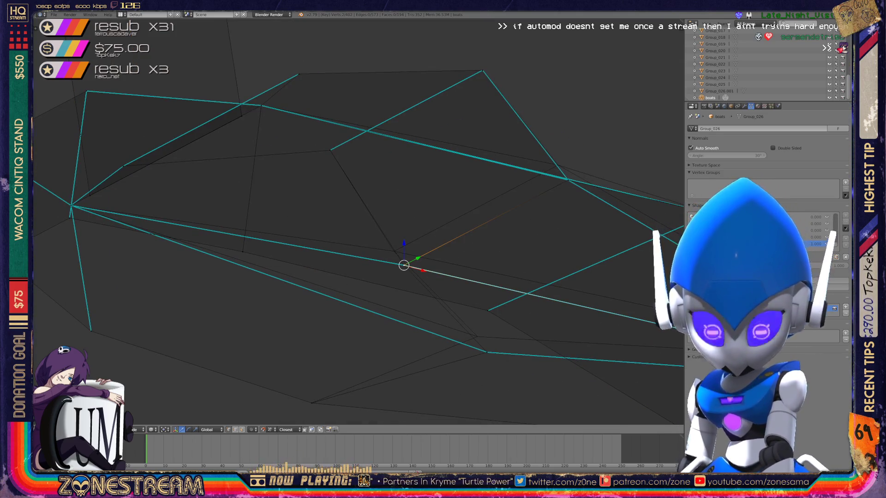
pyautogui.press('g')
pyautogui.press('Return')
# Step: Move the tip vertex up onto its neighbour, then return the boot to Object Mode
pyautogui.rightClick(568, 180)
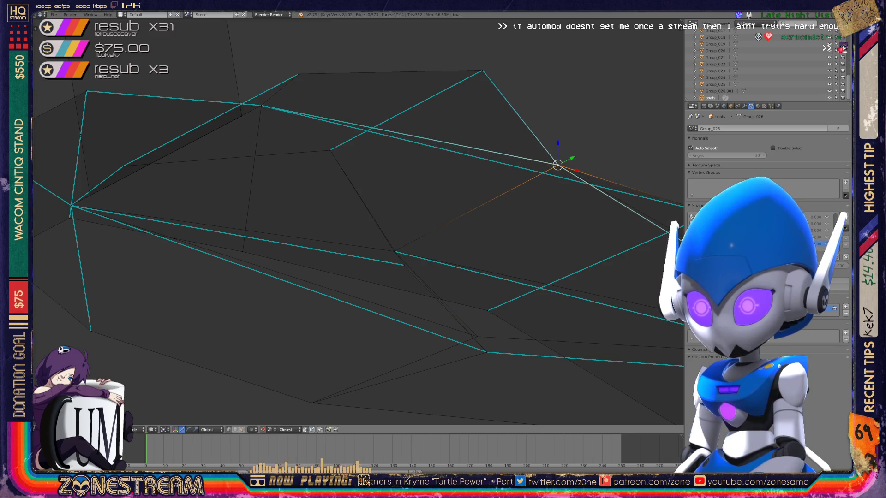
pyautogui.press('KP_8')
pyautogui.rightClick(447, 312)
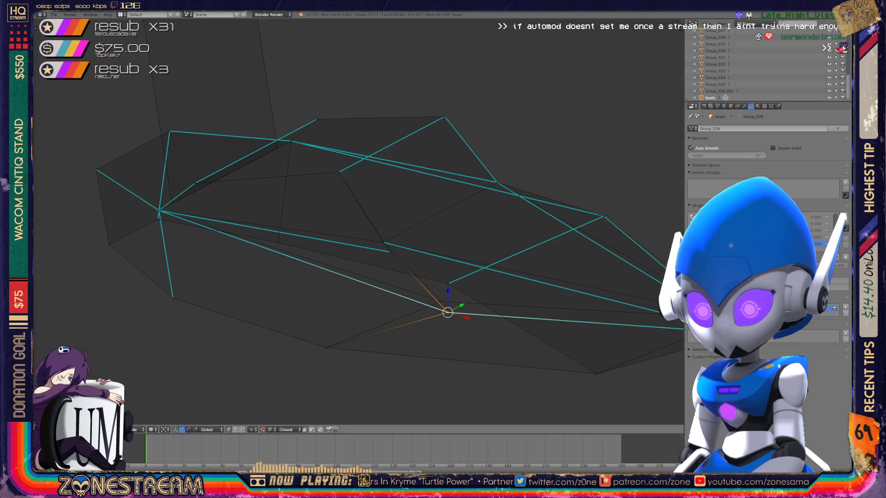
pyautogui.keyDown('shift'); pyautogui.moveTo(448, 312); pyautogui.dragTo(234, 275, button='middle'); pyautogui.keyUp('shift')
pyautogui.rightClick(535, 306)
pyautogui.press('a')
pyautogui.moveTo(535, 307); pyautogui.dragTo(529, 292, button='right')
pyautogui.moveTo(323, 231)
pyautogui.mouseDown(button='middle')
pyautogui.moveTo(258, 217)
pyautogui.moveTo(286, 226)
pyautogui.moveTo(323, 217)
pyautogui.mouseUp(button='middle')
pyautogui.rightClick(269, 230)
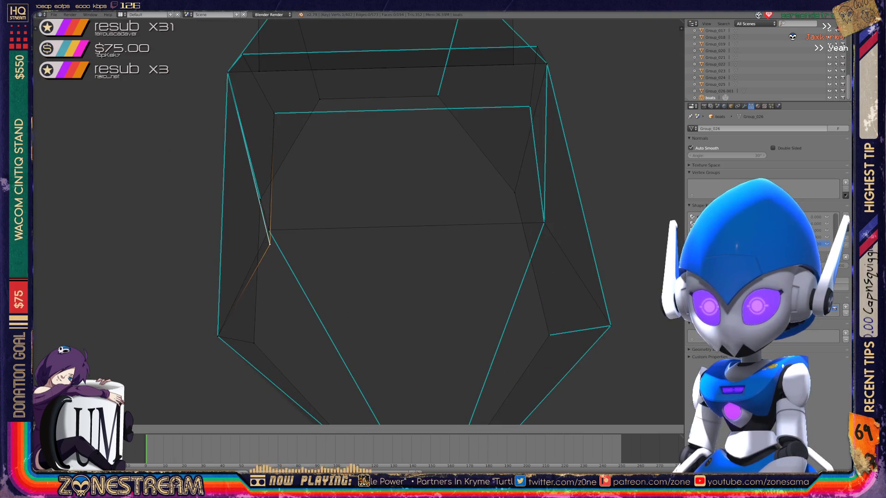
pyautogui.scroll(-2, 269, 229)
pyautogui.moveTo(296, 228)
pyautogui.mouseDown(button='middle')
pyautogui.moveTo(276, 217)
pyautogui.moveTo(300, 221)
pyautogui.moveTo(323, 208)
pyautogui.moveTo(305, 203)
pyautogui.moveTo(332, 199)
pyautogui.moveTo(350, 217)
pyautogui.moveTo(341, 221)
pyautogui.moveTo(323, 213)
pyautogui.moveTo(330, 209)
pyautogui.mouseUp(button='middle')
pyautogui.press('Tab')
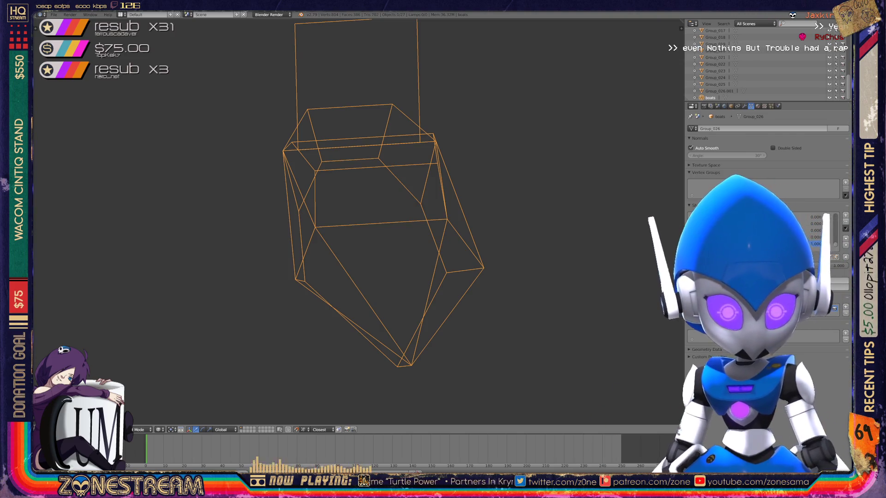
# Step: Enter Edit Mode on the boot and frame a chosen vertex for close inspection
pyautogui.moveTo(350, 221)
pyautogui.mouseDown(button='middle')
pyautogui.moveTo(305, 189)
pyautogui.moveTo(355, 212)
pyautogui.moveTo(134, 207)
pyautogui.mouseUp(button='middle')
pyautogui.scroll(-2, 356, 212)
pyautogui.scroll(3, 323, 184)
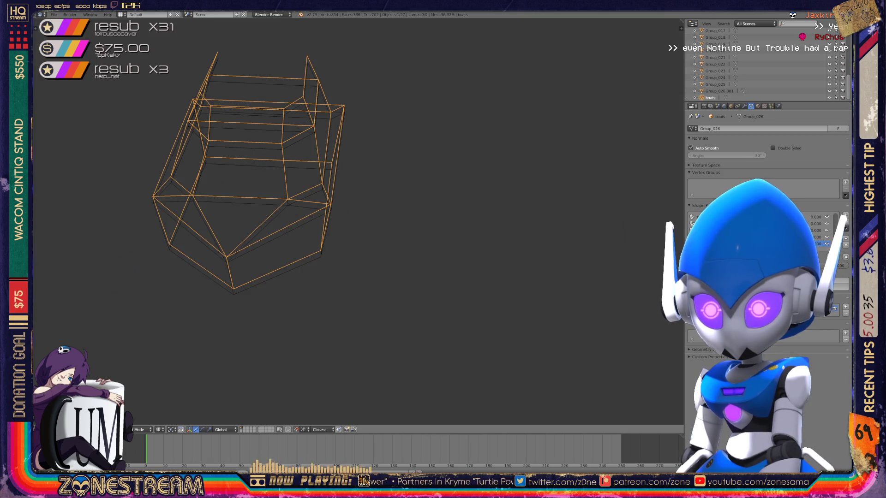
pyautogui.press('Tab')
pyautogui.press('KP_Decimal')
pyautogui.click(284, 142)
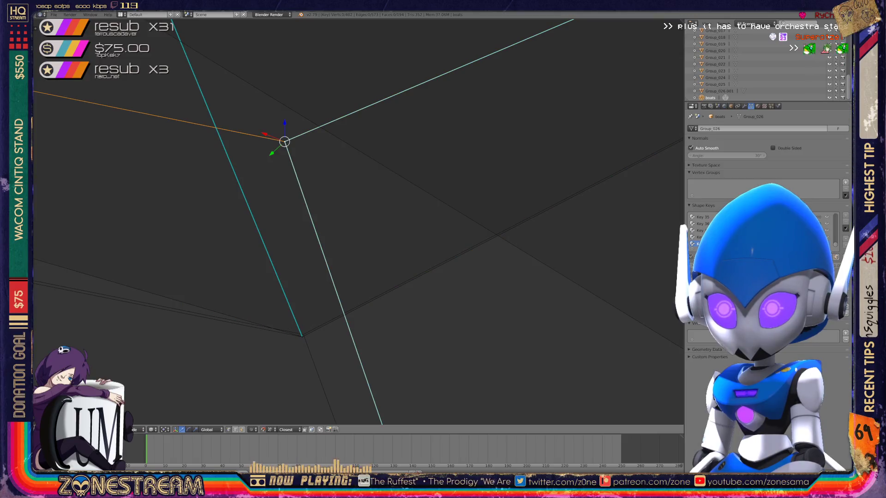
pyautogui.press('KP_Decimal')
pyautogui.moveTo(351, 230); pyautogui.dragTo(369, 212, button='middle')
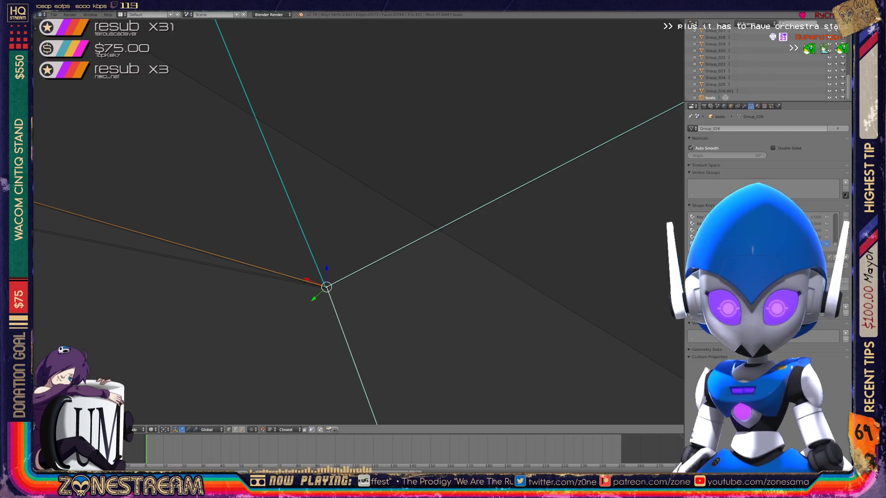
pyautogui.moveTo(350, 231)
pyautogui.mouseDown(button='middle')
pyautogui.moveTo(489, 182)
pyautogui.moveTo(566, 198)
pyautogui.mouseUp(button='middle')
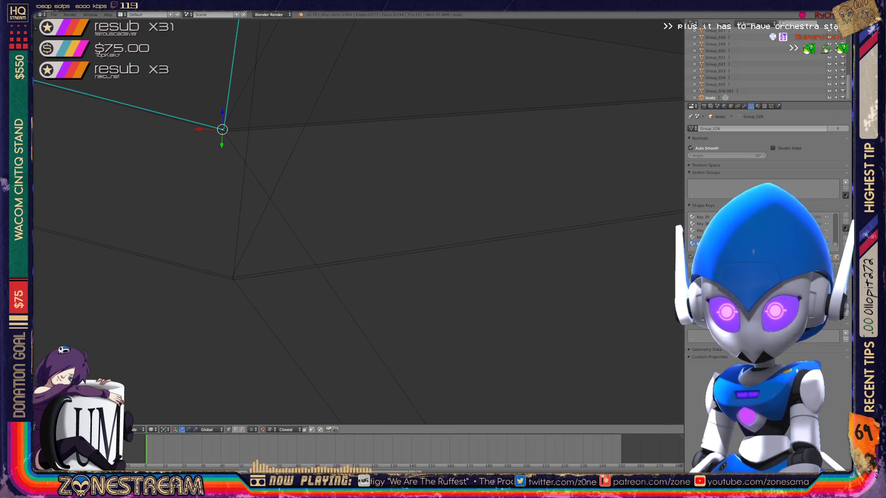
# Step: Pull the selected vertex down so it snaps onto an existing vertex
pyautogui.press('ctrl+KP_Add')
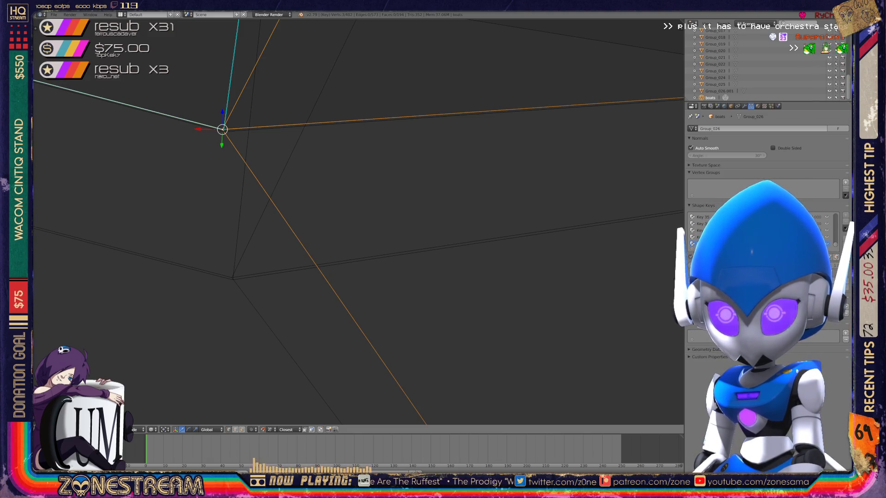
pyautogui.press('g')
pyautogui.hotkey('ctrl', 'z')
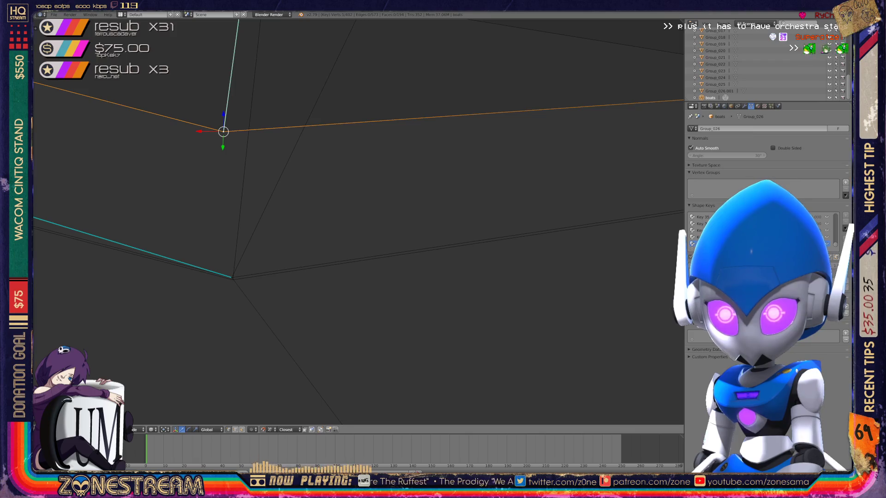
pyautogui.press('g')
pyautogui.moveTo(351, 222); pyautogui.dragTo(503, 192, button='middle')
# Step: Move another vertex lower, compare via undo and redo, then return to Object Mode
pyautogui.press('g')
pyautogui.press('Escape')
pyautogui.press('g')
pyautogui.click(215, 341)
pyautogui.hotkey('ctrl', 'z')
pyautogui.hotkey('ctrl', 'shift', 'z')
pyautogui.moveTo(351, 222)
pyautogui.mouseDown(button='middle')
pyautogui.moveTo(369, 207)
pyautogui.moveTo(369, 216)
pyautogui.moveTo(471, 190)
pyautogui.mouseUp(button='middle')
pyautogui.scroll(-5, 357, 221)
pyautogui.press('Tab')
pyautogui.scroll(-10, 357, 221)
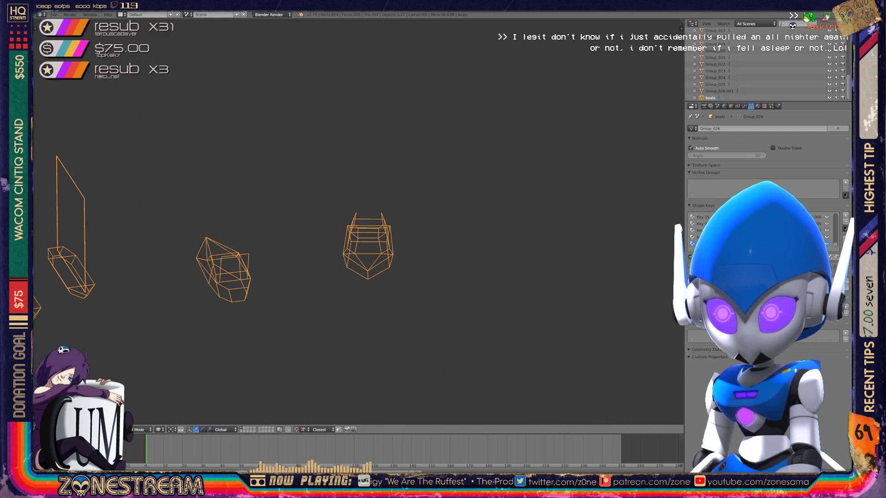
# Step: Look around both boots, toggle Edit Mode on and off, then select all and deselect everything
pyautogui.moveTo(357, 222); pyautogui.dragTo(401, 205, button='middle')
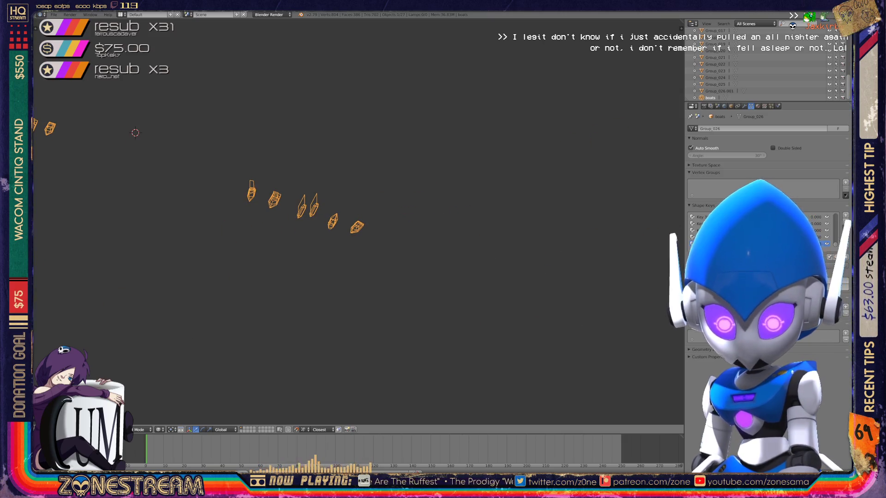
pyautogui.scroll(10, 358, 221)
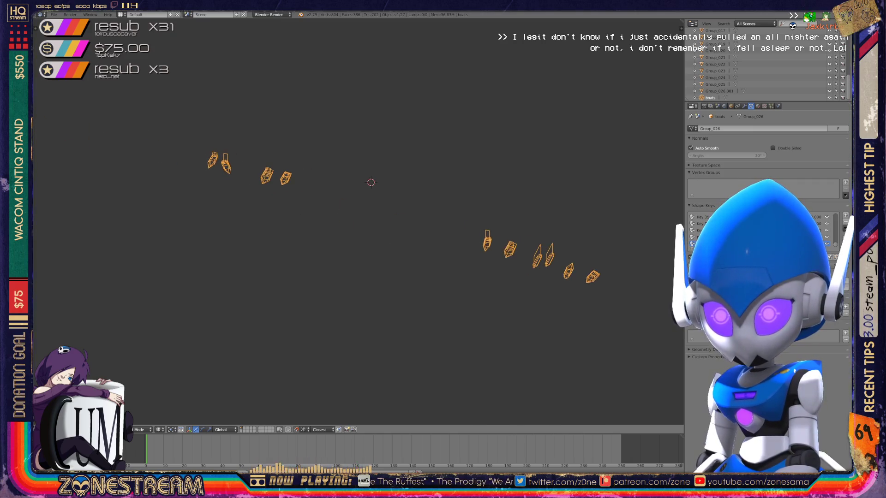
pyautogui.scroll(8, 359, 221)
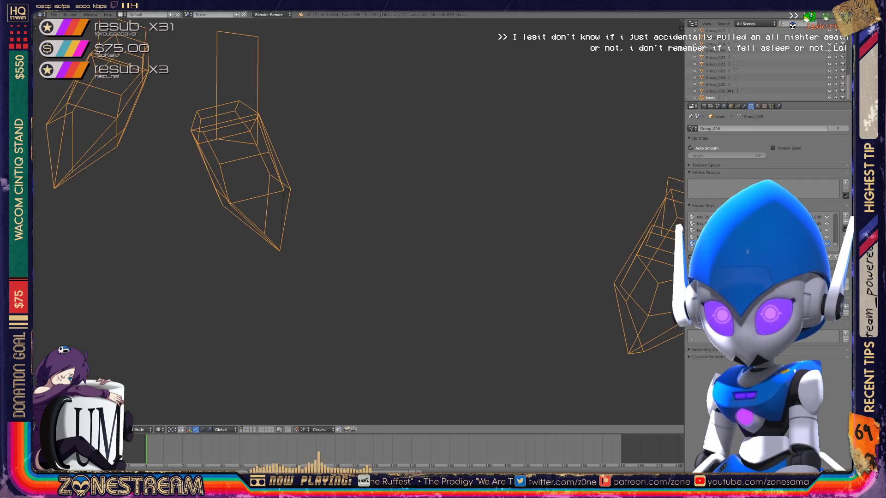
pyautogui.scroll(-8, 359, 222)
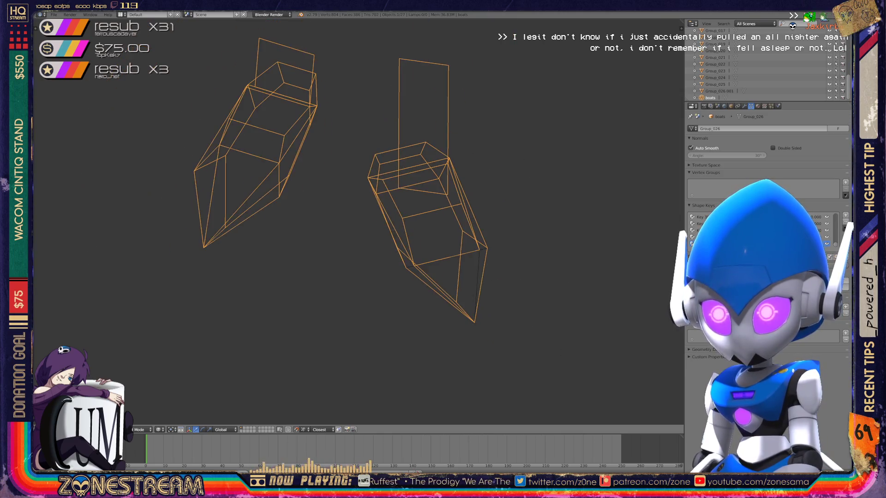
pyautogui.scroll(8, 358, 222)
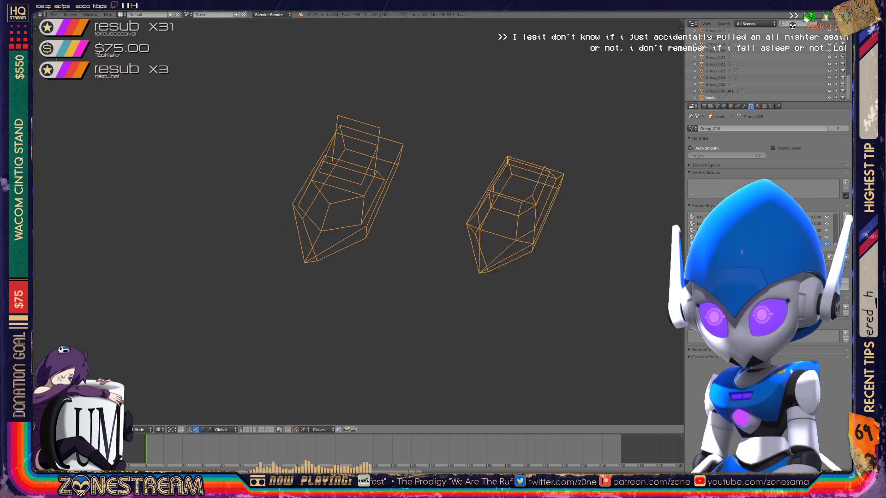
pyautogui.scroll(-8, 358, 221)
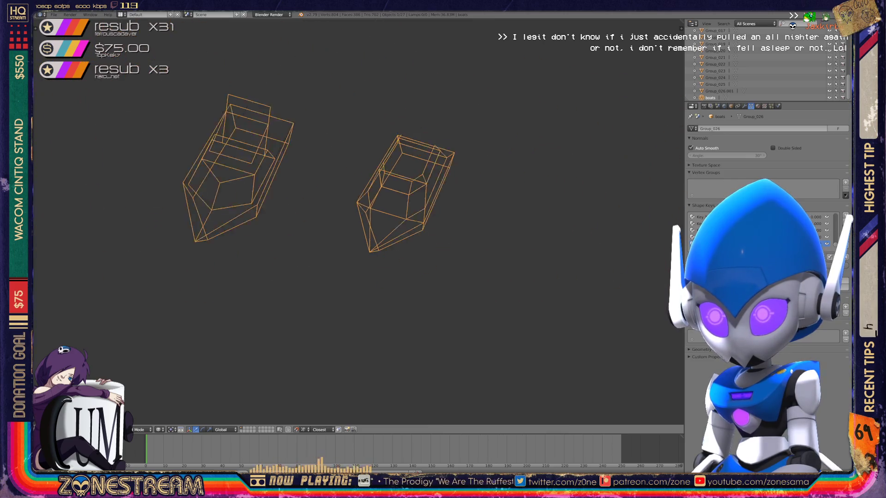
pyautogui.scroll(8, 359, 221)
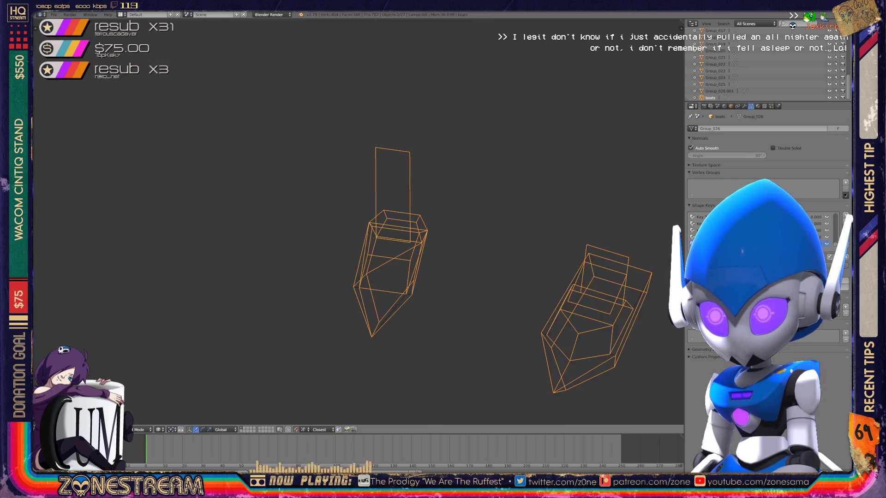
pyautogui.keyDown('shift'); pyautogui.moveTo(600, 369); pyautogui.dragTo(134, 210, button='middle'); pyautogui.keyUp('shift')
pyautogui.press('Tab')
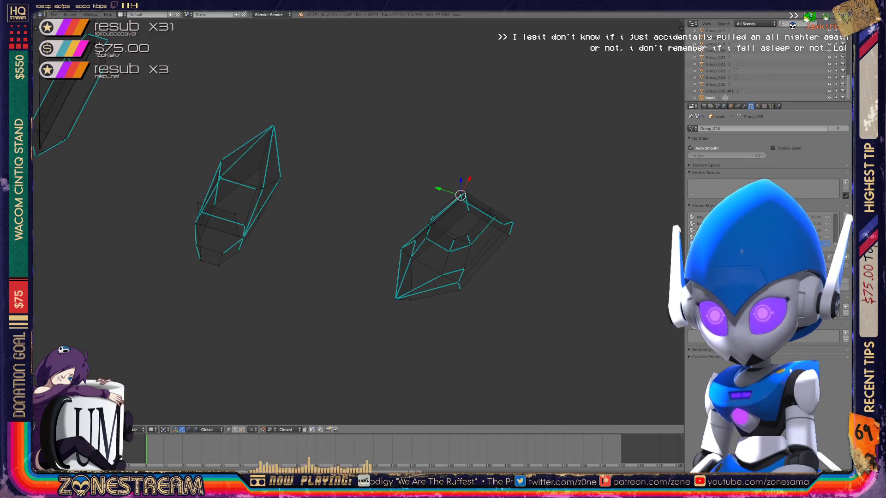
pyautogui.press('Tab')
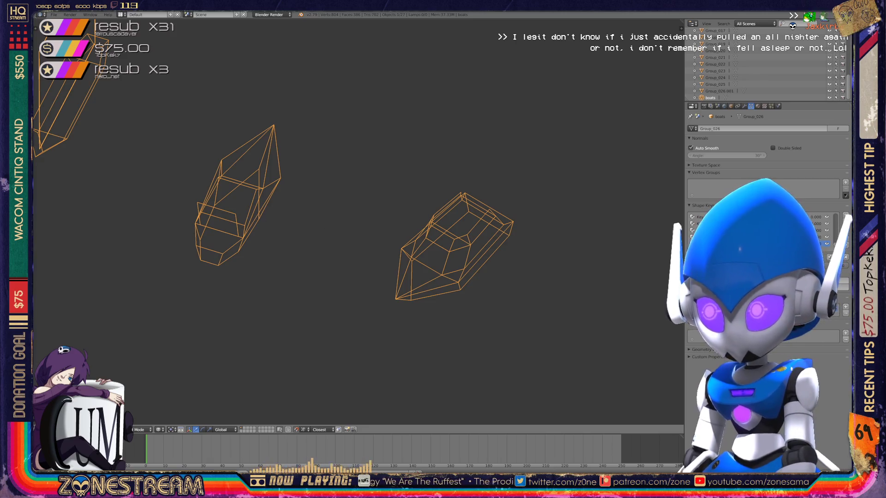
pyautogui.press('a')
pyautogui.press('a')
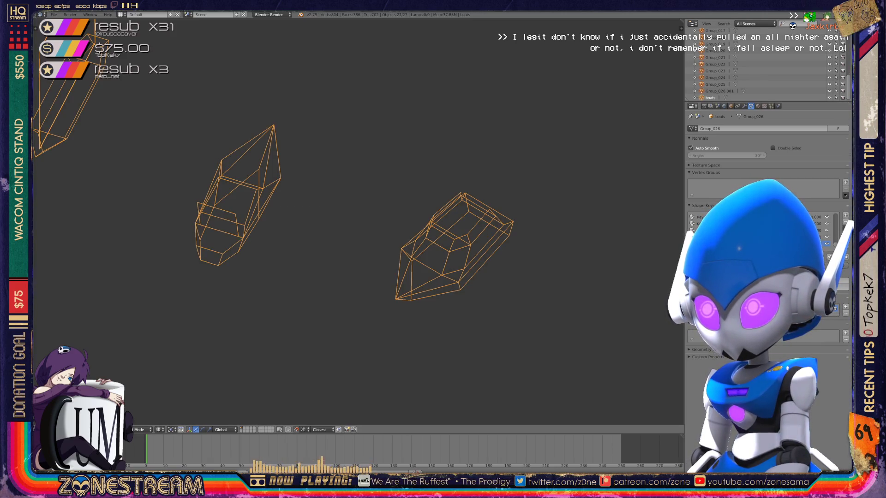
pyautogui.hotkey('ctrl', 'j')
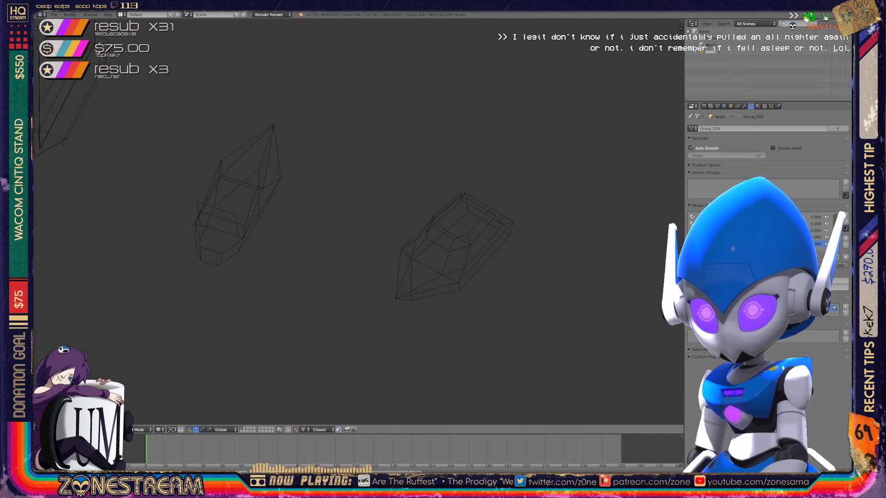
# Step: Purge unused data from the Outliner's Orphan Data view, then return it to All Scenes
pyautogui.click(755, 24)
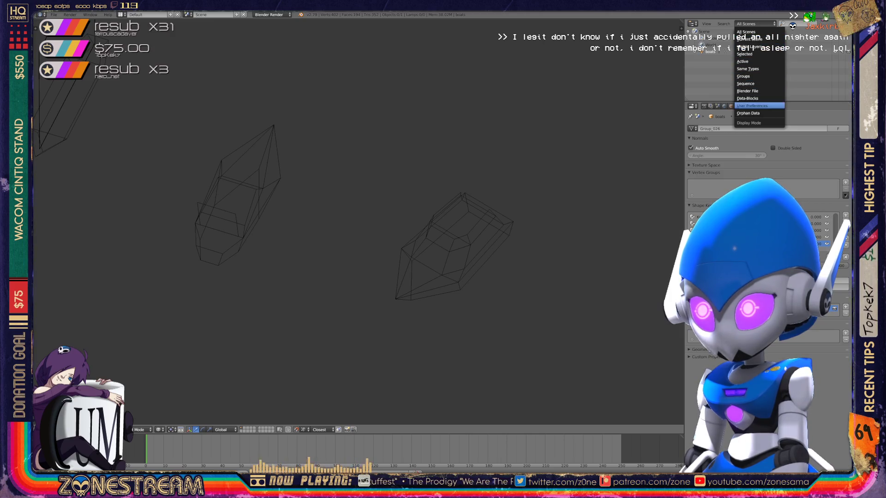
pyautogui.click(748, 113)
pyautogui.click(828, 24)
pyautogui.click(792, 26)
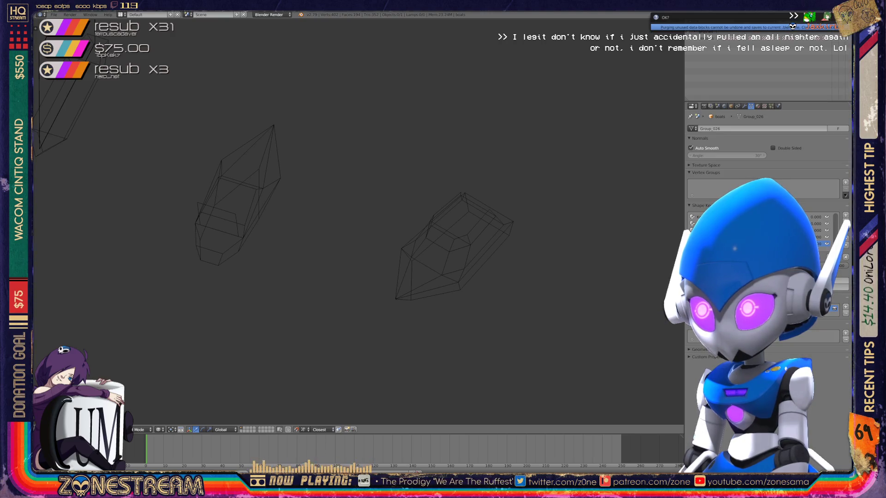
pyautogui.click(793, 26)
pyautogui.click(792, 26)
pyautogui.click(792, 26)
pyautogui.click(756, 23)
pyautogui.click(754, 31)
# Step: Open File > Import > Wavefront (.obj) to browse the poly-testfix folder
pyautogui.press('x')
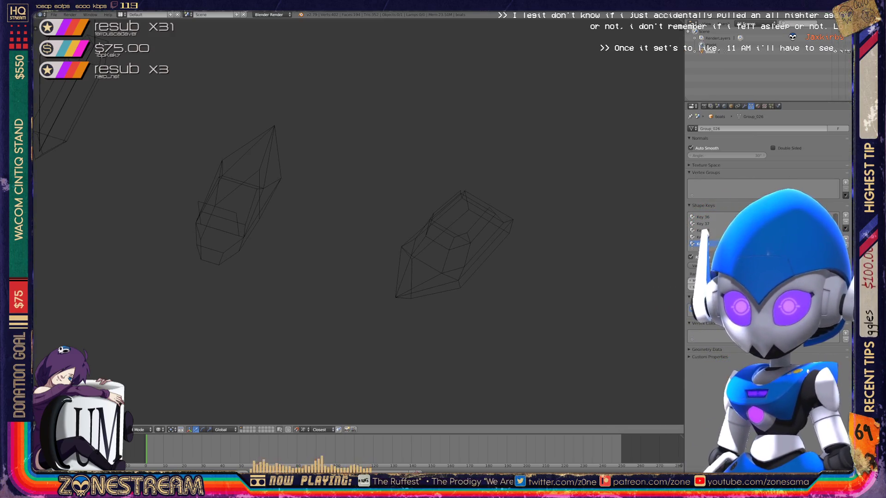
pyautogui.click(53, 15)
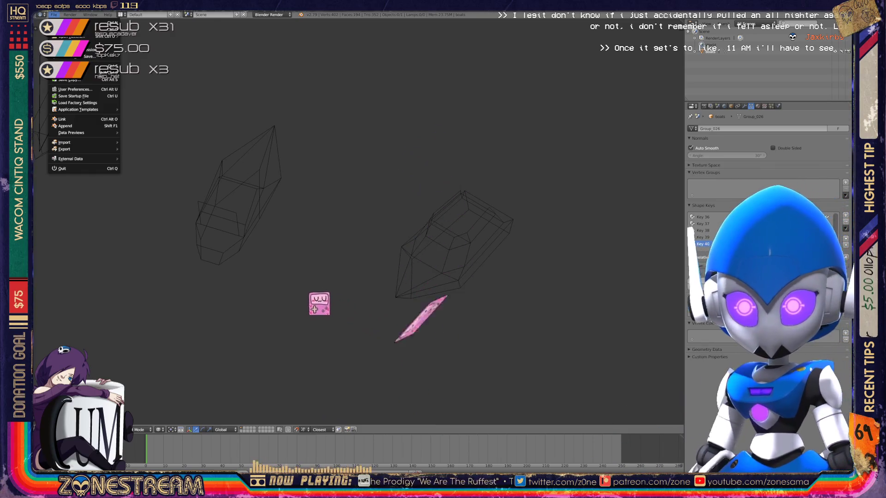
pyautogui.moveTo(83, 142)
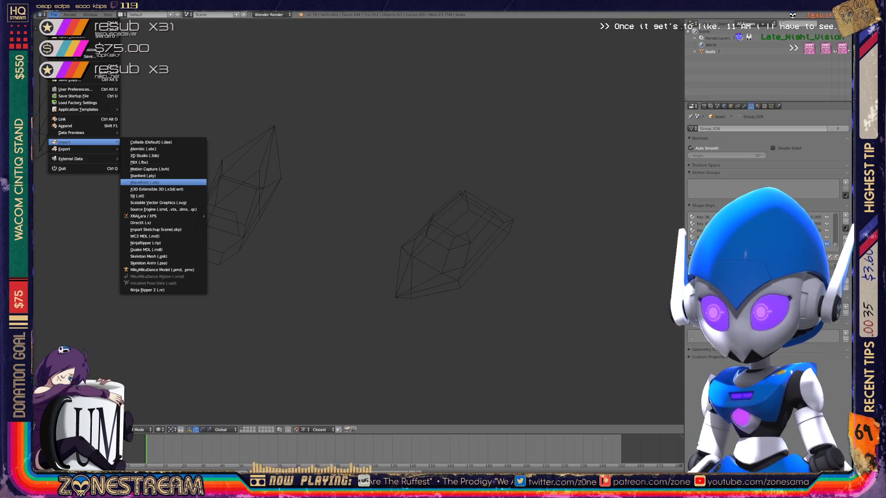
pyautogui.click(144, 182)
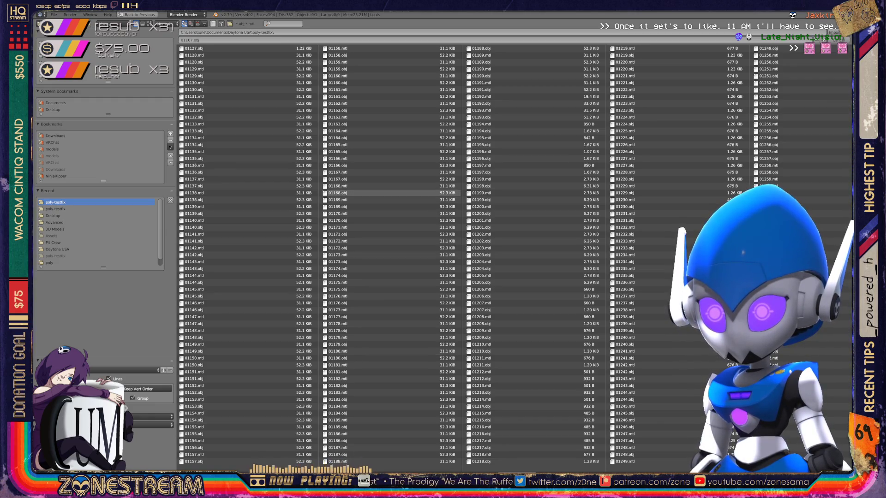
# Step: Import 01168.obj from the poly-testfix folder
pyautogui.doubleClick(350, 192)
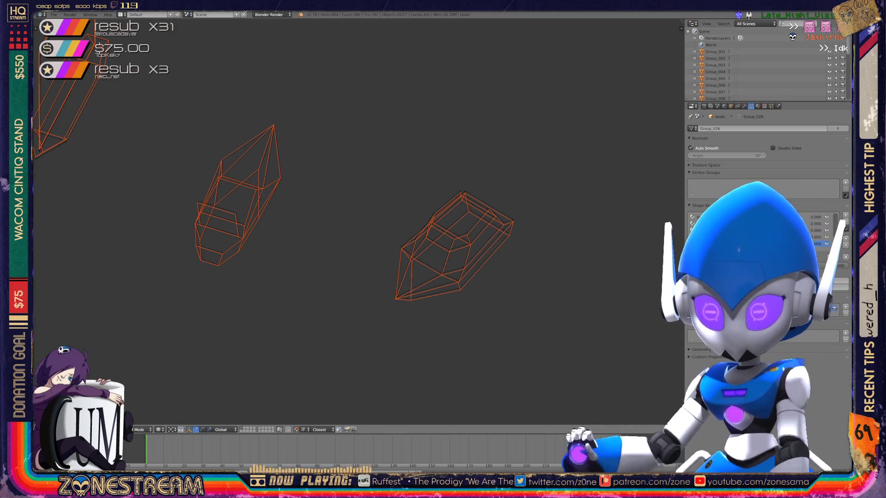
# Step: Zoom and pan toward the right boot to inspect the imported wireframe
pyautogui.scroll(2, 358, 222)
pyautogui.keyDown('shift'); pyautogui.moveTo(461, 231); pyautogui.dragTo(309, 239, button='middle'); pyautogui.keyUp('shift')
pyautogui.scroll(3, 323, 221)
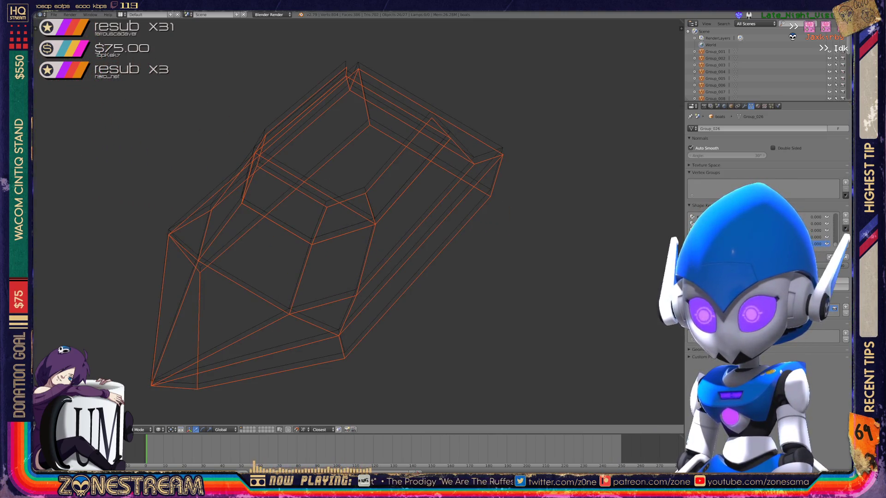
pyautogui.scroll(-2, 323, 221)
pyautogui.scroll(-5, 323, 222)
pyautogui.scroll(-1, 358, 221)
pyautogui.scroll(6, 358, 221)
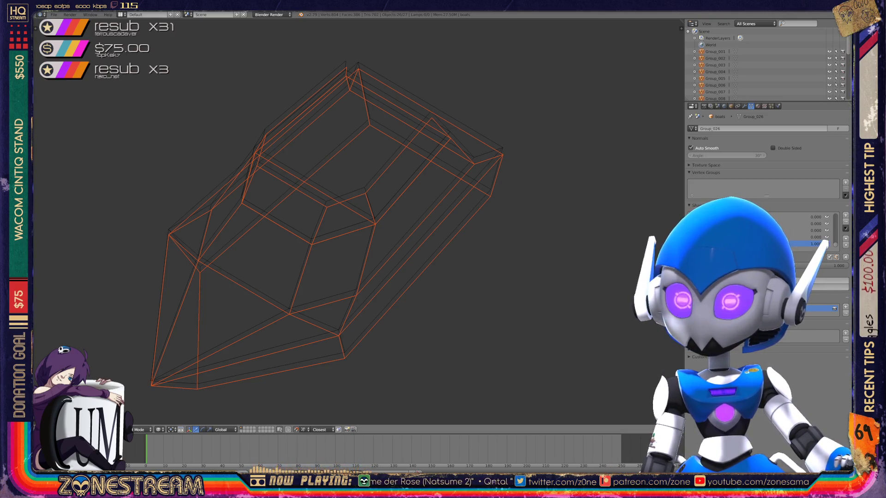
# Step: Select the boot mesh instead of Group_007 and enter Edit Mode
pyautogui.scroll(3, 484, 203)
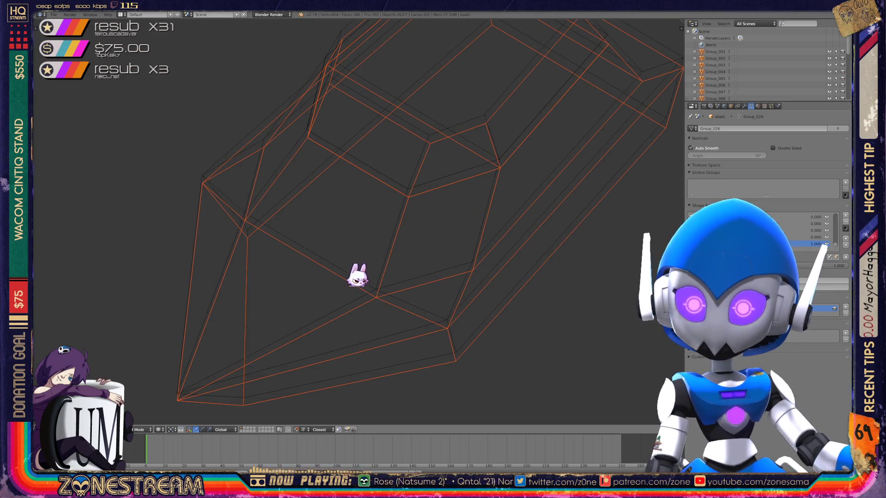
pyautogui.rightClick(344, 282)
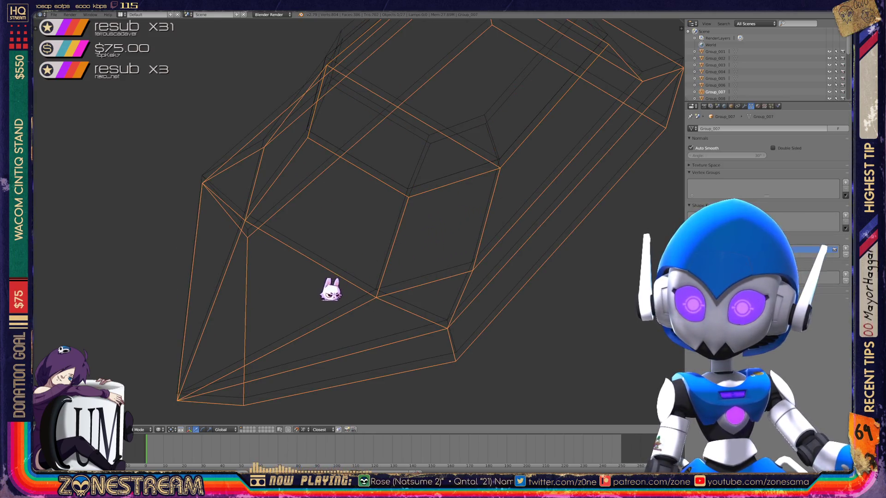
pyautogui.rightClick(253, 329)
pyautogui.scroll(-5, 842, 48)
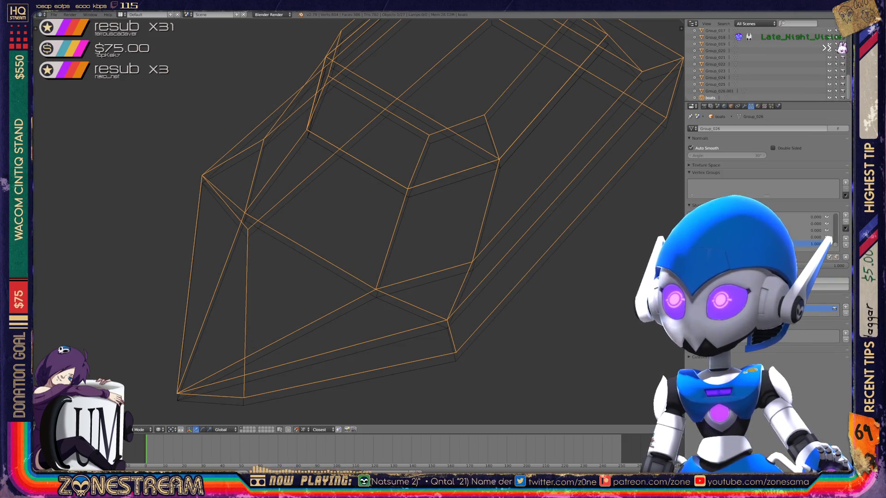
pyautogui.press('Tab')
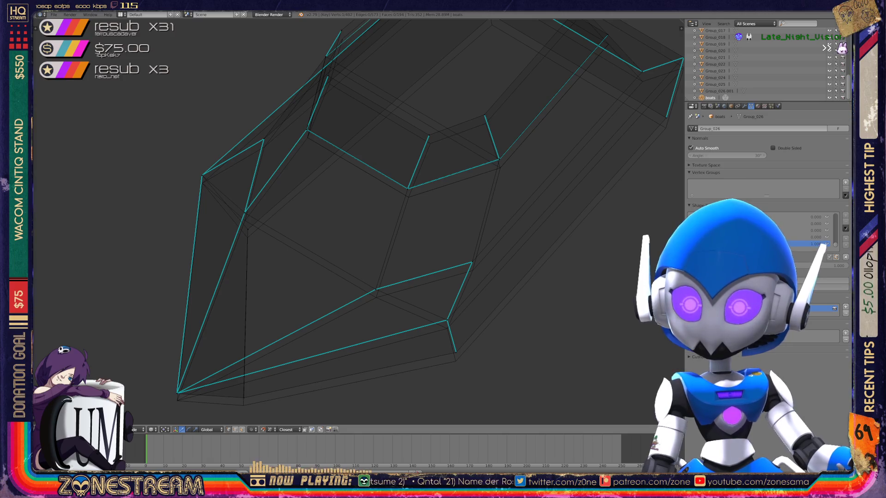
pyautogui.scroll(-8, 358, 222)
pyautogui.scroll(3, 358, 221)
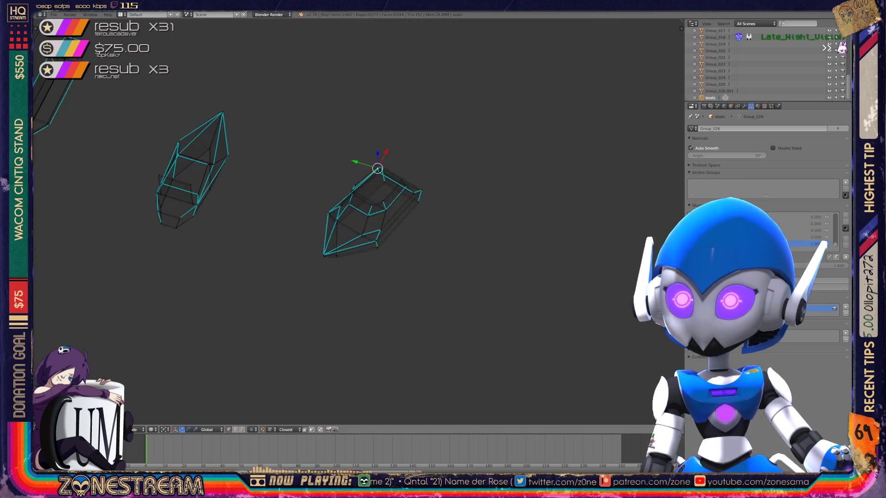
pyautogui.scroll(10, 357, 222)
pyautogui.scroll(-4, 358, 221)
pyautogui.scroll(2, 358, 222)
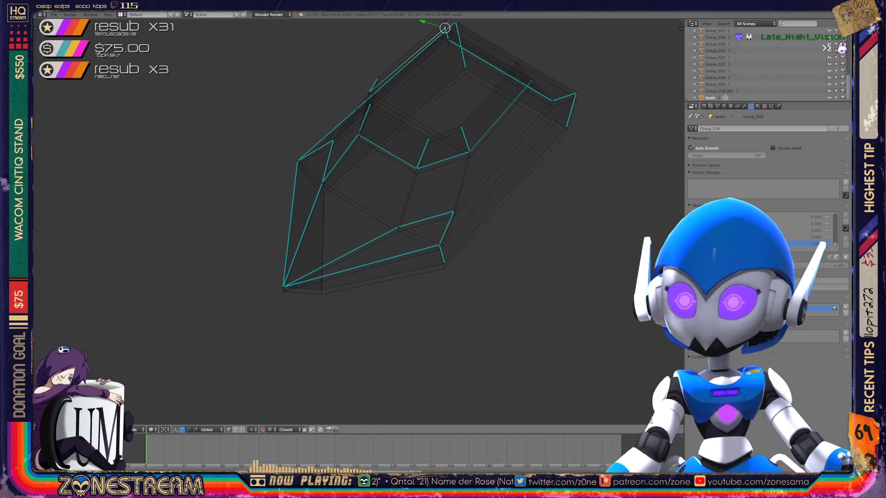
pyautogui.scroll(2, 360, 221)
# Step: Lower the boot's pointed tip vertex and its neighbouring vertex slightly
pyautogui.rightClick(249, 316)
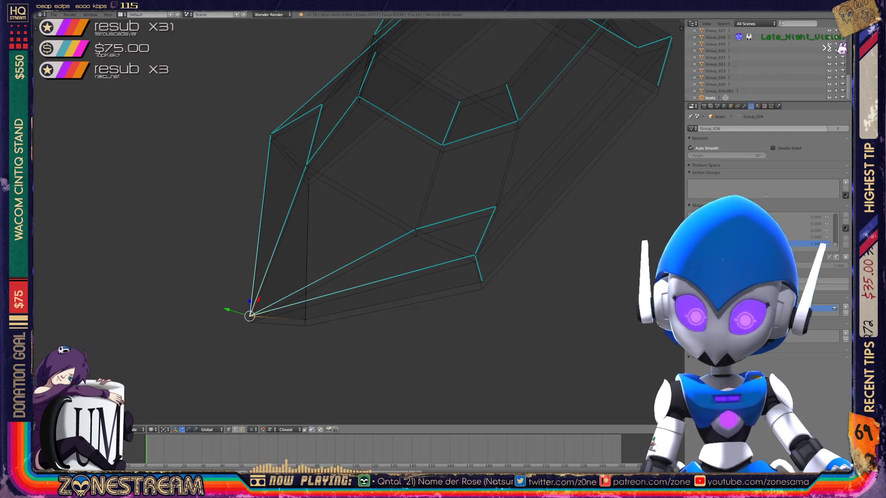
pyautogui.moveTo(250, 316); pyautogui.dragTo(249, 321, button='right')
pyautogui.rightClick(305, 319)
pyautogui.moveTo(305, 319); pyautogui.dragTo(306, 327, button='right')
pyautogui.keyDown('shift'); pyautogui.moveTo(305, 326); pyautogui.dragTo(294, 331, button='middle'); pyautogui.keyUp('shift')
pyautogui.scroll(2, 358, 222)
# Step: Pull down three more vertices along the lower edge, inner corner and rim
pyautogui.rightClick(486, 329)
pyautogui.rightClick(485, 340)
pyautogui.rightClick(476, 291)
pyautogui.moveTo(476, 291); pyautogui.dragTo(477, 302, button='right')
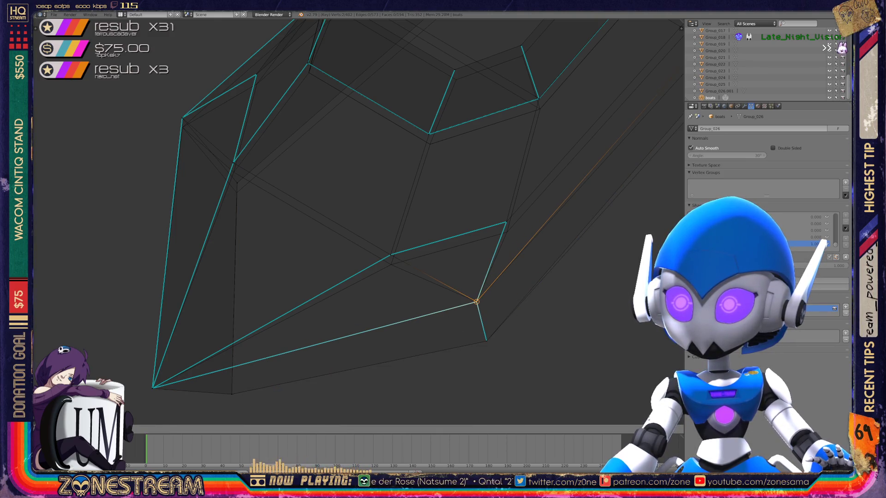
pyautogui.rightClick(390, 254)
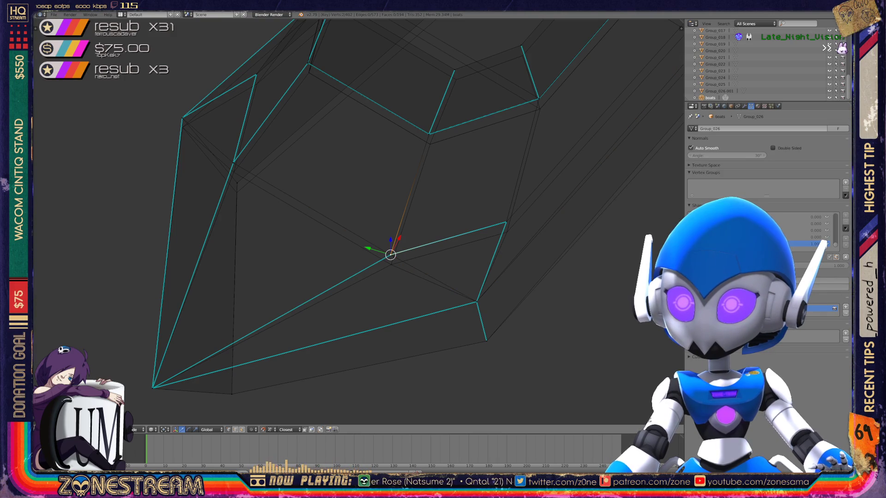
pyautogui.moveTo(390, 254); pyautogui.dragTo(391, 264, button='right')
pyautogui.rightClick(506, 222)
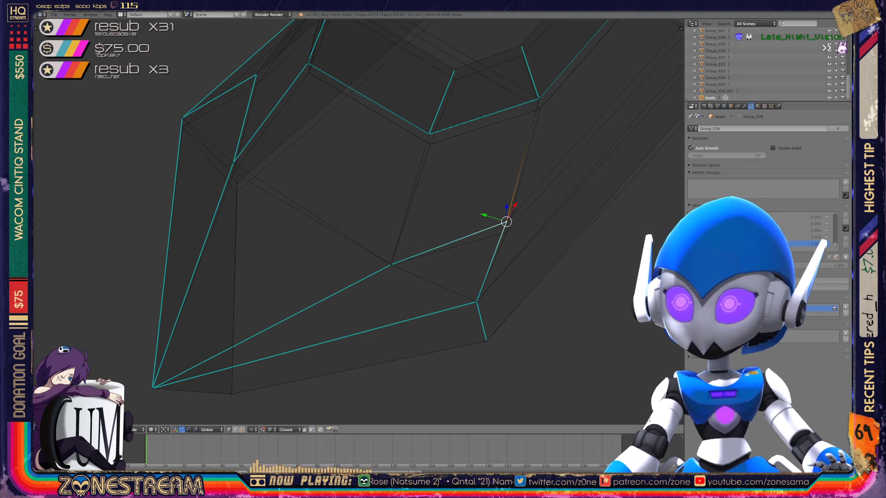
pyautogui.moveTo(506, 222); pyautogui.dragTo(506, 232, button='right')
pyautogui.moveTo(351, 221)
pyautogui.mouseDown(button='middle')
pyautogui.moveTo(401, 199)
pyautogui.moveTo(452, 147)
pyautogui.mouseUp(button='middle')
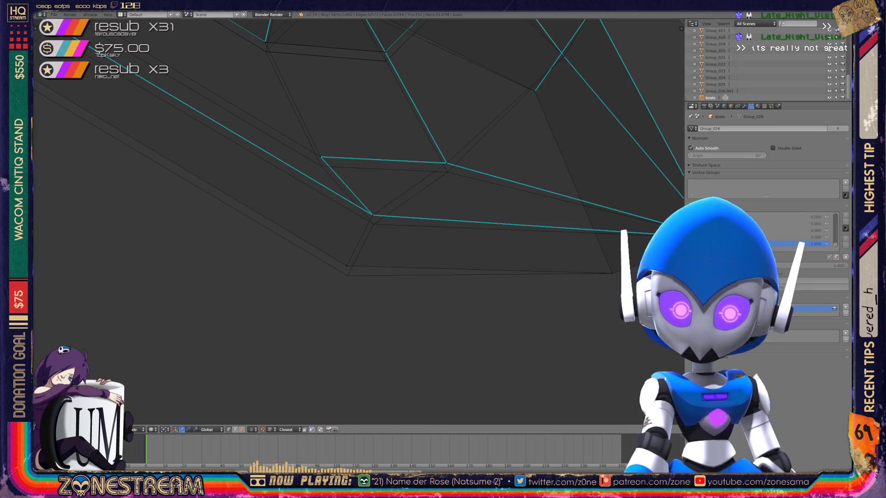
# Step: Lower the overlapping junction vertices and two more edge vertices slightly
pyautogui.rightClick(373, 215)
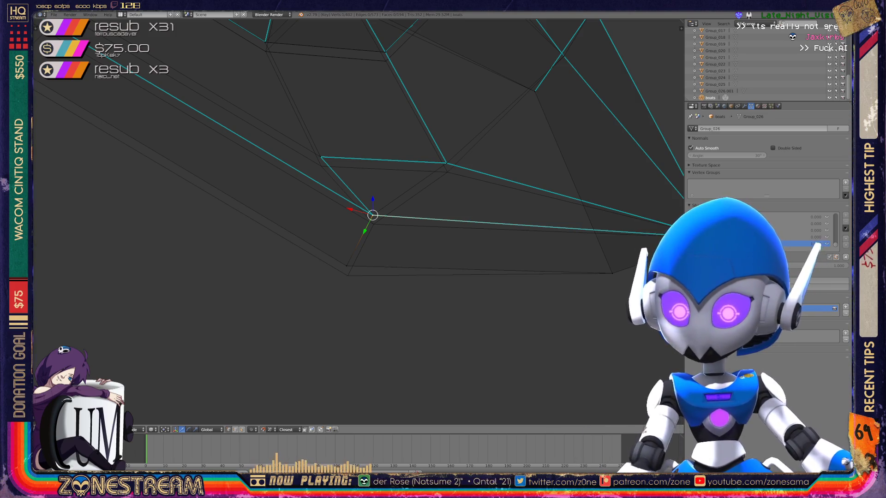
pyautogui.keyDown('shift'); pyautogui.rightClick(372, 215); pyautogui.keyUp('shift')
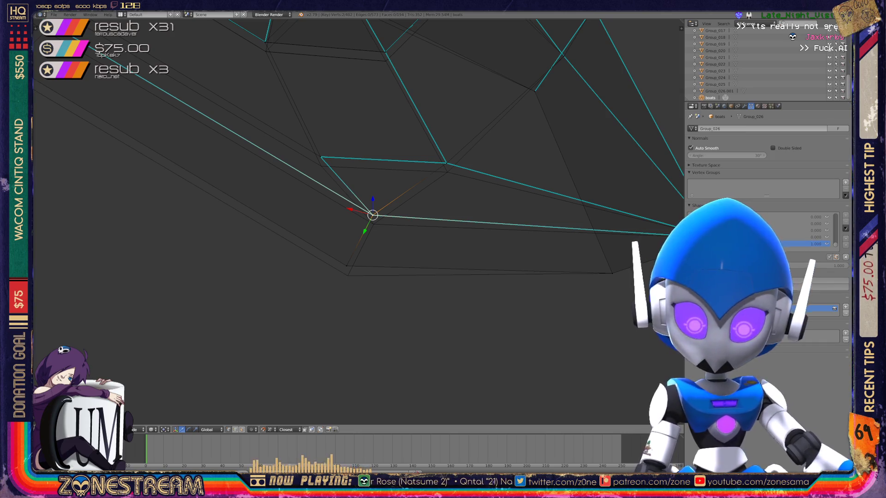
pyautogui.press('g')
pyautogui.click(374, 225)
pyautogui.rightClick(347, 275)
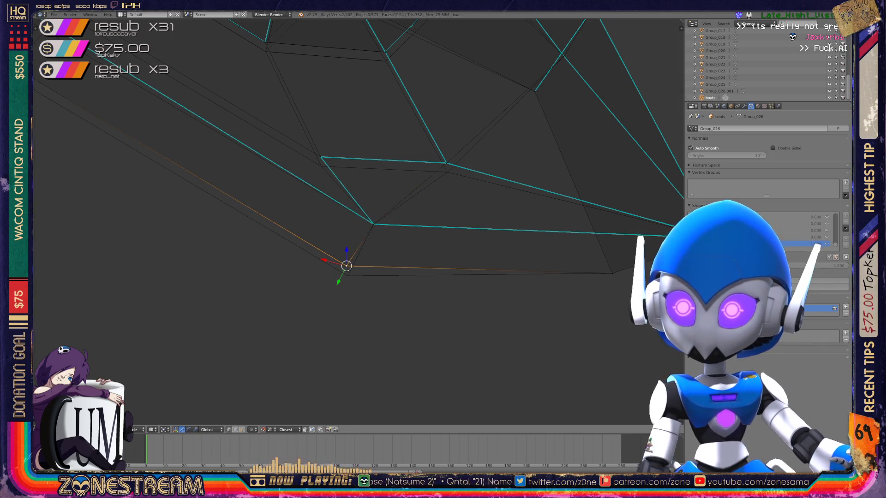
pyautogui.keyDown('shift'); pyautogui.moveTo(445, 162); pyautogui.dragTo(421, 229, button='middle'); pyautogui.keyUp('shift')
pyautogui.rightClick(420, 230)
pyautogui.press('g')
pyautogui.click(421, 238)
pyautogui.rightClick(294, 223)
pyautogui.press('g')
pyautogui.click(295, 232)
# Step: From a side view, snap one vertex onto the lower corner and drop another, tilting its edge
pyautogui.keyDown('shift'); pyautogui.moveTo(294, 232); pyautogui.dragTo(262, 269, button='middle'); pyautogui.keyUp('shift')
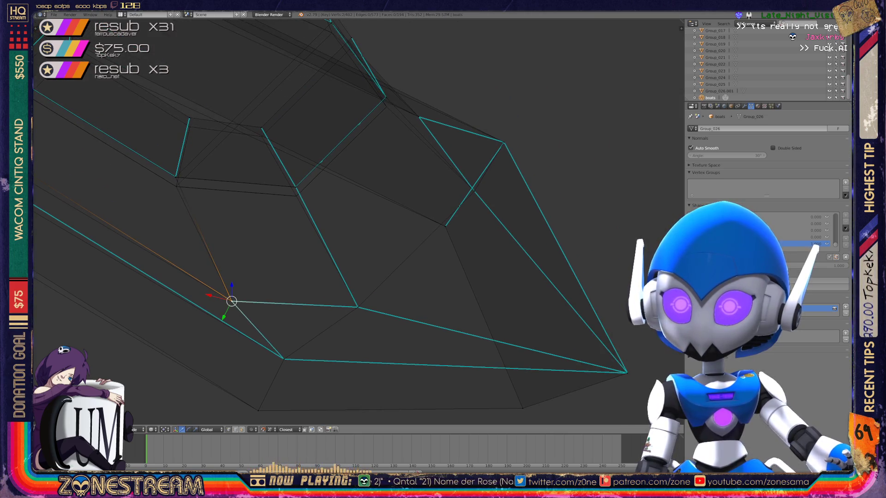
pyautogui.scroll(-5, 359, 221)
pyautogui.moveTo(359, 222)
pyautogui.mouseDown(button='middle')
pyautogui.moveTo(318, 216)
pyautogui.moveTo(341, 203)
pyautogui.mouseUp(button='middle')
pyautogui.scroll(5, 341, 203)
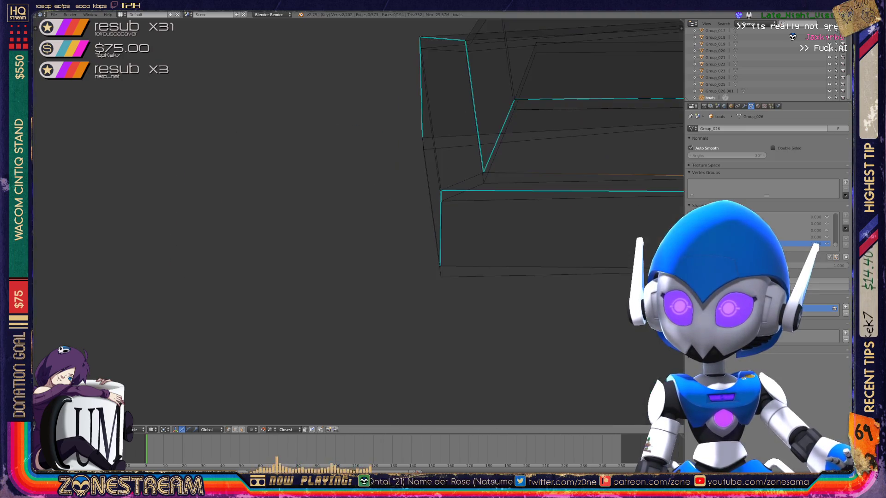
pyautogui.scroll(3, 662, 199)
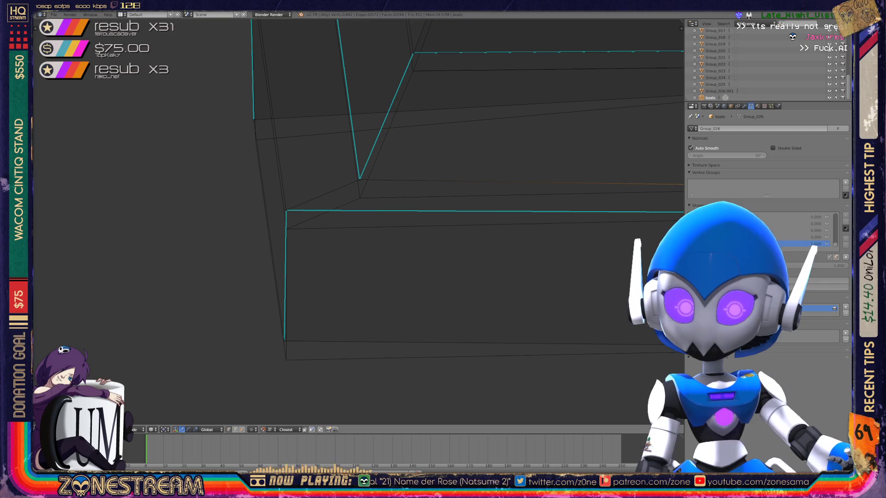
pyautogui.moveTo(360, 164); pyautogui.dragTo(360, 185)
pyautogui.rightClick(286, 210)
pyautogui.moveTo(286, 210); pyautogui.dragTo(286, 358)
pyautogui.scroll(-2, 287, 358)
pyautogui.moveTo(355, 221); pyautogui.dragTo(406, 185, button='middle')
pyautogui.scroll(5, 443, 194)
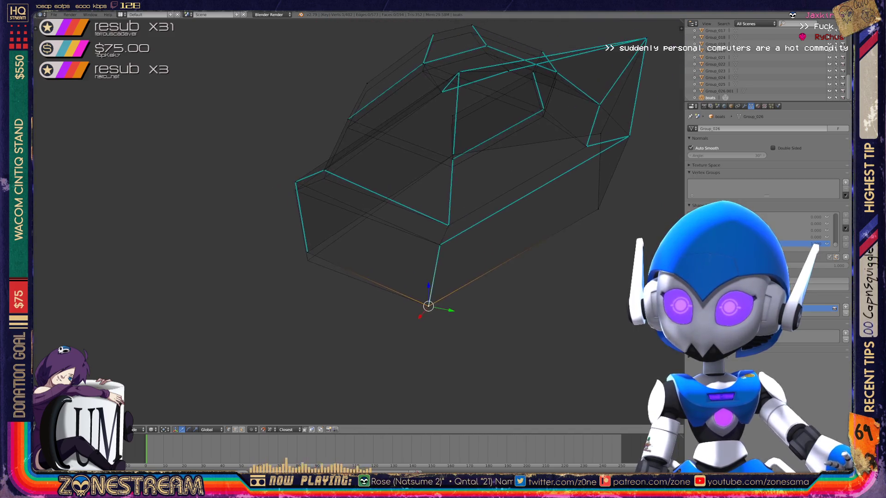
# Step: Undo the last move, pull the vertex down, then reposition the vertex at an edge junction
pyautogui.hotkey('ctrl', 'z')
pyautogui.moveTo(270, 274)
pyautogui.mouseDown()
pyautogui.moveTo(270, 289)
pyautogui.moveTo(249, 153)
pyautogui.mouseUp()
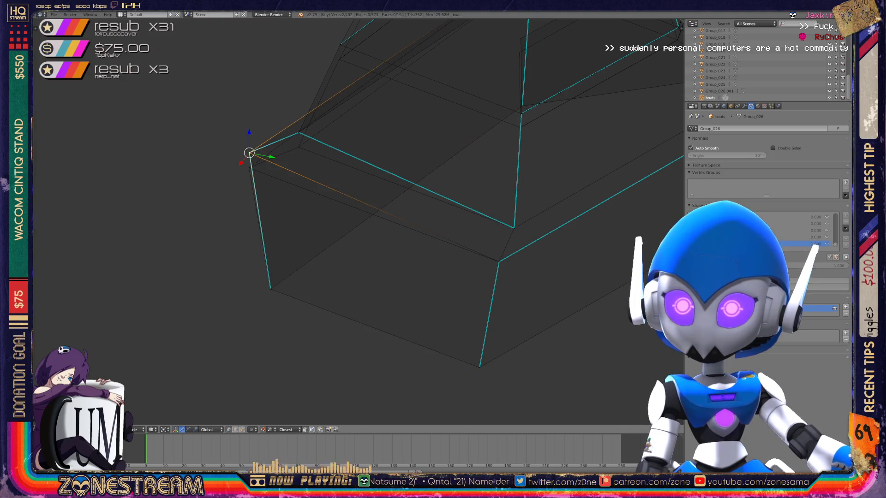
pyautogui.moveTo(323, 231)
pyautogui.mouseDown(button='middle')
pyautogui.moveTo(405, 210)
pyautogui.moveTo(401, 203)
pyautogui.moveTo(502, 166)
pyautogui.mouseUp(button='middle')
pyautogui.scroll(3, 357, 217)
pyautogui.scroll(5, 357, 217)
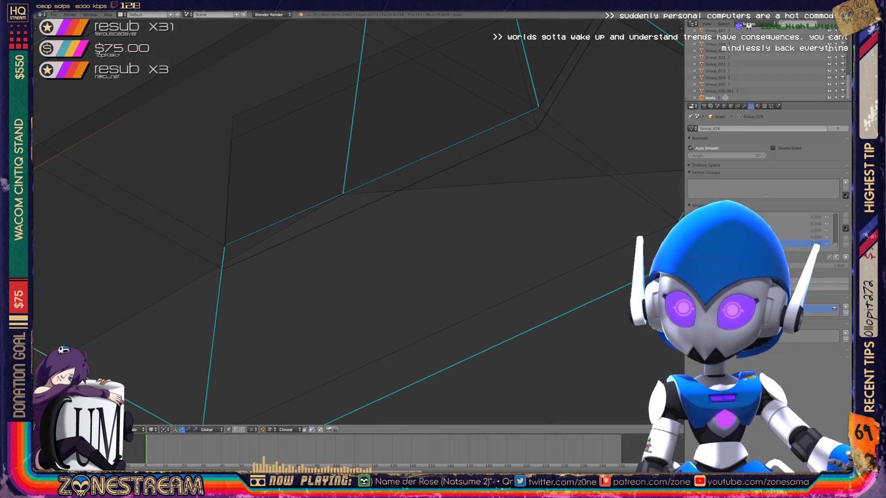
pyautogui.moveTo(323, 231); pyautogui.dragTo(397, 231, button='middle')
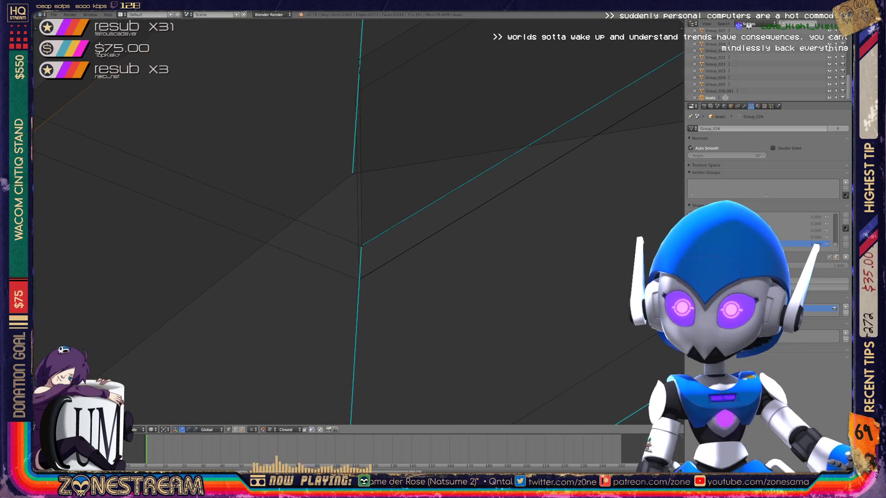
pyautogui.rightClick(362, 246)
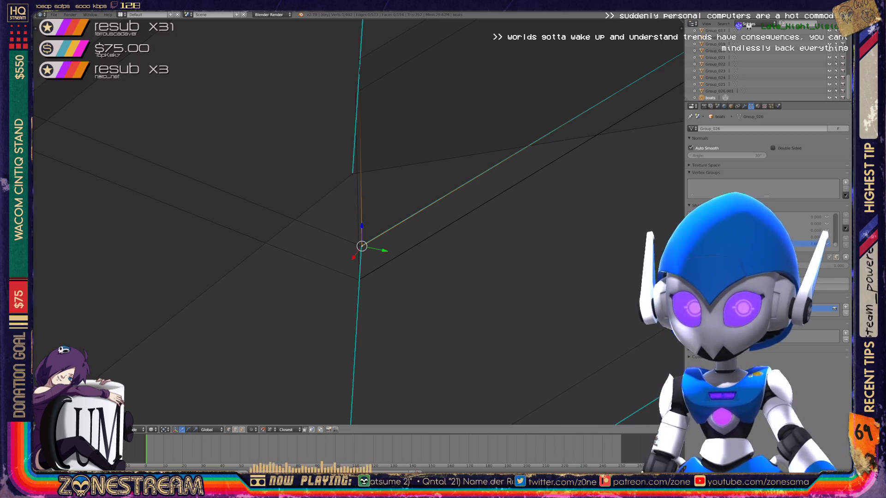
pyautogui.scroll(-6, 360, 222)
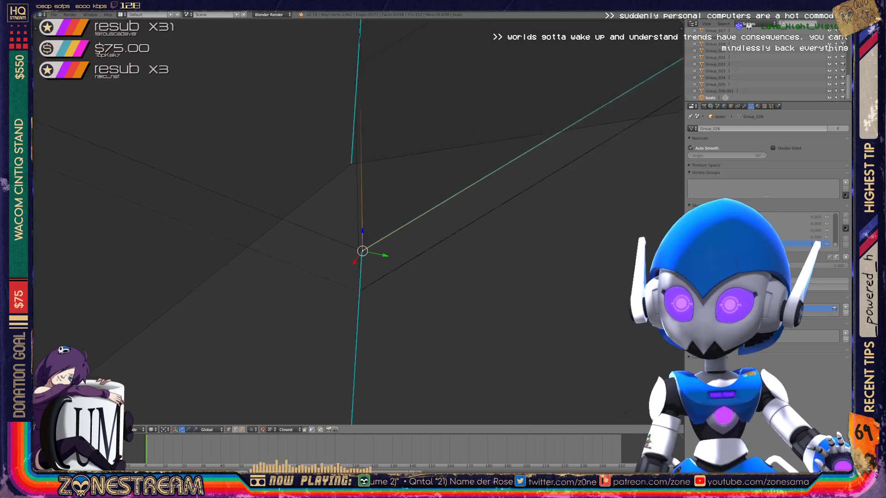
pyautogui.scroll(6, 360, 228)
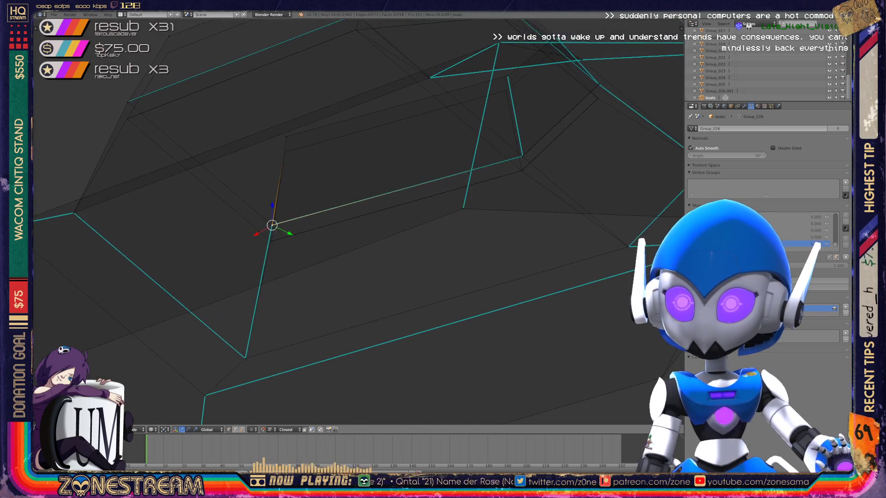
pyautogui.moveTo(415, 207)
pyautogui.keyDown('shift'); pyautogui.mouseDown(button='middle')
pyautogui.moveTo(414, 223)
pyautogui.moveTo(324, 288)
pyautogui.mouseUp(button='middle'); pyautogui.keyUp('shift')
pyautogui.press('g')
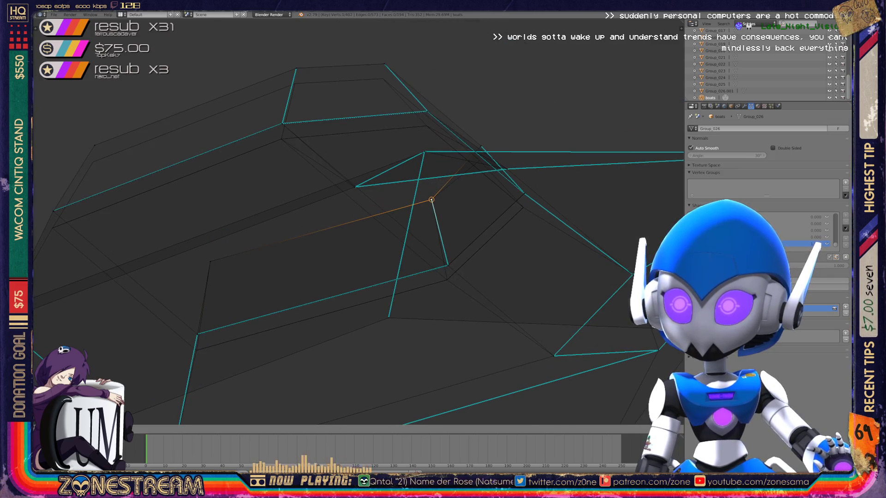
pyautogui.press('Return')
# Step: Lower a neighbouring vertex near the upper rim slightly
pyautogui.moveTo(431, 200)
pyautogui.mouseDown(button='middle')
pyautogui.moveTo(369, 203)
pyautogui.moveTo(415, 170)
pyautogui.mouseUp(button='middle')
pyautogui.press('g')
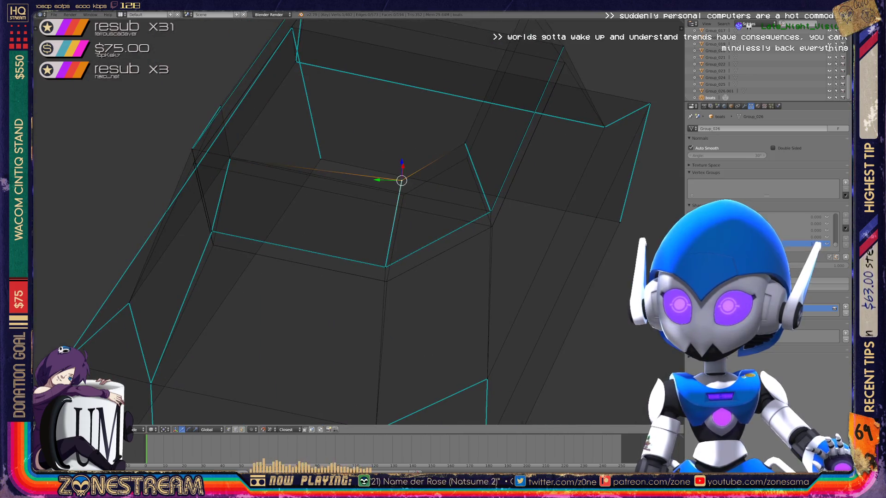
pyautogui.rightClick(465, 143)
pyautogui.moveTo(465, 147); pyautogui.dragTo(415, 203, button='middle')
pyautogui.moveTo(323, 217); pyautogui.dragTo(444, 148, button='middle')
pyautogui.rightClick(445, 148)
pyautogui.press('g')
pyautogui.click(448, 165)
# Step: Try dropping the vertex at the top of the edge much lower, then undo it
pyautogui.moveTo(322, 208)
pyautogui.mouseDown(button='middle')
pyautogui.moveTo(286, 193)
pyautogui.moveTo(295, 217)
pyautogui.moveTo(258, 226)
pyautogui.moveTo(256, 213)
pyautogui.mouseUp(button='middle')
pyautogui.scroll(4, 323, 208)
pyautogui.rightClick(303, 82)
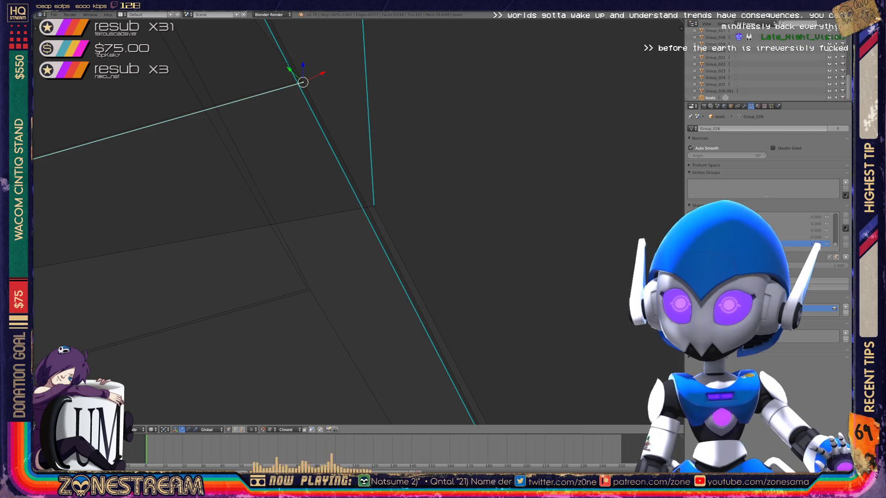
pyautogui.press('g')
pyautogui.click(310, 290)
pyautogui.hotkey('ctrl', 'z')
pyautogui.moveTo(323, 231)
pyautogui.mouseDown(button='middle')
pyautogui.moveTo(304, 222)
pyautogui.moveTo(322, 212)
pyautogui.mouseUp(button='middle')
pyautogui.moveTo(342, 244)
pyautogui.mouseDown(button='middle')
pyautogui.moveTo(383, 203)
pyautogui.moveTo(359, 184)
pyautogui.moveTo(341, 203)
pyautogui.mouseUp(button='middle')
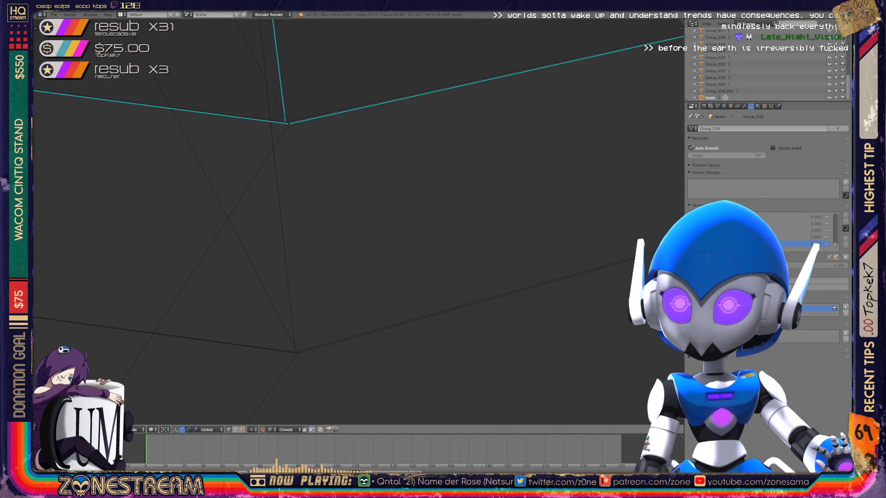
# Step: Isolate the upper corner vertex from the overlapping vertices above the lower corner
pyautogui.keyDown('shift'); pyautogui.rightClick(289, 123); pyautogui.keyUp('shift')
pyautogui.rightClick(296, 352)
pyautogui.rightClick(282, 119)
pyautogui.moveTo(323, 323)
pyautogui.mouseDown(button='middle')
pyautogui.moveTo(319, 305)
pyautogui.moveTo(314, 323)
pyautogui.mouseUp(button='middle')
pyautogui.rightClick(296, 352)
pyautogui.moveTo(296, 352)
pyautogui.keyDown('shift'); pyautogui.mouseDown(button='middle')
pyautogui.moveTo(337, 265)
pyautogui.moveTo(364, 251)
pyautogui.moveTo(309, 217)
pyautogui.mouseUp(button='middle'); pyautogui.keyUp('shift')
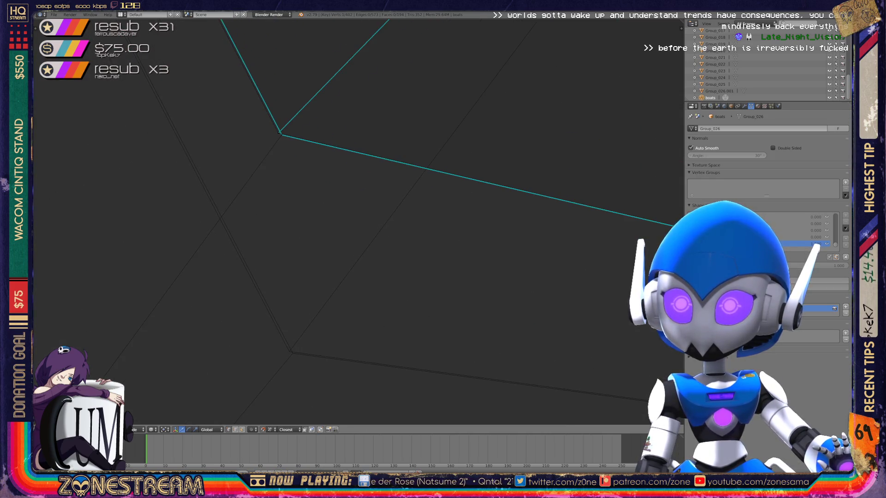
pyautogui.rightClick(278, 133)
pyautogui.press('a')
pyautogui.rightClick(278, 132)
pyautogui.rightClick(290, 352)
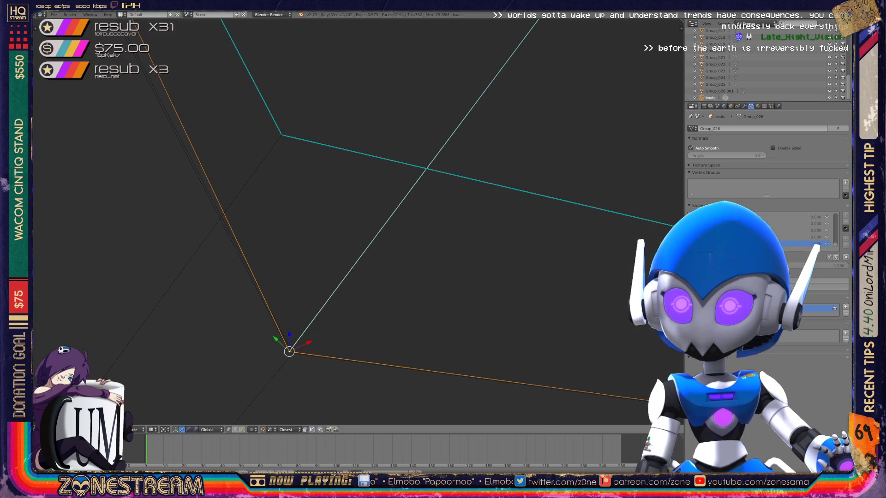
pyautogui.press('a')
pyautogui.rightClick(281, 134)
# Step: Drag the selected corner vertex far down as a trial, then undo it
pyautogui.moveTo(358, 221)
pyautogui.mouseDown(button='middle')
pyautogui.moveTo(350, 184)
pyautogui.moveTo(383, 217)
pyautogui.moveTo(438, 189)
pyautogui.mouseUp(button='middle')
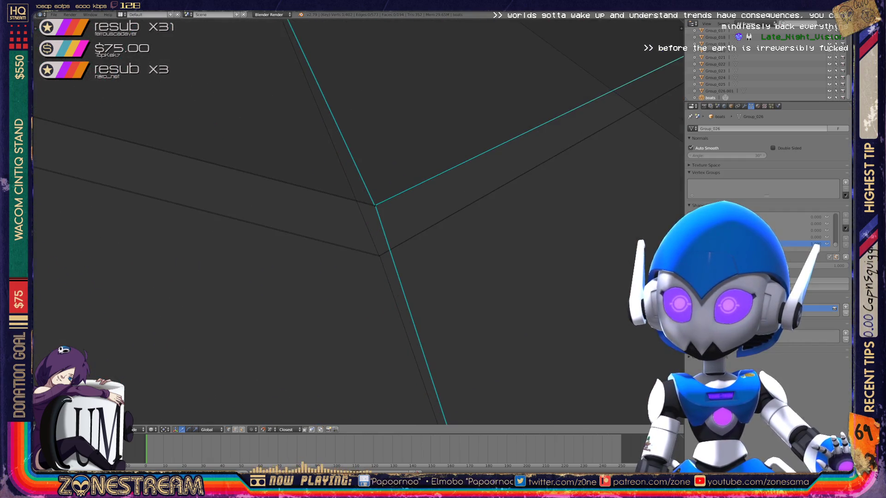
pyautogui.moveTo(375, 205)
pyautogui.keyDown('shift'); pyautogui.mouseDown(button='middle')
pyautogui.moveTo(389, 192)
pyautogui.moveTo(355, 192)
pyautogui.moveTo(293, 160)
pyautogui.mouseUp(button='middle'); pyautogui.keyUp('shift')
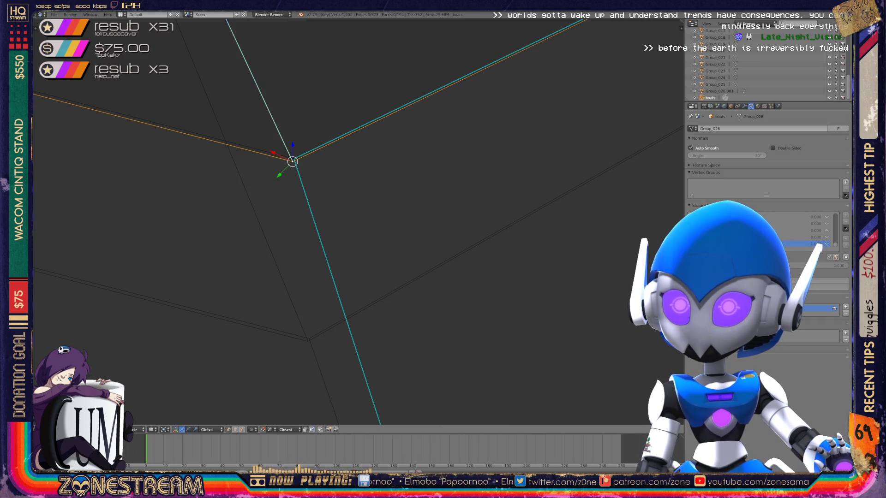
pyautogui.moveTo(293, 161); pyautogui.dragTo(308, 342)
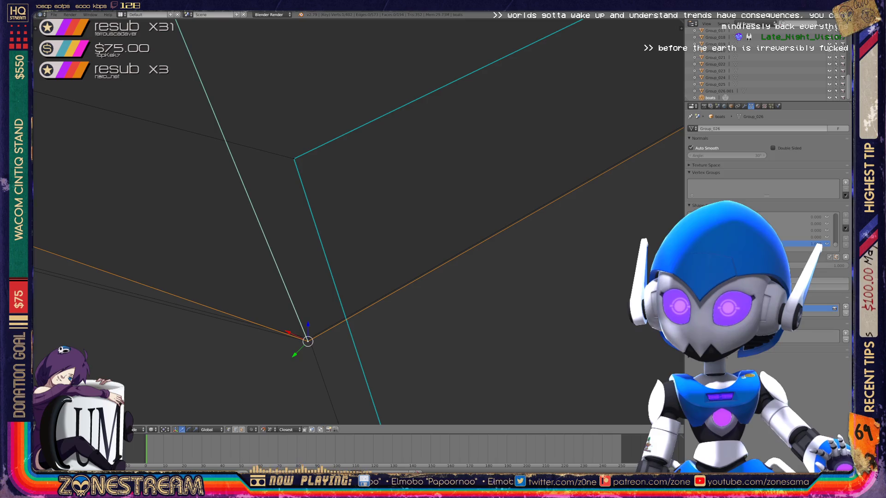
pyautogui.hotkey('ctrl', 'z')
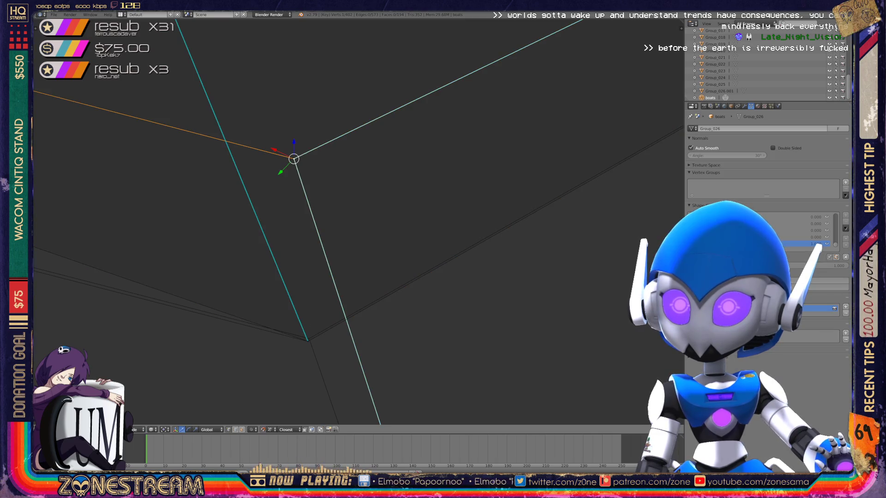
# Step: Move the upper junction vertex down onto the vertex below it with G
pyautogui.moveTo(323, 276); pyautogui.dragTo(388, 230, button='middle')
pyautogui.moveTo(500, 191)
pyautogui.mouseDown(button='middle')
pyautogui.moveTo(498, 226)
pyautogui.moveTo(484, 214)
pyautogui.mouseUp(button='middle')
pyautogui.rightClick(385, 130)
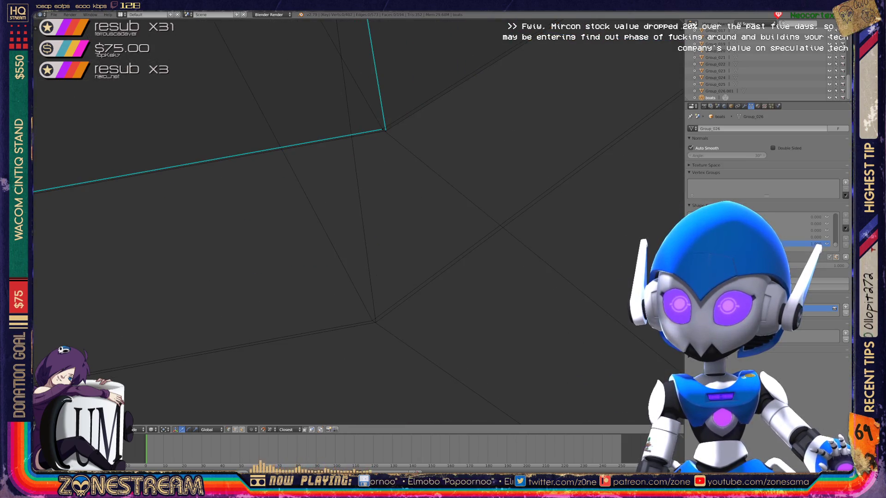
pyautogui.press('g')
pyautogui.click(375, 320)
pyautogui.rightClick(382, 129)
pyautogui.press('g')
pyautogui.click(373, 320)
pyautogui.moveTo(372, 320)
pyautogui.keyDown('shift'); pyautogui.mouseDown(button='middle')
pyautogui.moveTo(364, 263)
pyautogui.moveTo(715, 215)
pyautogui.moveTo(756, 198)
pyautogui.mouseUp(button='middle'); pyautogui.keyUp('shift')
# Step: Pull the single corner vertex straight down to a lower position
pyautogui.rightClick(318, 180)
pyautogui.moveTo(319, 166); pyautogui.dragTo(310, 380)
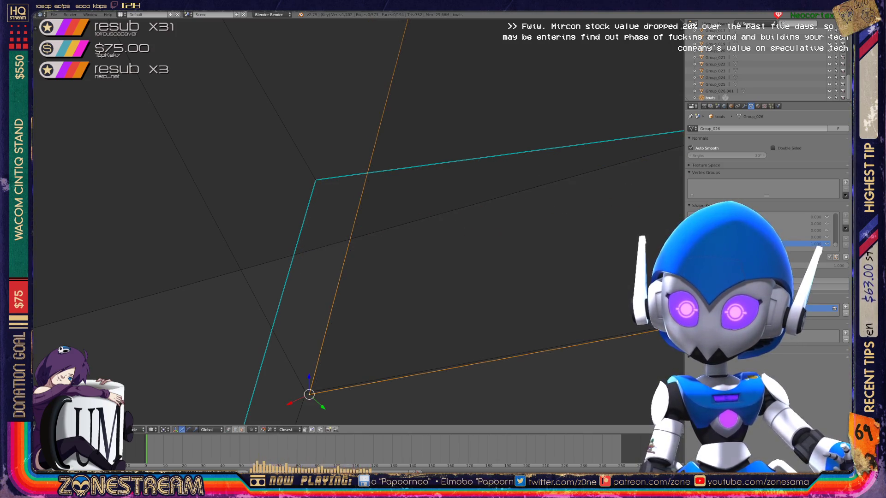
pyautogui.hotkey('ctrl', 'z')
pyautogui.hotkey('ctrl', 'z')
pyautogui.hotkey('ctrl', 'shift', 'z')
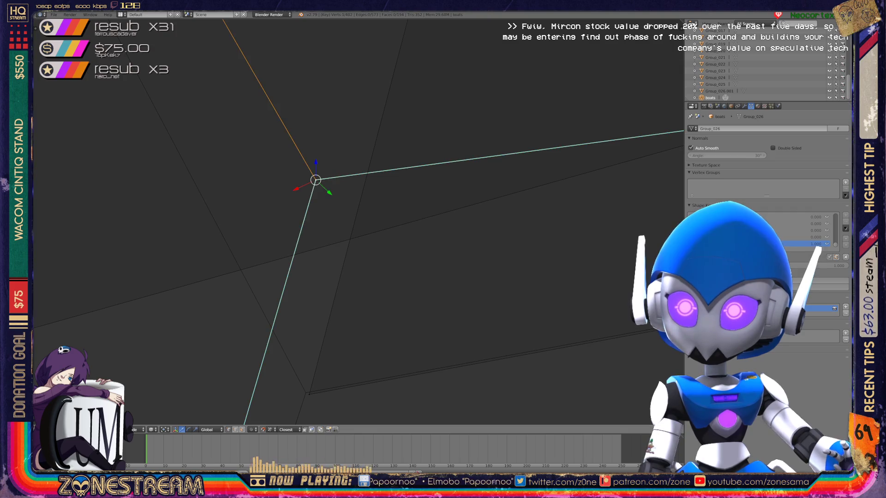
pyautogui.hotkey('ctrl', 'shift', 'z')
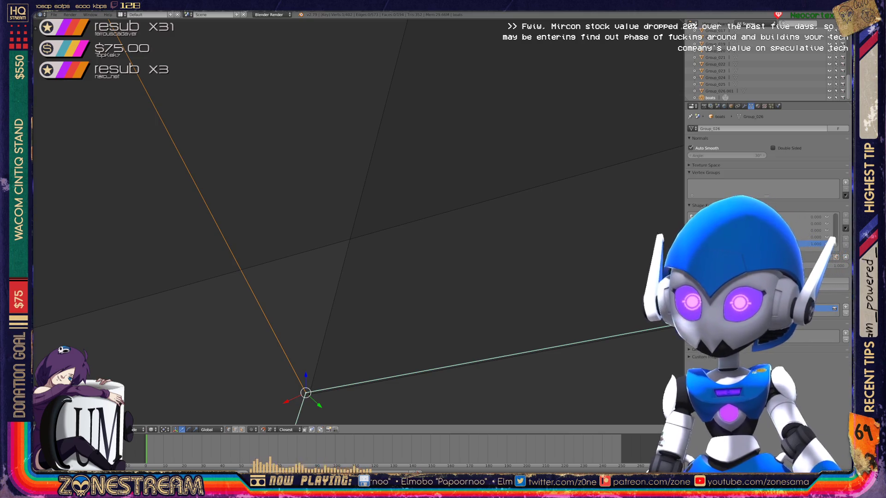
pyautogui.scroll(-5, 350, 221)
# Step: Leave Edit Mode, zoom to another boot, and open its mesh for editing
pyautogui.press('Tab')
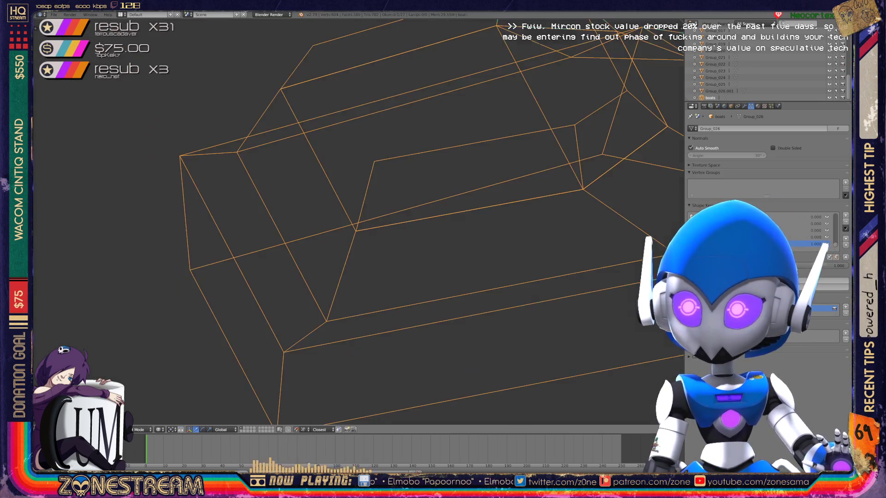
pyautogui.moveTo(350, 222); pyautogui.dragTo(304, 203, button='middle')
pyautogui.press('Tab')
pyautogui.press('Tab')
pyautogui.scroll(-6, 304, 203)
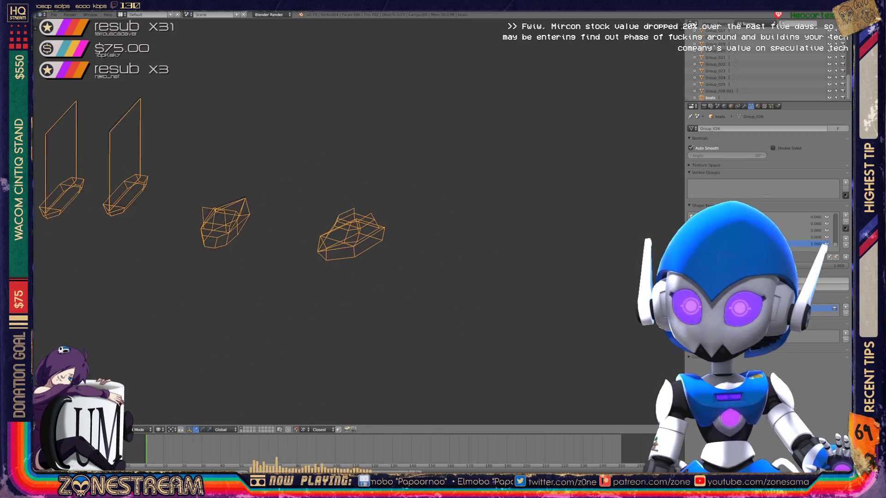
pyautogui.scroll(8, 323, 221)
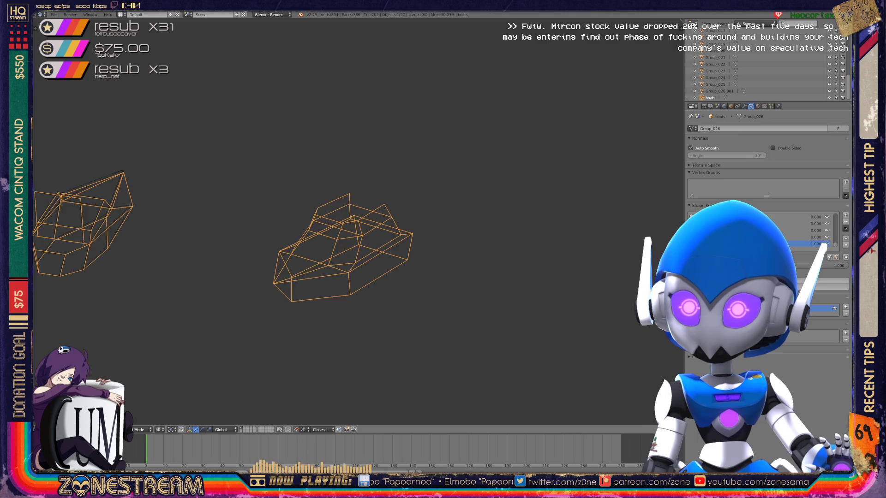
pyautogui.scroll(10, 277, 217)
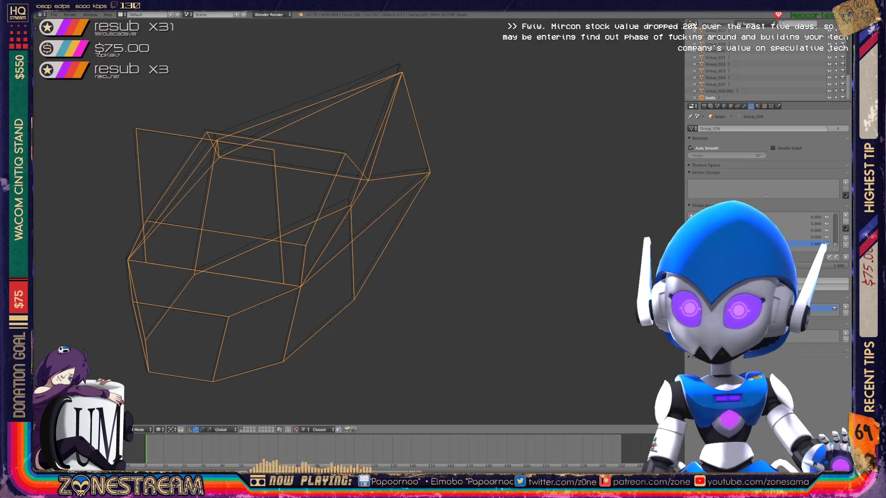
pyautogui.press('Tab')
pyautogui.scroll(8, 360, 222)
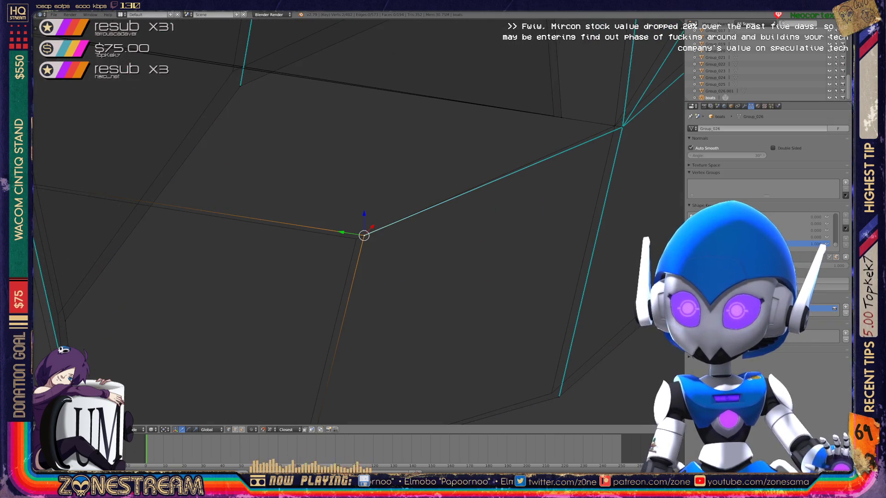
pyautogui.keyDown('shift'); pyautogui.moveTo(364, 235); pyautogui.dragTo(548, 227, button='middle'); pyautogui.keyUp('shift')
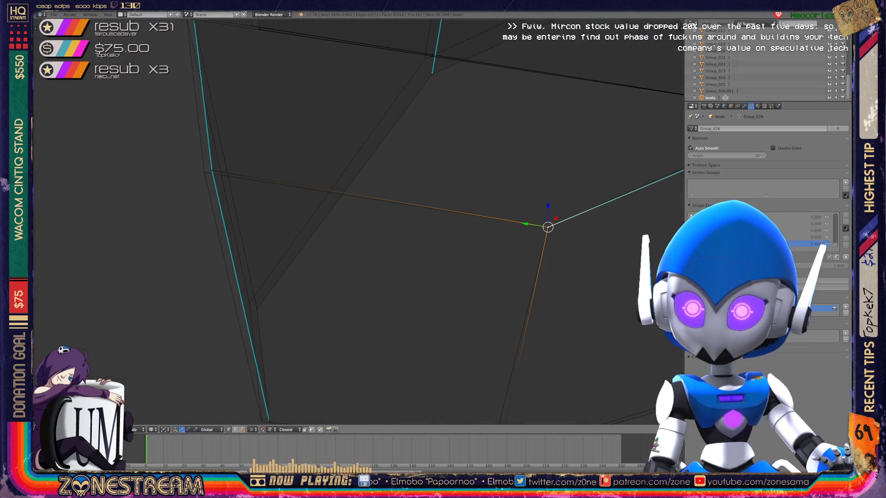
pyautogui.moveTo(350, 222); pyautogui.dragTo(300, 184, button='middle')
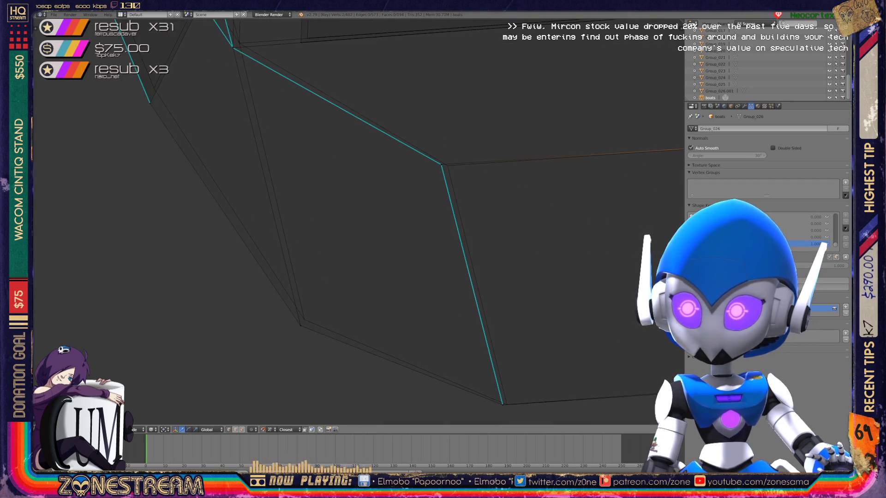
# Step: Select the lower right vertex and move it onto its neighbouring vertex
pyautogui.rightClick(447, 165)
pyautogui.keyDown('shift'); pyautogui.moveTo(447, 165); pyautogui.dragTo(297, 98, button='middle'); pyautogui.keyUp('shift')
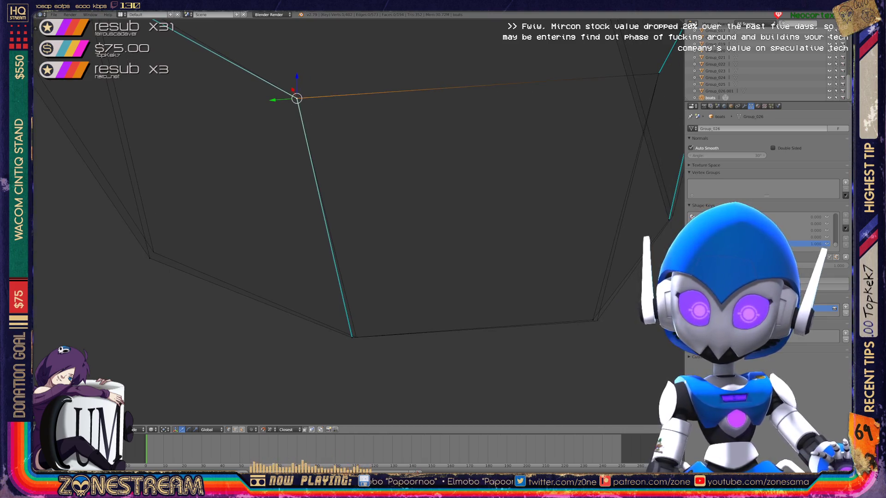
pyautogui.rightClick(352, 337)
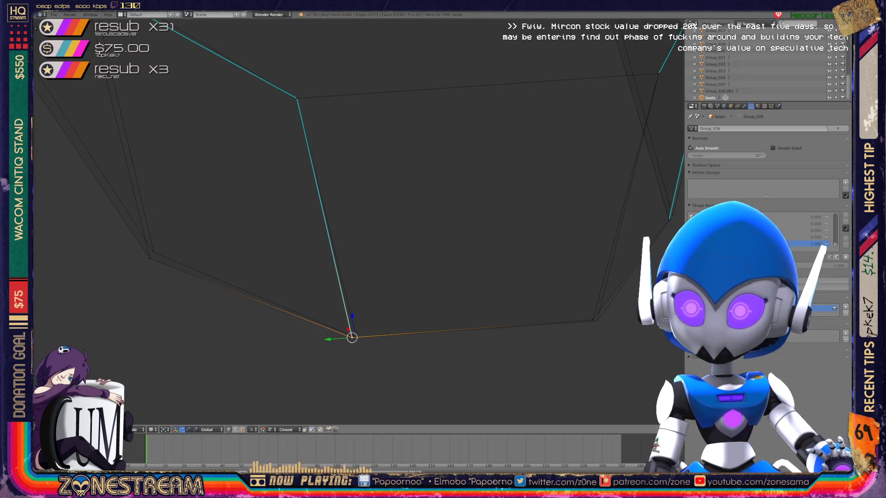
pyautogui.keyDown('shift'); pyautogui.moveTo(351, 337); pyautogui.dragTo(212, 337, button='middle'); pyautogui.keyUp('shift')
pyautogui.rightClick(449, 322)
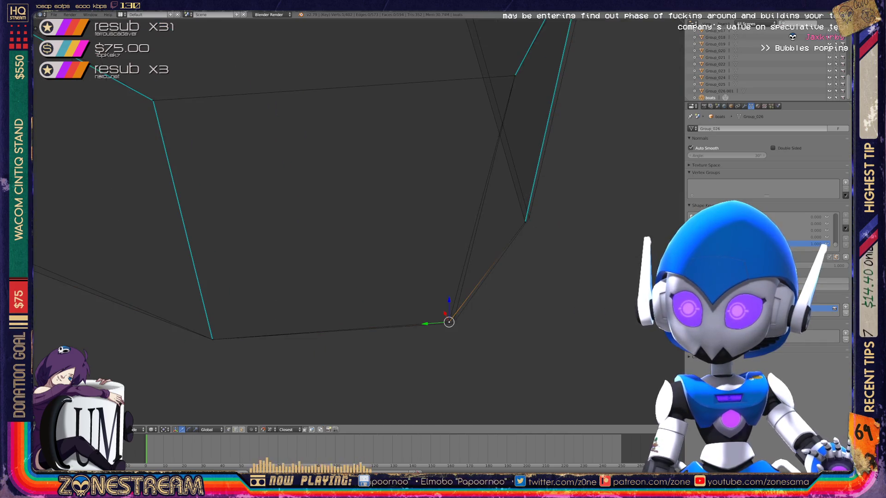
pyautogui.moveTo(448, 322); pyautogui.dragTo(453, 323, button='right')
pyautogui.keyDown('shift'); pyautogui.moveTo(453, 322); pyautogui.dragTo(421, 342, button='middle'); pyautogui.keyUp('shift')
pyautogui.moveTo(421, 342); pyautogui.dragTo(498, 238, button='right')
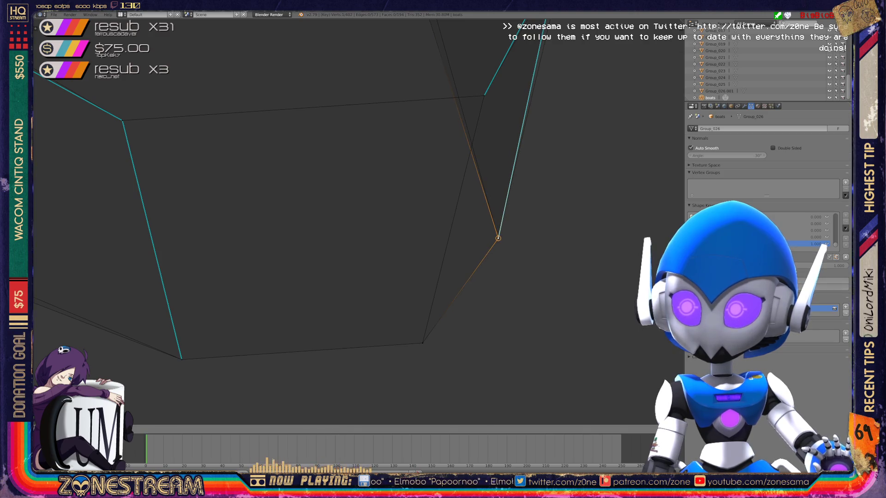
# Step: Nudge the vertex slightly upward, then select vertices along the inner edge
pyautogui.keyDown('shift'); pyautogui.moveTo(498, 238); pyautogui.dragTo(779, 244, button='middle'); pyautogui.keyUp('shift')
pyautogui.moveTo(256, 286); pyautogui.dragTo(256, 279, button='right')
pyautogui.moveTo(257, 278); pyautogui.dragTo(314, 240, button='middle')
pyautogui.rightClick(252, 239)
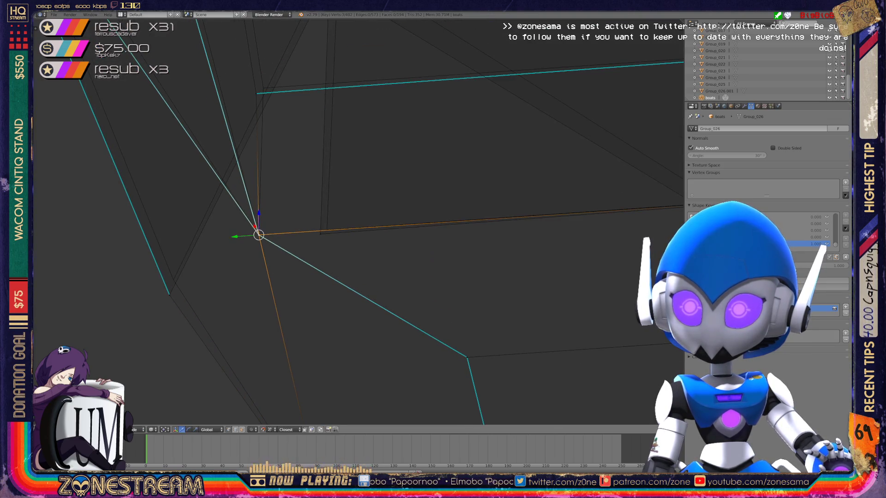
pyautogui.moveTo(350, 231)
pyautogui.keyDown('shift'); pyautogui.mouseDown(button='middle')
pyautogui.moveTo(302, 242)
pyautogui.moveTo(360, 217)
pyautogui.moveTo(157, 286)
pyautogui.mouseUp(button='middle'); pyautogui.keyUp('shift')
pyautogui.rightClick(613, 263)
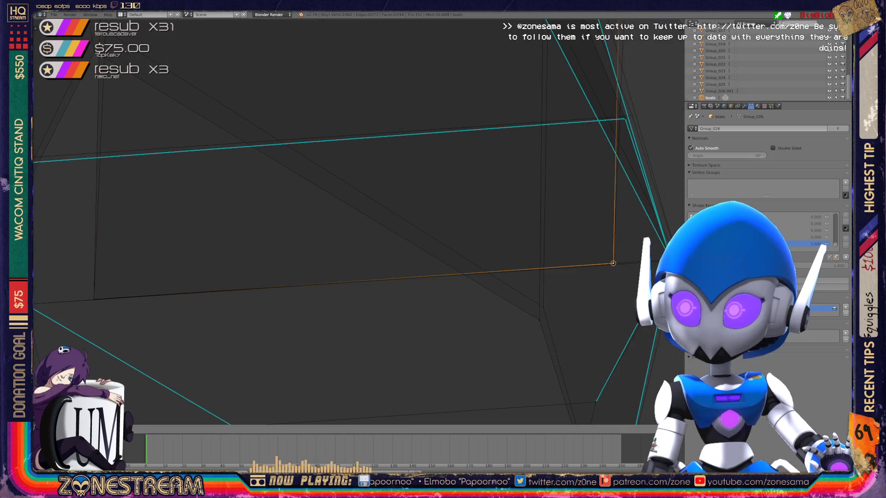
pyautogui.rightClick(539, 320)
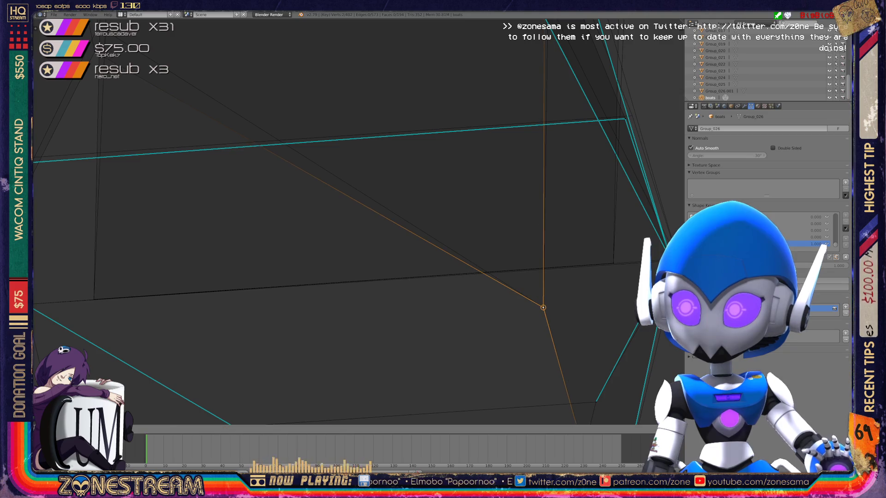
# Step: Zoom in on the rim and select the upper corner vertex and its top-edge neighbour
pyautogui.scroll(-3, 358, 221)
pyautogui.moveTo(465, 271); pyautogui.dragTo(610, 293, button='middle')
pyautogui.moveTo(322, 230); pyautogui.dragTo(392, 217, button='middle')
pyautogui.scroll(-5, 364, 226)
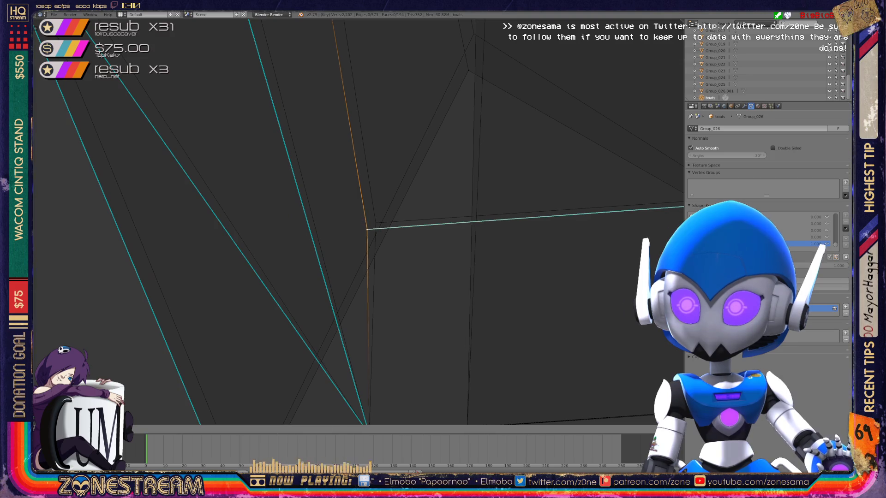
pyautogui.moveTo(364, 222)
pyautogui.keyDown('shift'); pyautogui.mouseDown(button='middle')
pyautogui.moveTo(252, 289)
pyautogui.moveTo(163, 279)
pyautogui.mouseUp(button='middle'); pyautogui.keyUp('shift')
pyautogui.scroll(1, 336, 67)
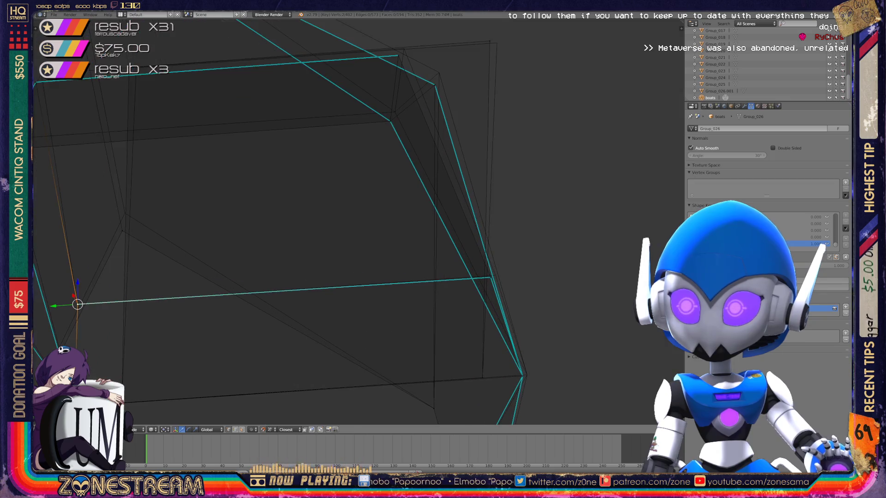
pyautogui.scroll(1, 336, 67)
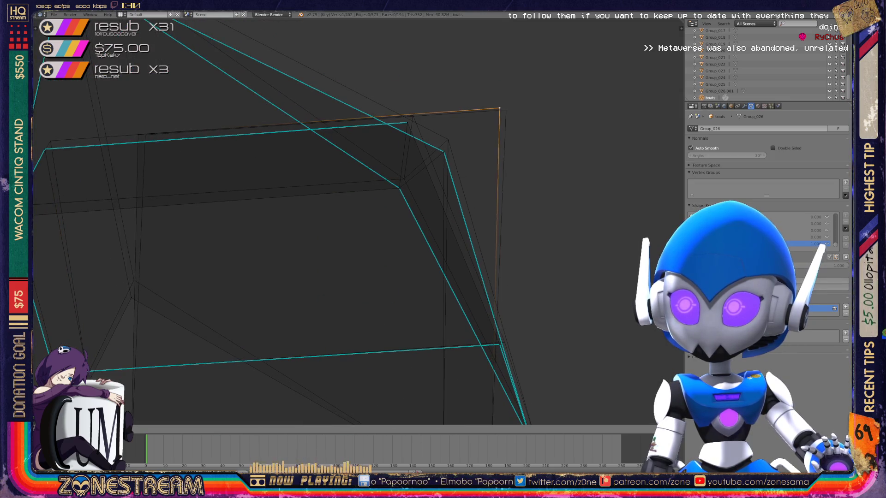
pyautogui.scroll(3, 356, 222)
pyautogui.rightClick(309, 157)
pyautogui.click(308, 157)
pyautogui.rightClick(214, 162)
pyautogui.click(214, 163)
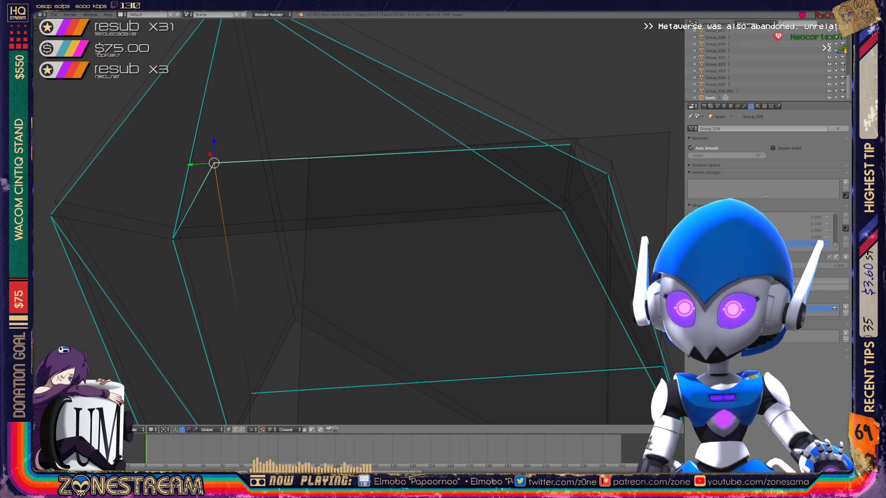
# Step: Select the lower middle vertex and orbit for a clear view of it
pyautogui.scroll(4, 254, 349)
pyautogui.rightClick(343, 284)
pyautogui.click(344, 285)
pyautogui.scroll(-6, 354, 234)
pyautogui.scroll(-3, 358, 221)
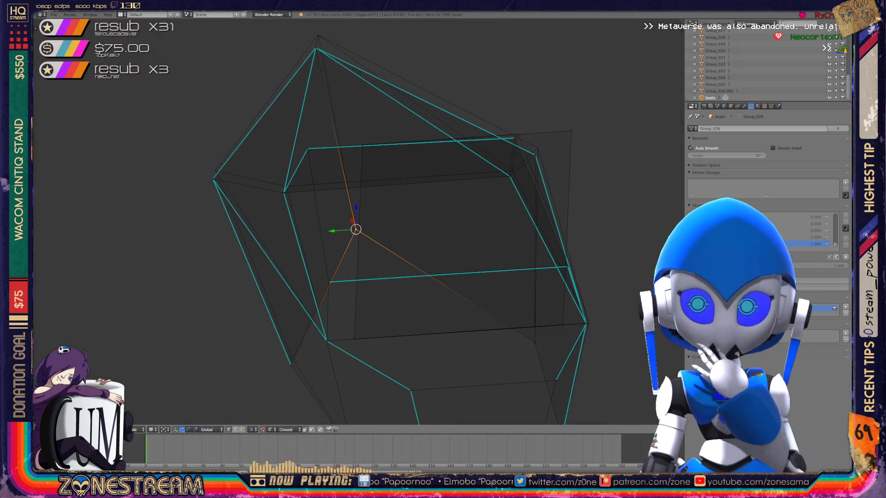
pyautogui.moveTo(357, 222); pyautogui.dragTo(323, 203, button='middle')
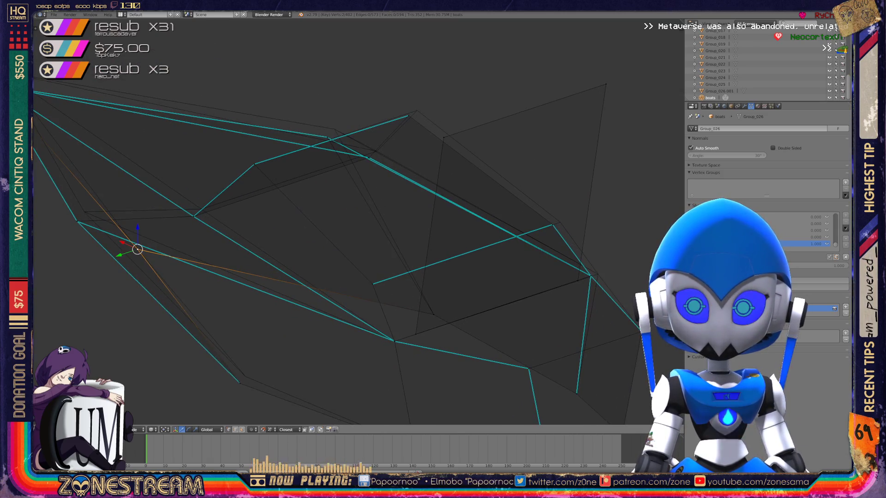
pyautogui.moveTo(323, 203); pyautogui.dragTo(281, 184, button='middle')
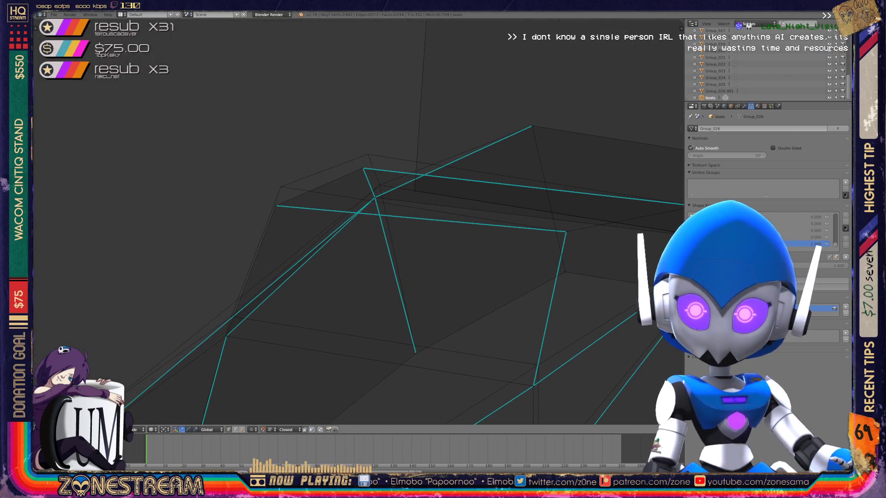
# Step: Move the vertex up and right, then snap it onto the lower junction
pyautogui.moveTo(275, 205)
pyautogui.mouseDown()
pyautogui.moveTo(281, 186)
pyautogui.moveTo(367, 168)
pyautogui.moveTo(368, 154)
pyautogui.mouseUp()
pyautogui.moveTo(368, 154)
pyautogui.mouseDown(button='middle')
pyautogui.moveTo(341, 152)
pyautogui.moveTo(277, 175)
pyautogui.mouseUp(button='middle')
pyautogui.moveTo(160, 209)
pyautogui.mouseDown(button='middle')
pyautogui.moveTo(139, 243)
pyautogui.moveTo(386, 228)
pyautogui.mouseUp(button='middle')
pyautogui.moveTo(386, 228); pyautogui.dragTo(268, 328)
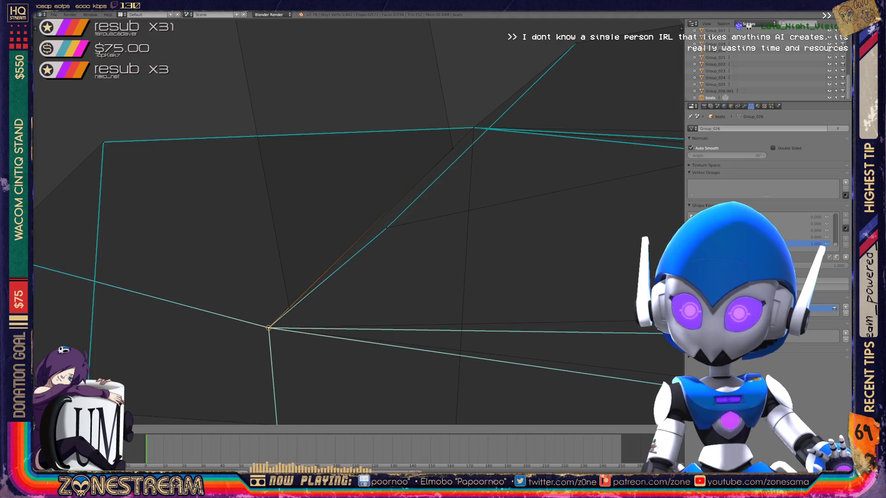
pyautogui.scroll(-5, 357, 222)
# Step: Nudge two edge vertices up and left, then select the two vertices above
pyautogui.moveTo(357, 221); pyautogui.dragTo(313, 208, button='middle')
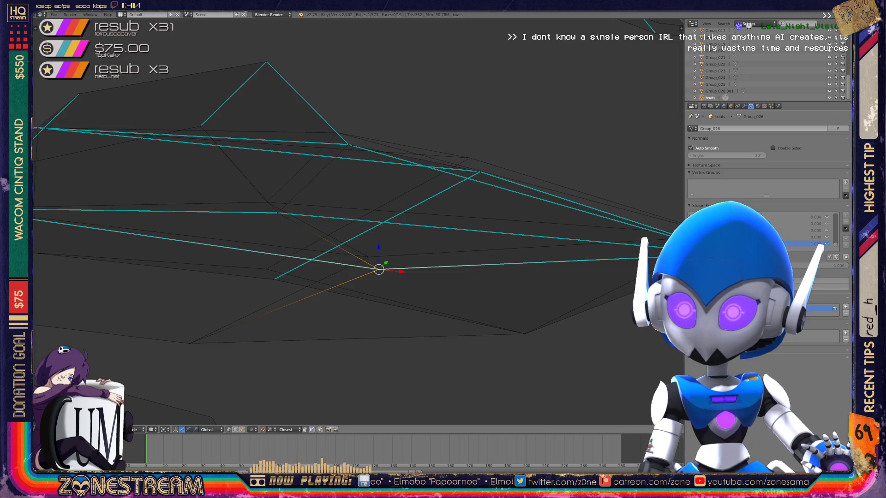
pyautogui.moveTo(379, 269); pyautogui.dragTo(368, 257)
pyautogui.click(274, 279)
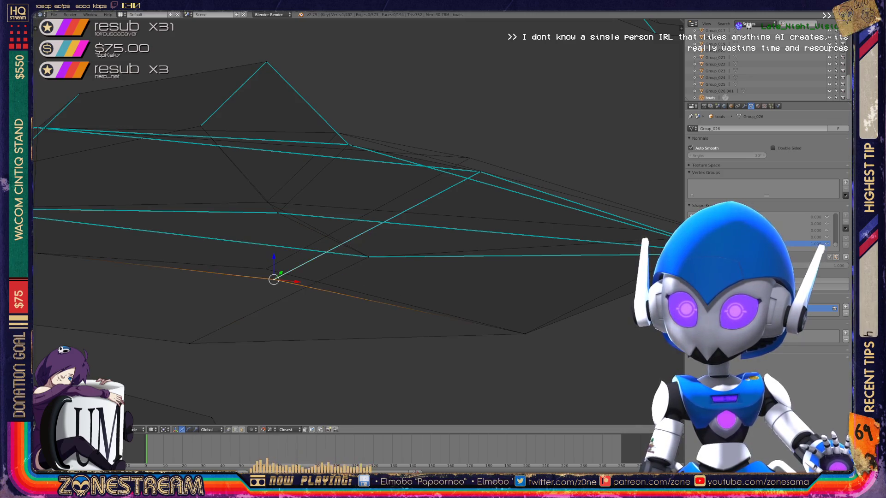
pyautogui.moveTo(274, 279); pyautogui.dragTo(265, 269)
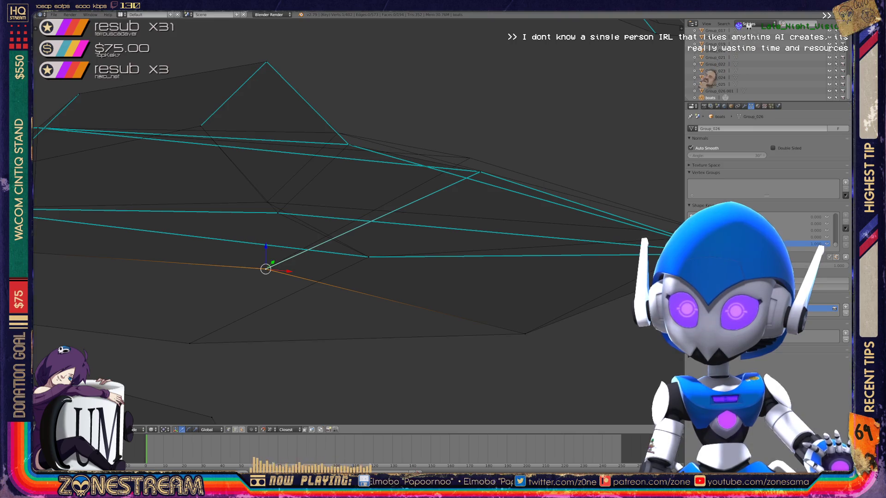
pyautogui.click(277, 212)
pyautogui.keyDown('shift'); pyautogui.click(266, 202); pyautogui.keyUp('shift')
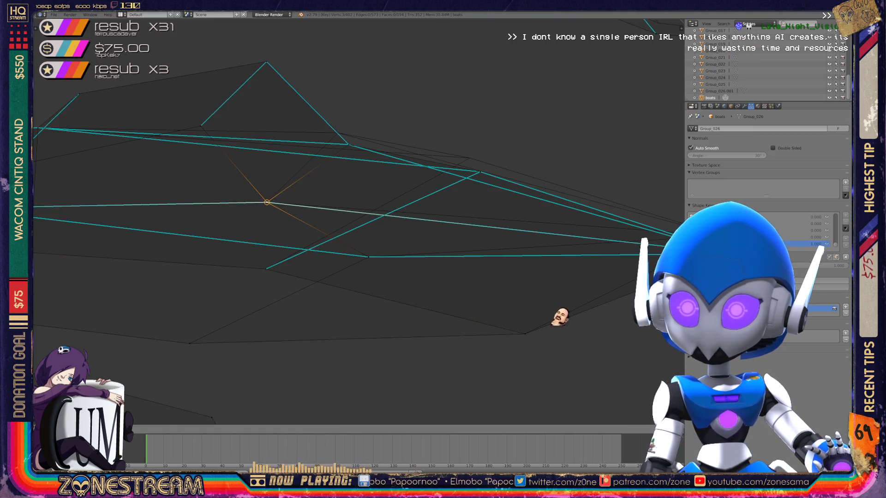
pyautogui.press('KP_6')
# Step: Move the boot's lower vertex slightly upward
pyautogui.press('KP_6')
pyautogui.press('KP_6')
pyautogui.press('KP_6')
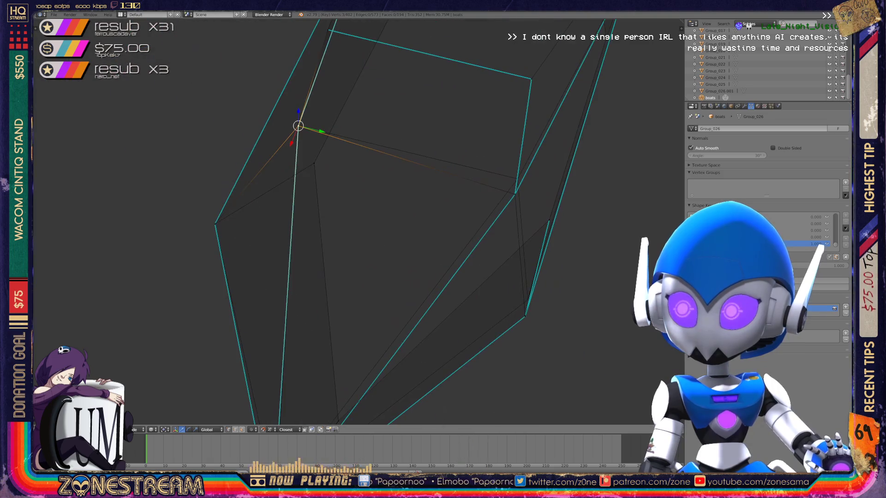
pyautogui.press('KP_6')
pyautogui.press('KP_6')
pyautogui.click(332, 301)
pyautogui.press('a')
pyautogui.moveTo(332, 300); pyautogui.dragTo(339, 285)
# Step: Select the next vertex and then the apex vertex, adjusting the view around them
pyautogui.click(380, 186)
pyautogui.press('ctrl+KP_4')
pyautogui.press('ctrl+KP_2')
pyautogui.press('KP_8')
pyautogui.click(180, 226)
pyautogui.press('KP_8')
# Step: Leave Edit Mode, swing to the other boot piece, and open it for vertex editing
pyautogui.press('KP_8')
pyautogui.press('Tab')
pyautogui.press('KP_Decimal')
pyautogui.press('KP_8')
pyautogui.press('KP_8')
pyautogui.press('KP_8')
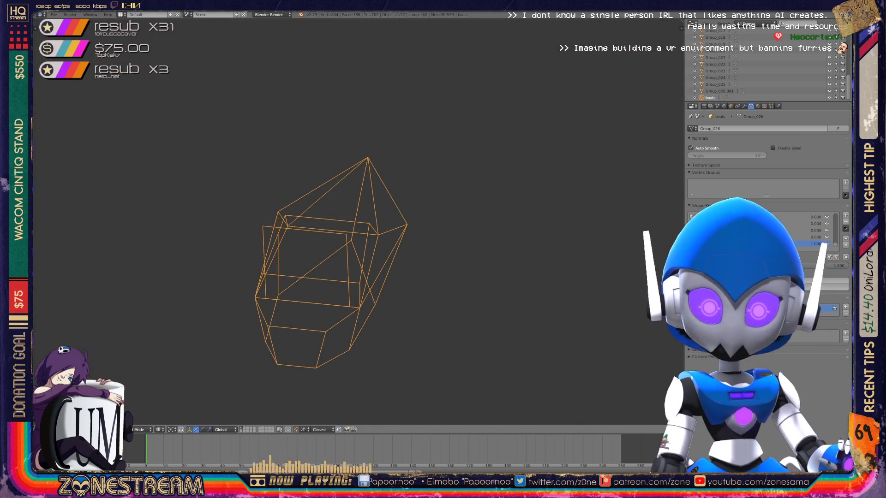
pyautogui.press('KP_4')
pyautogui.press('KP_4')
pyautogui.press('KP_4')
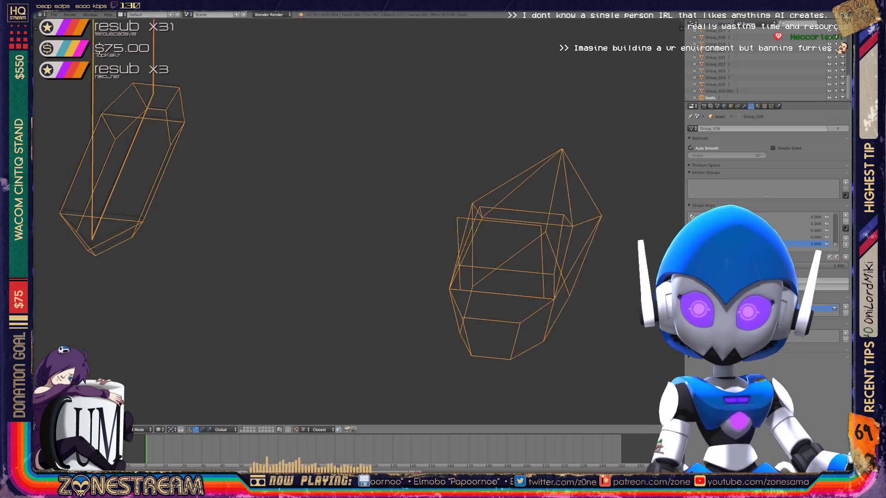
pyautogui.press('KP_4')
pyautogui.press('KP_4')
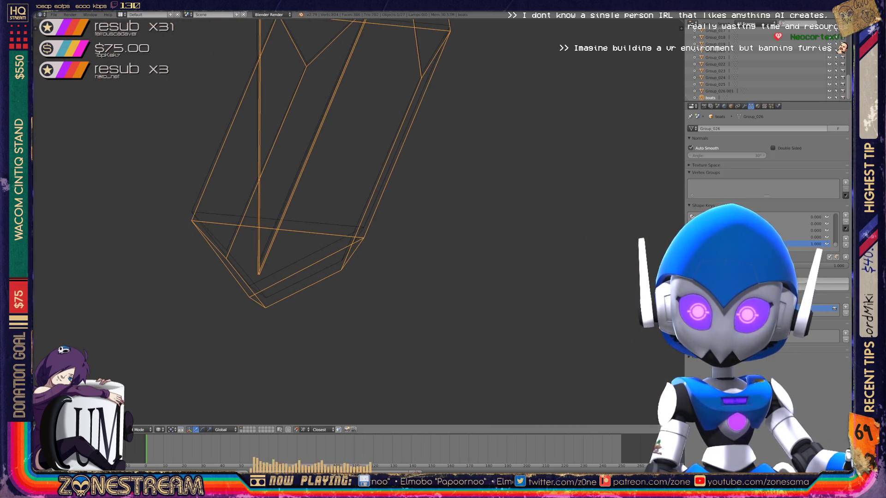
pyautogui.press('Tab')
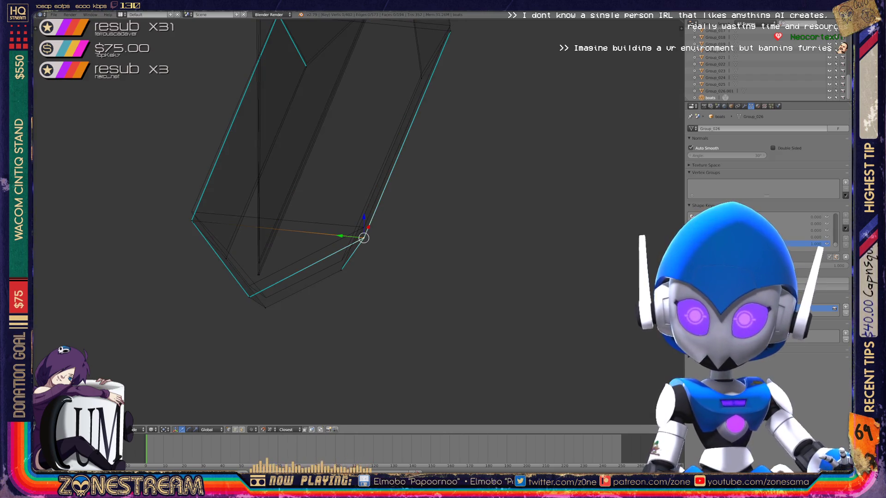
# Step: Raise the lower vertex and the lower-left vertex of the second boot mesh
pyautogui.rightClick(340, 271)
pyautogui.press('g')
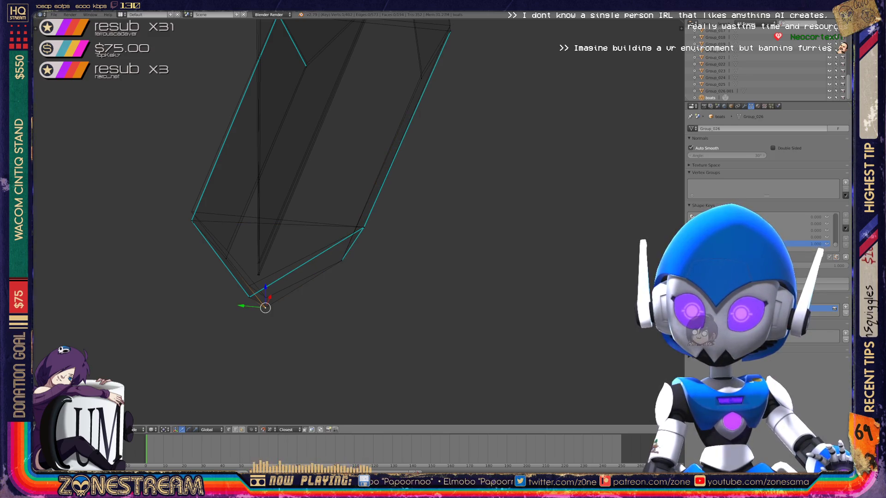
pyautogui.moveTo(323, 185); pyautogui.dragTo(368, 159, button='middle')
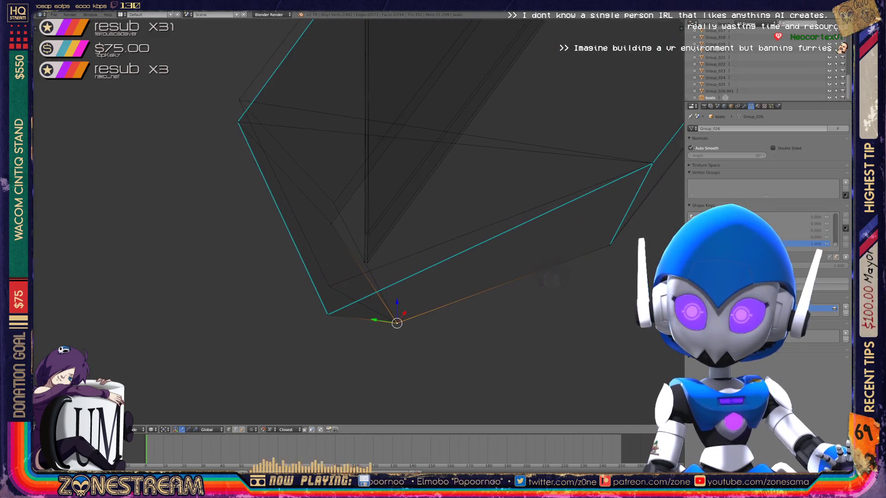
pyautogui.rightClick(328, 313)
pyautogui.press('g')
pyautogui.click(328, 286)
# Step: Lift the next bottom vertex and the left vertex of the boot upward
pyautogui.keyDown('shift'); pyautogui.moveTo(332, 224); pyautogui.dragTo(350, 301, button='middle'); pyautogui.keyUp('shift')
pyautogui.rightClick(350, 300)
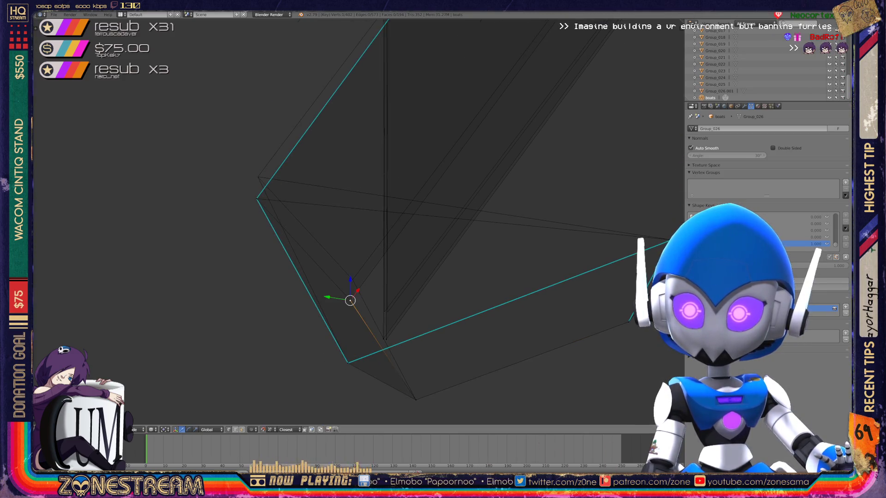
pyautogui.press('g')
pyautogui.click(353, 280)
pyautogui.rightClick(257, 198)
pyautogui.press('g')
pyautogui.click(257, 177)
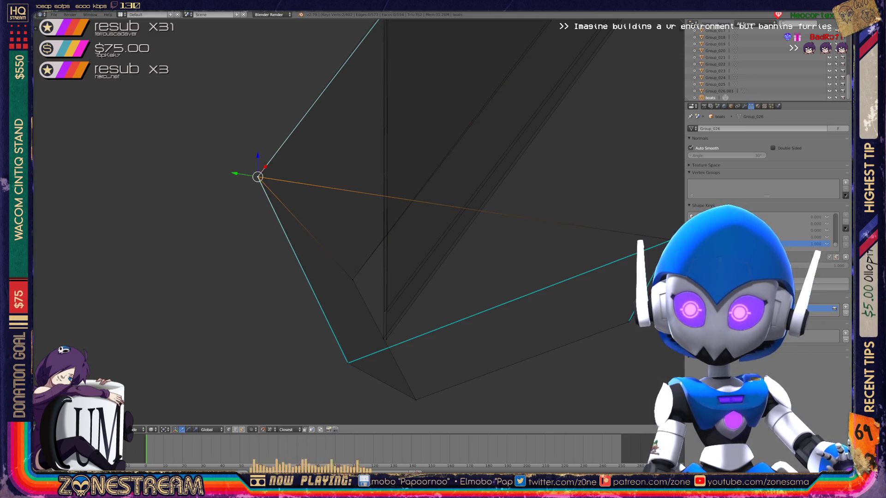
# Step: Raise the bottom-point vertex, reframe the boot, and nudge the selected vertex slightly up
pyautogui.rightClick(383, 339)
pyautogui.press('g')
pyautogui.click(384, 311)
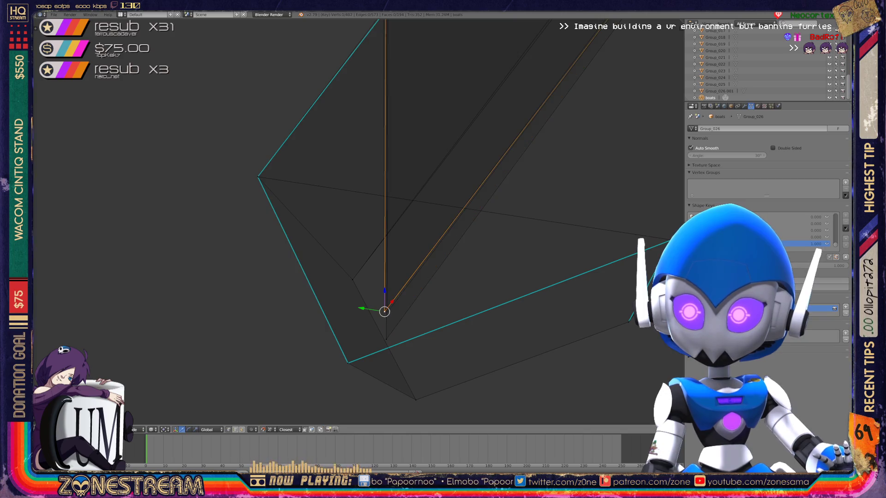
pyautogui.scroll(-4, 323, 231)
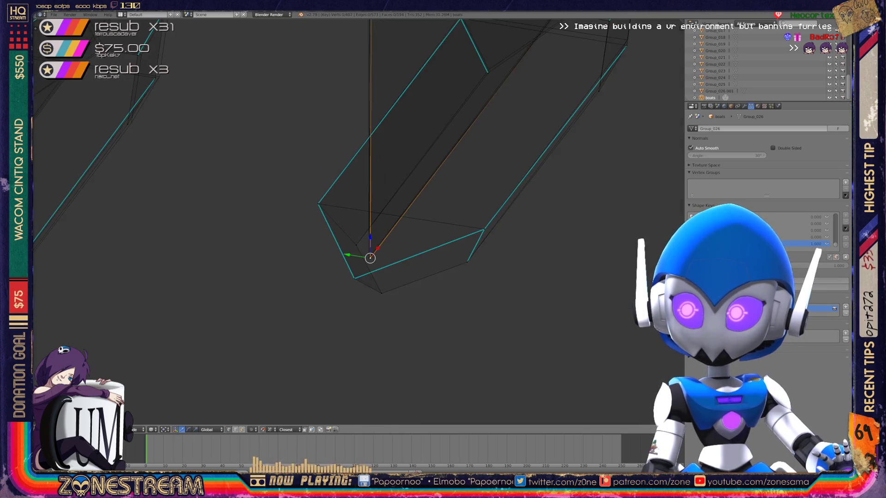
pyautogui.keyDown('shift'); pyautogui.moveTo(369, 185); pyautogui.dragTo(312, 271, button='middle'); pyautogui.keyUp('shift')
pyautogui.scroll(5, 360, 221)
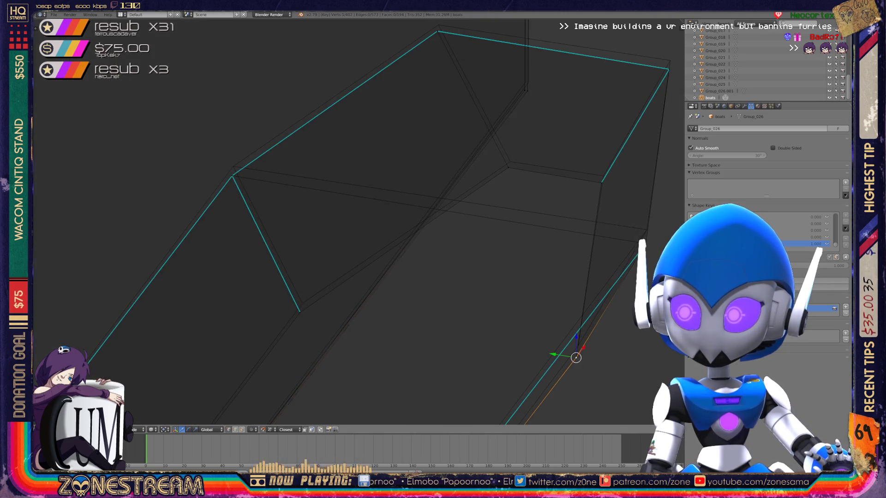
pyautogui.press('g')
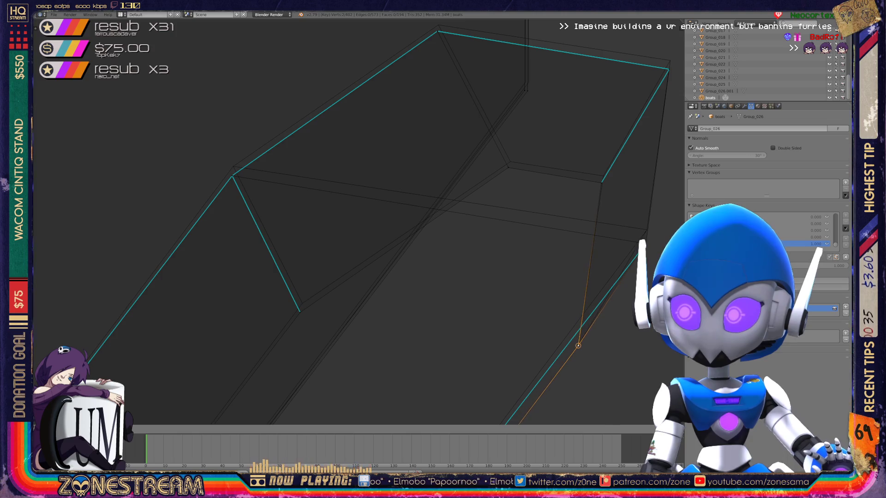
# Step: Move the right-edge vertex straight up, leaving the upper-left vertex where it is
pyautogui.rightClick(646, 243)
pyautogui.press('g')
pyautogui.press('Return')
pyautogui.rightClick(233, 167)
pyautogui.press('g')
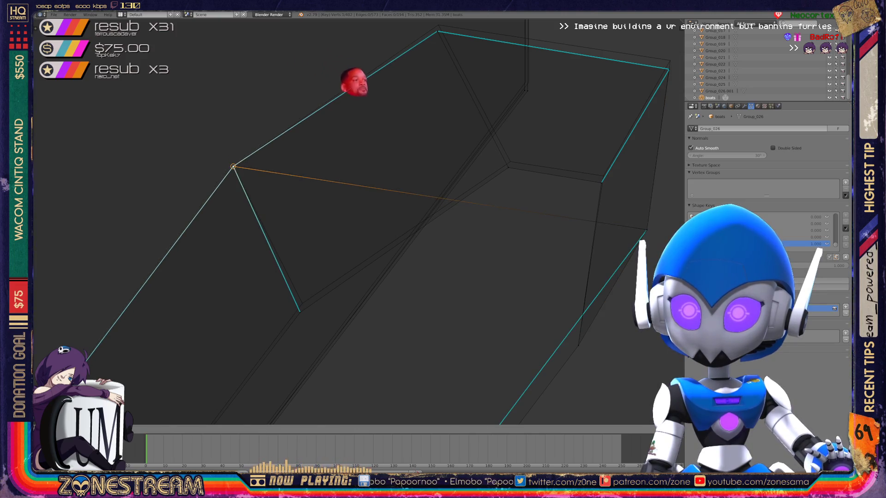
pyautogui.press('Escape')
pyautogui.rightClick(300, 312)
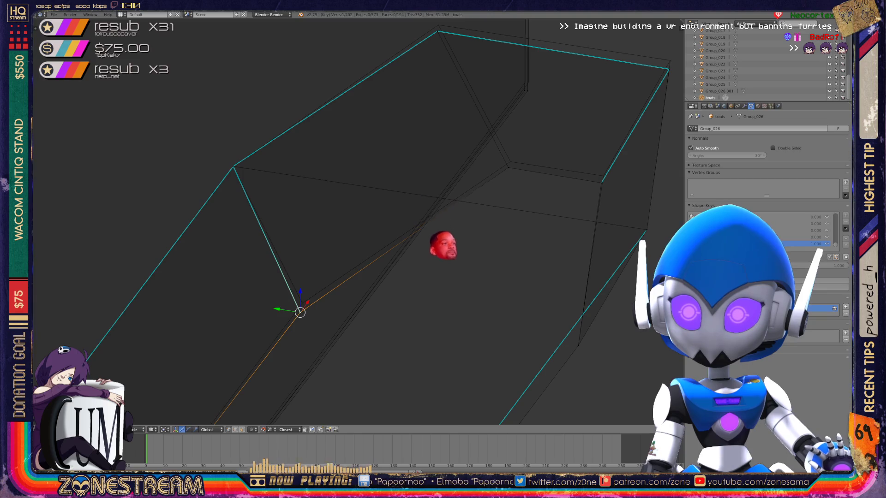
# Step: At the boot's far end, nudge the right corner vertex and the inner vertex upward
pyautogui.keyDown('shift'); pyautogui.moveTo(350, 221); pyautogui.dragTo(259, 319, button='middle'); pyautogui.keyUp('shift')
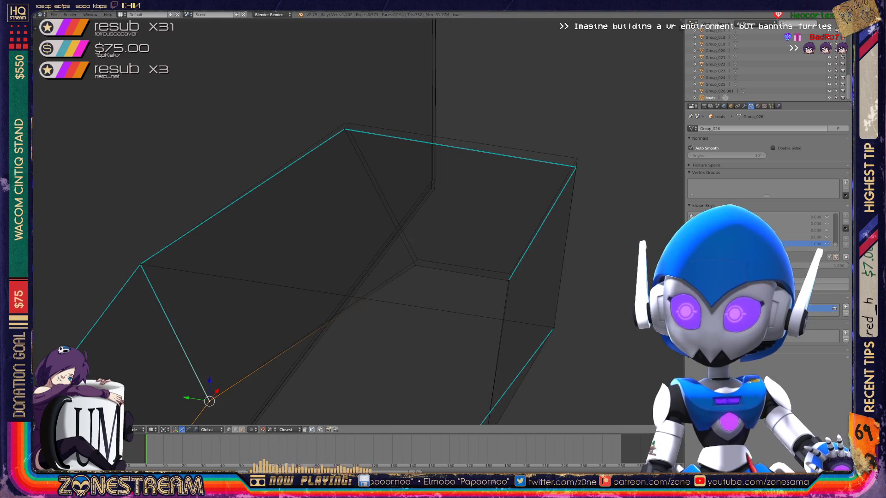
pyautogui.rightClick(508, 280)
pyautogui.press('g')
pyautogui.click(509, 274)
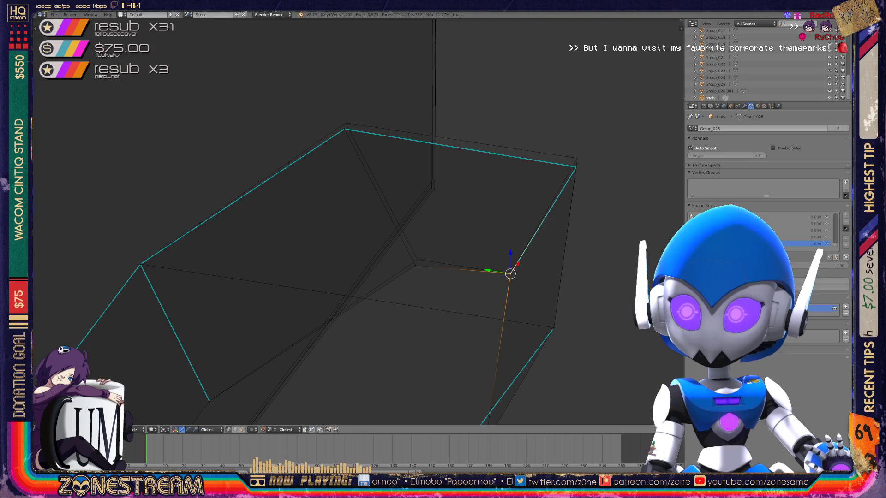
pyautogui.rightClick(415, 265)
pyautogui.press('g')
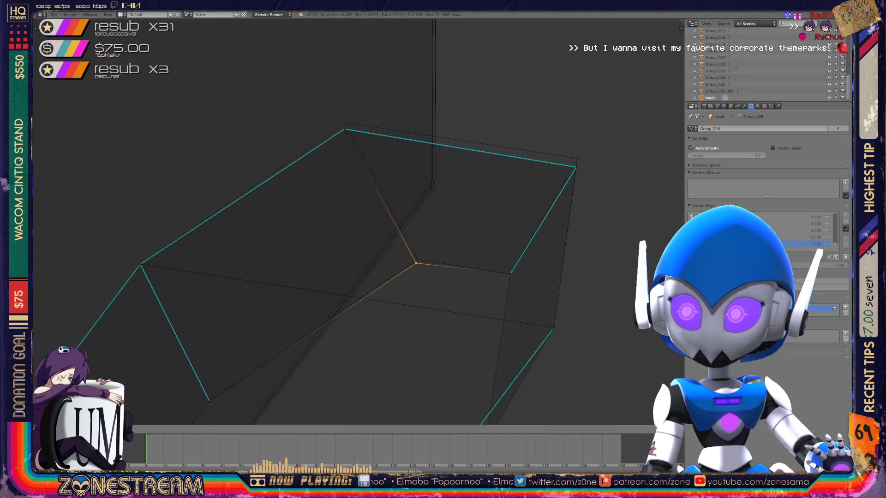
pyautogui.click(417, 259)
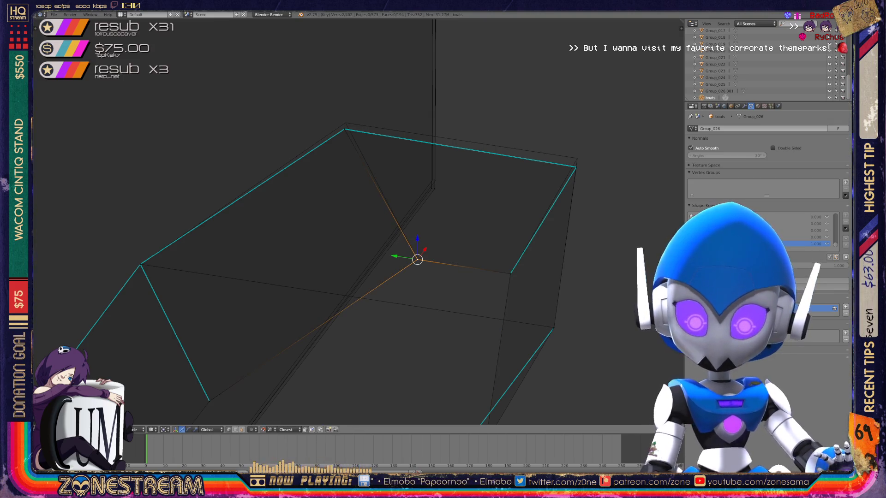
# Step: Raise the top vertex and the right vertex, then select the inner crease vertex
pyautogui.rightClick(344, 129)
pyautogui.press('g')
pyautogui.click(345, 123)
pyautogui.rightClick(575, 167)
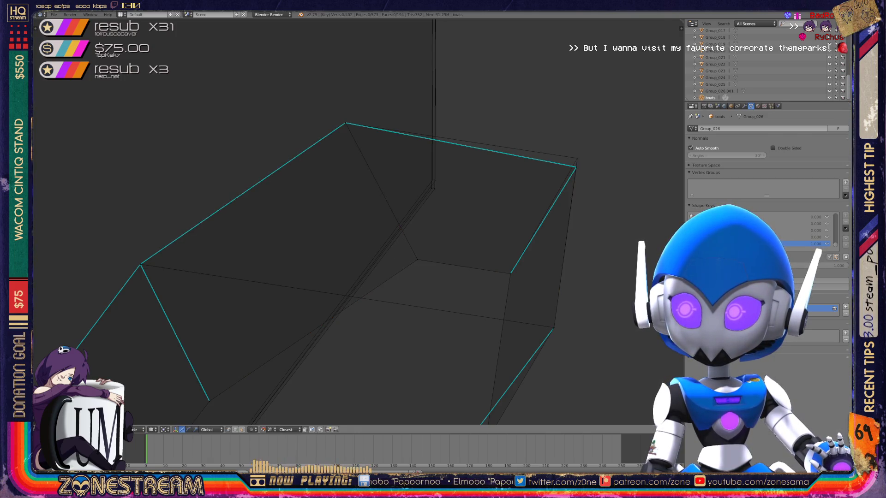
pyautogui.click(577, 158)
pyautogui.rightClick(434, 188)
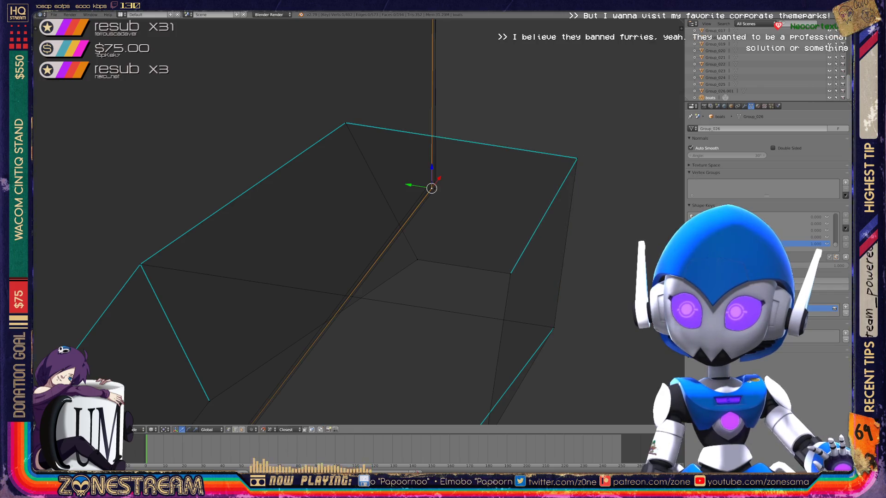